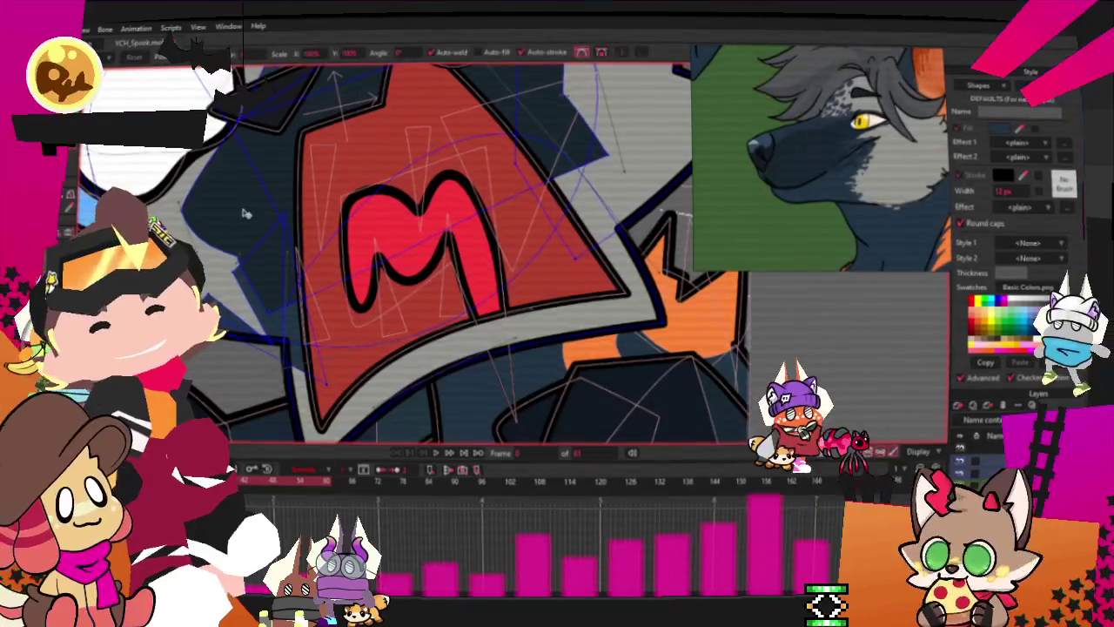
Step: Pull the dark-blue wedge's point lower beside the red M shirt
scroll(374, 252, down, 2)
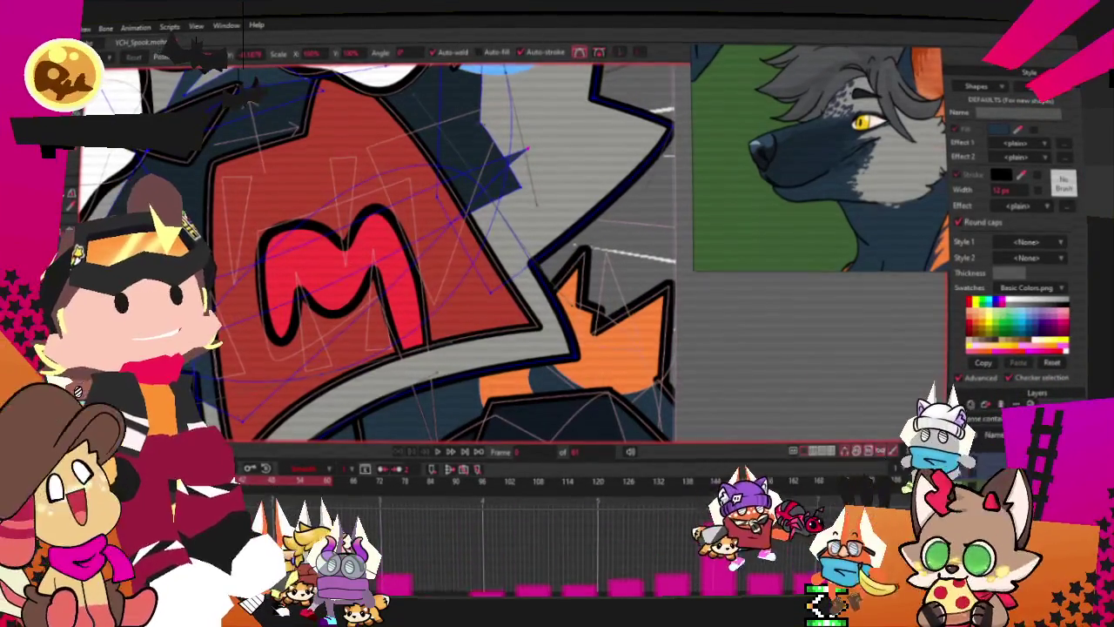
scroll(501, 201, up, 1)
mouse_move(500, 200)
mouse_down()
mouse_move(526, 235)
mouse_move(557, 180)
mouse_up()
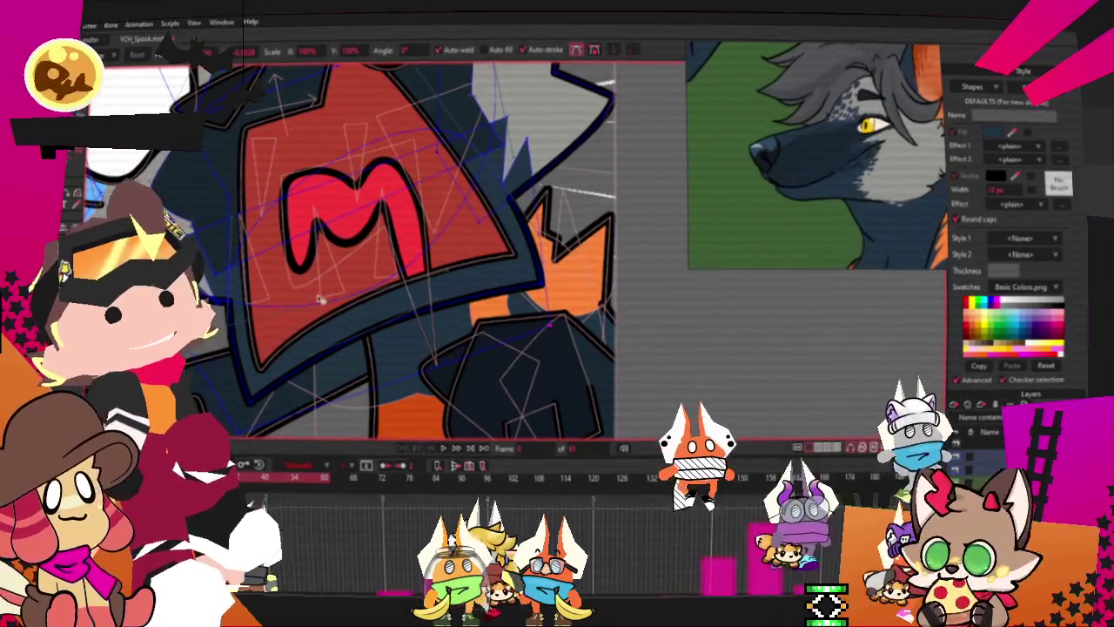
Step: Zoom in and out around the red M shirt to inspect the reshaped wedge
scroll(531, 228, up, 3)
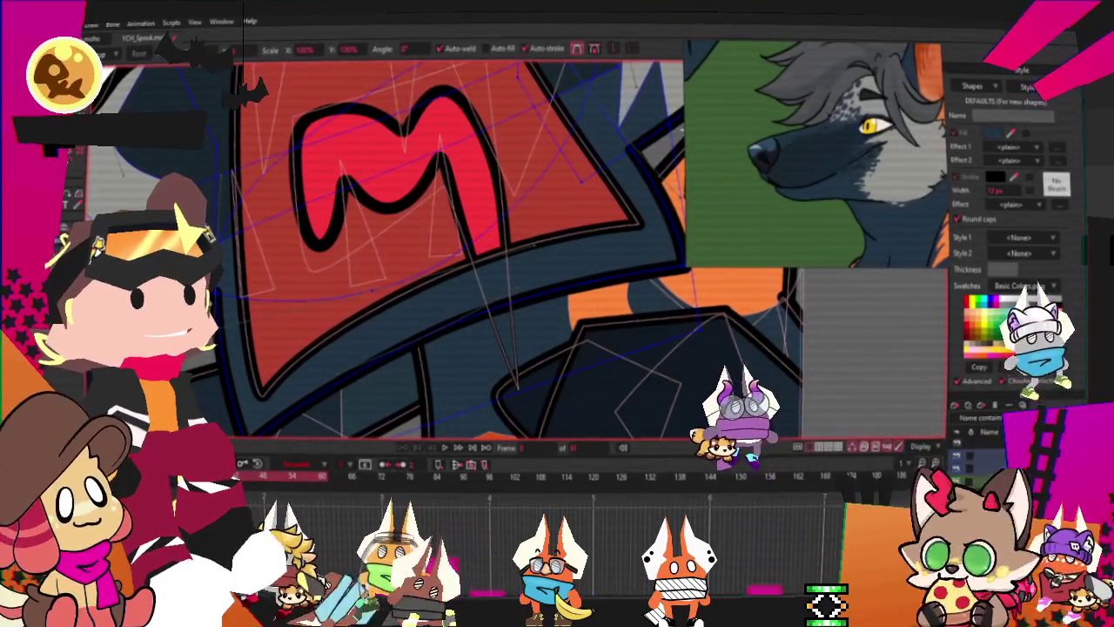
scroll(492, 155, down, 2)
scroll(492, 155, up, 2)
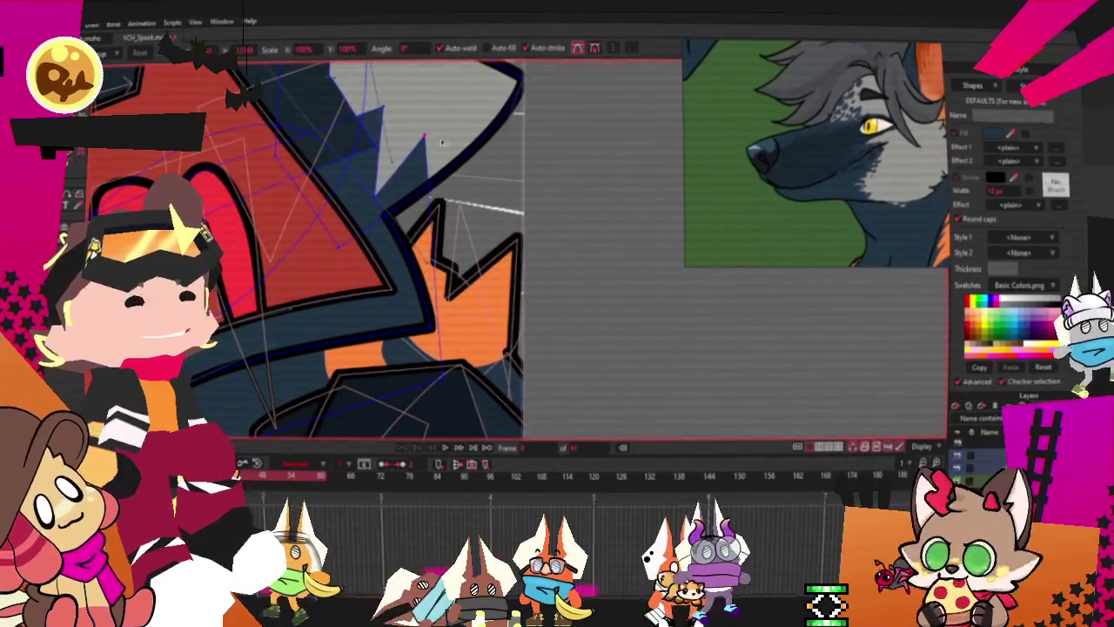
scroll(441, 142, down, 3)
scroll(390, 118, up, 4)
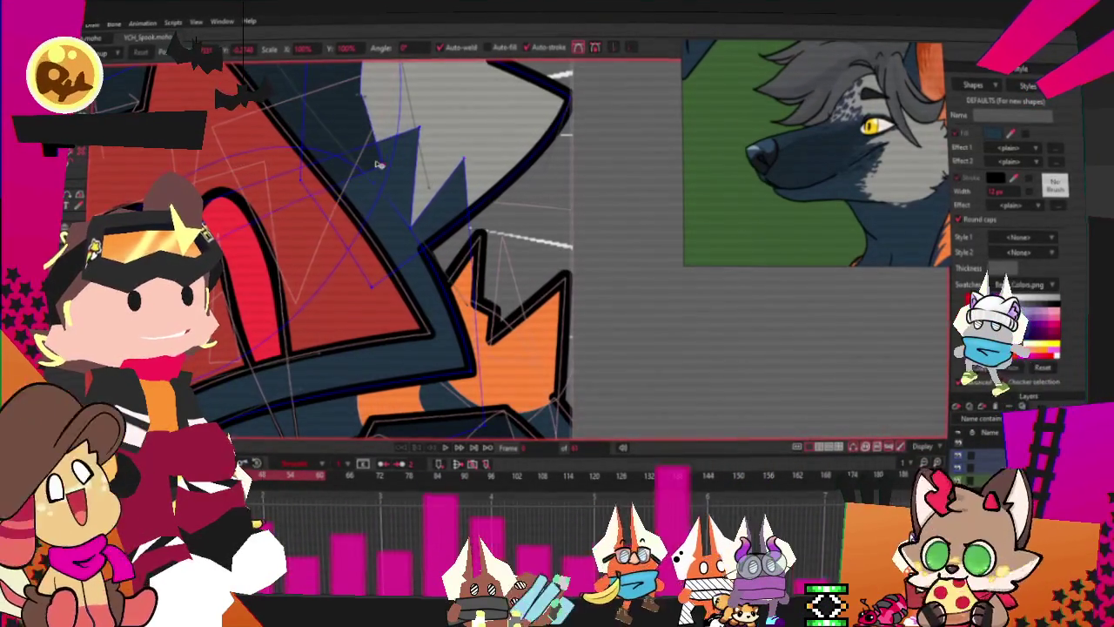
scroll(383, 163, down, 3)
scroll(500, 142, up, 2)
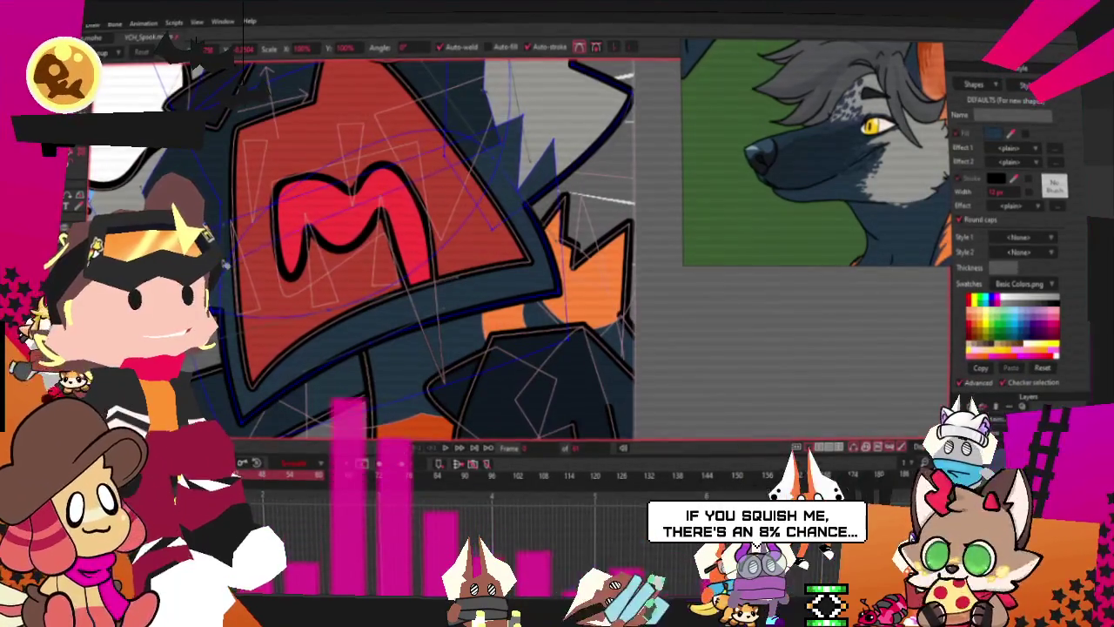
scroll(224, 257, up, 1)
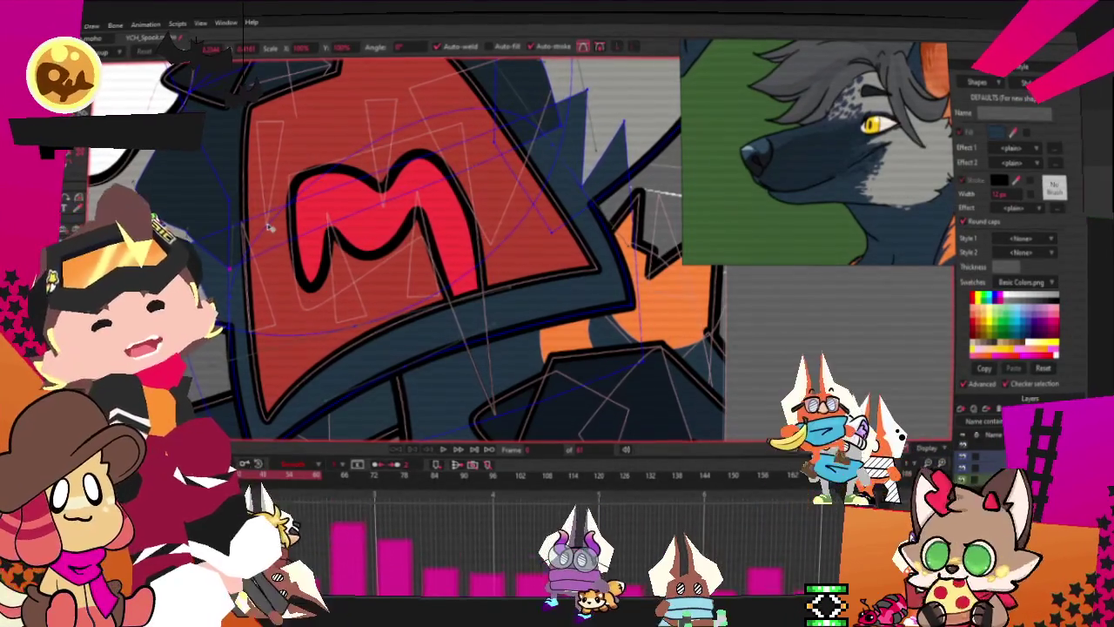
scroll(295, 339, down, 2)
scroll(295, 338, up, 4)
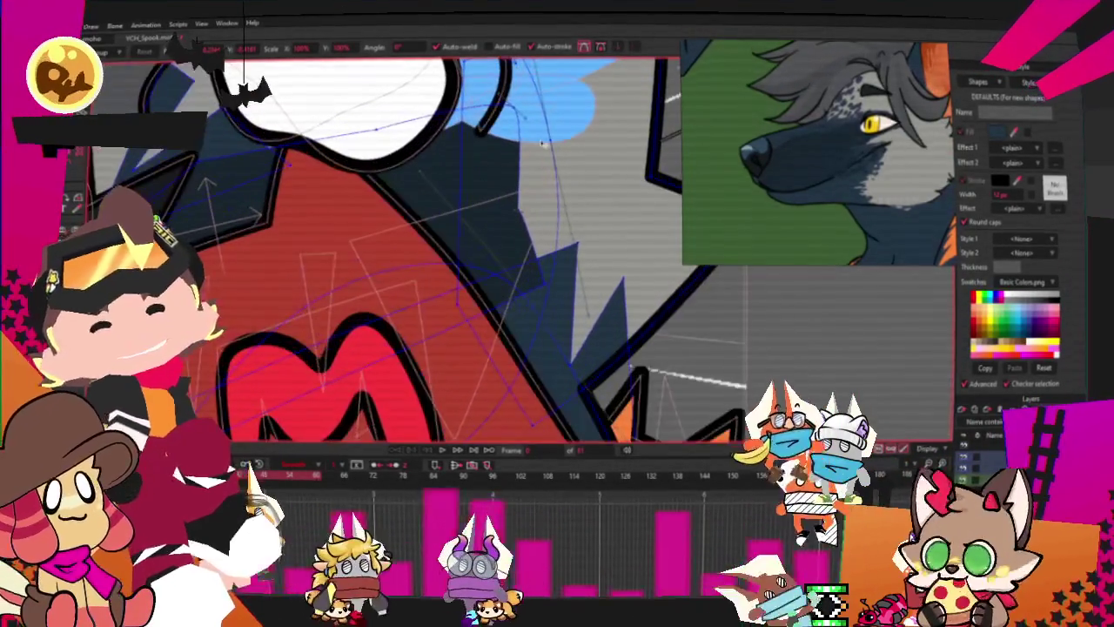
scroll(542, 142, down, 1)
scroll(445, 221, down, 1)
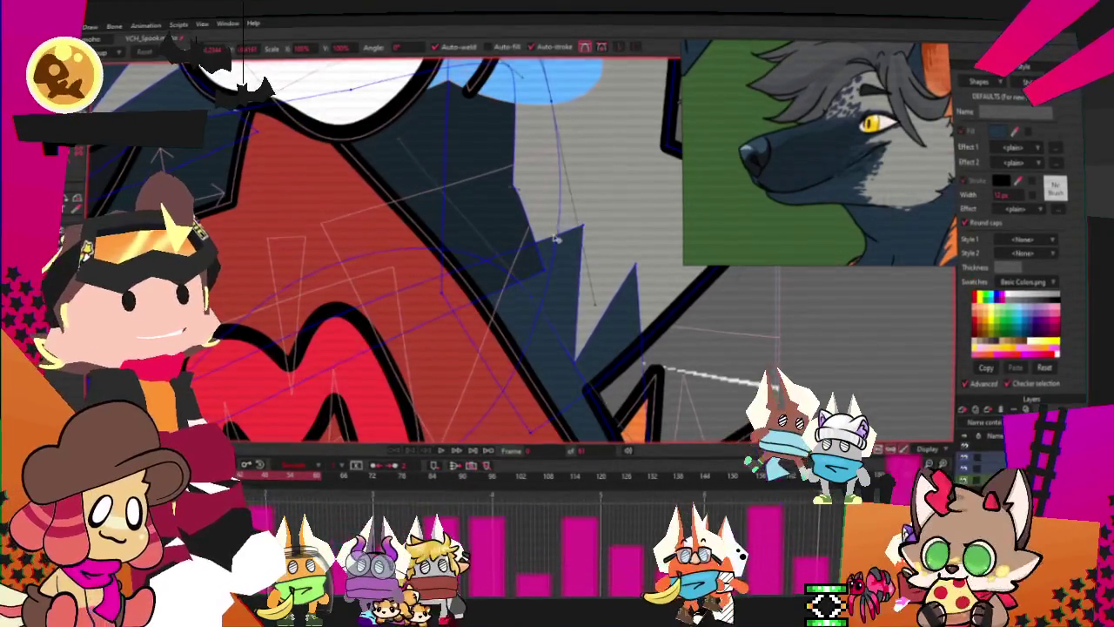
scroll(445, 221, up, 1)
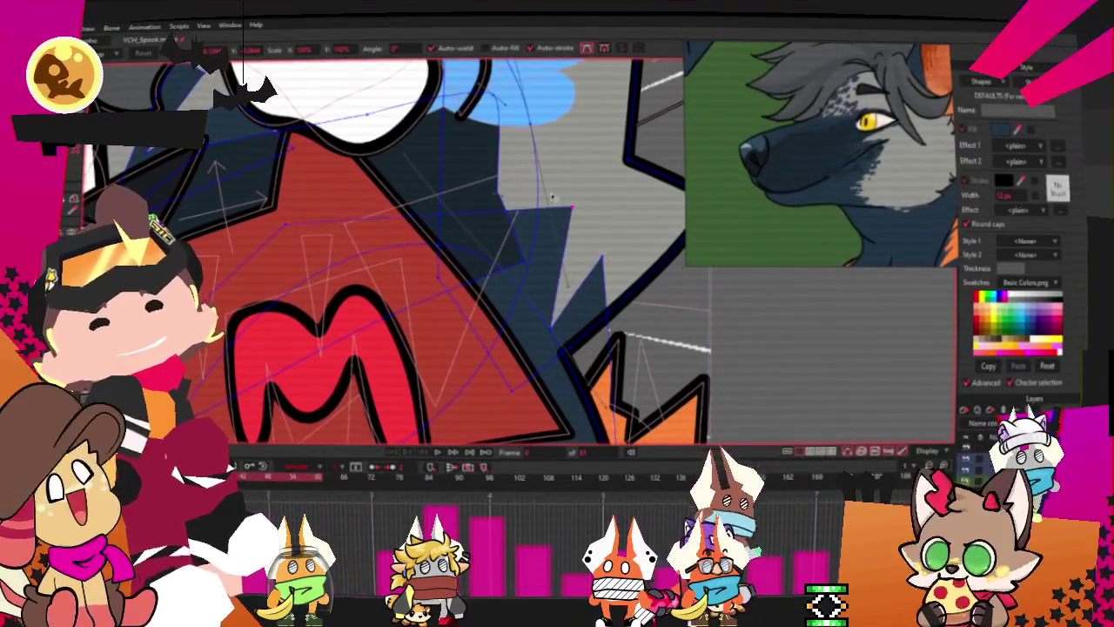
scroll(552, 183, down, 1)
scroll(241, 333, up, 1)
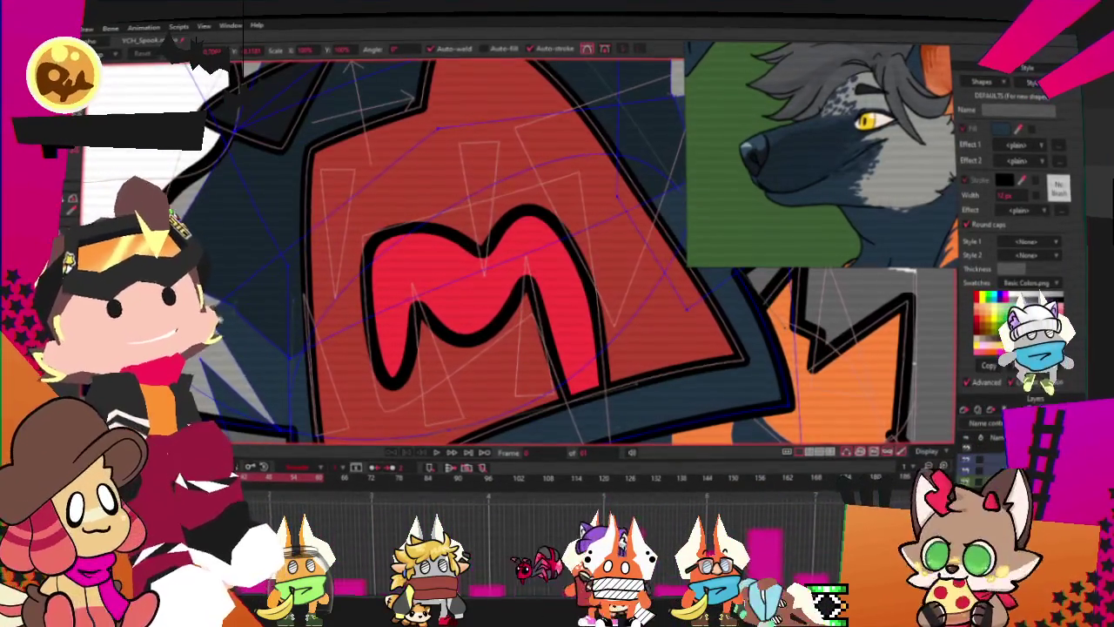
scroll(254, 306, down, 1)
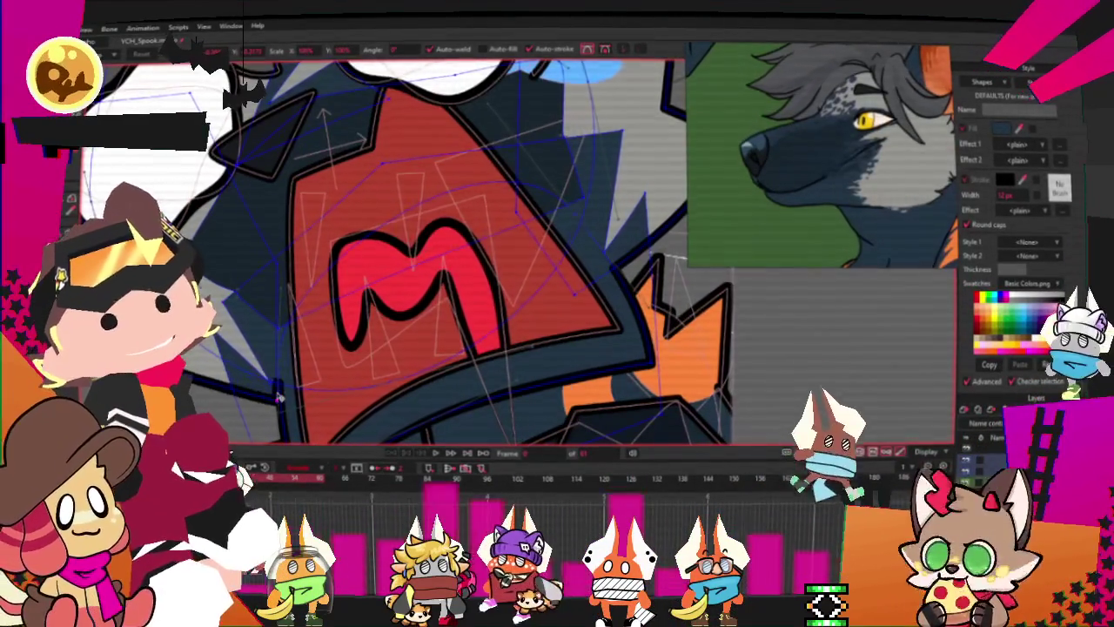
scroll(279, 396, up, 2)
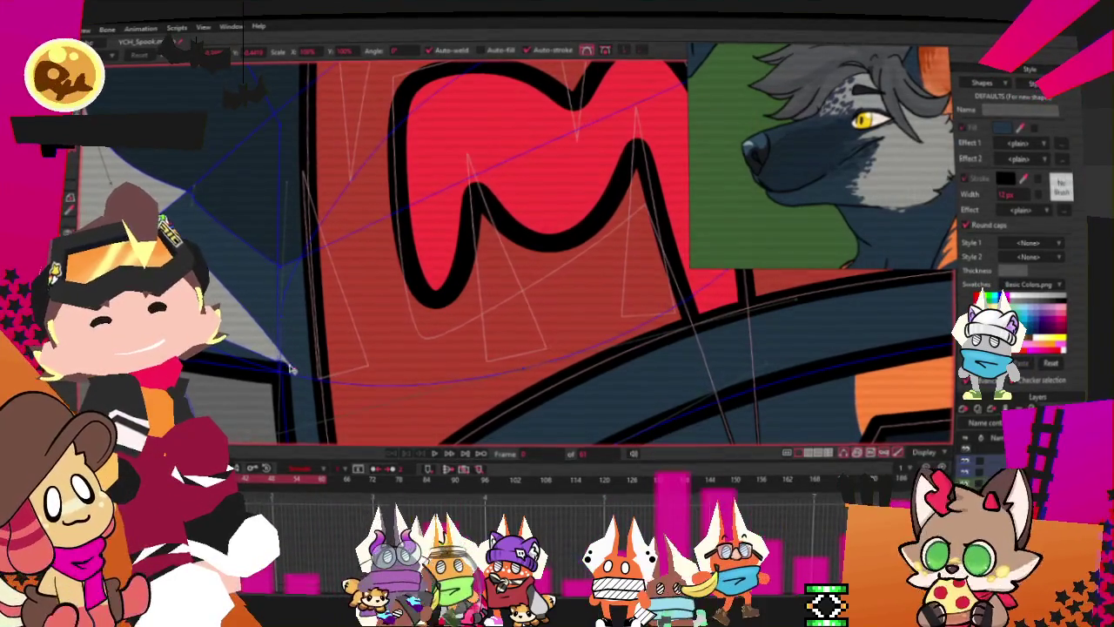
scroll(342, 293, down, 3)
scroll(348, 287, down, 1)
scroll(365, 282, down, 2)
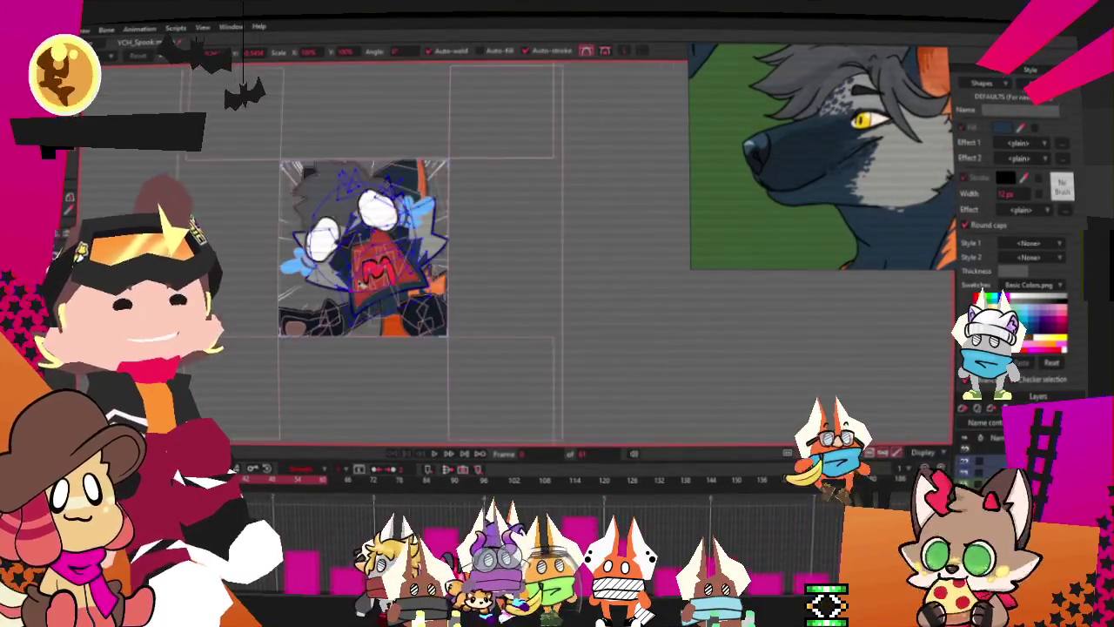
scroll(383, 277, up, 1)
scroll(384, 277, up, 2)
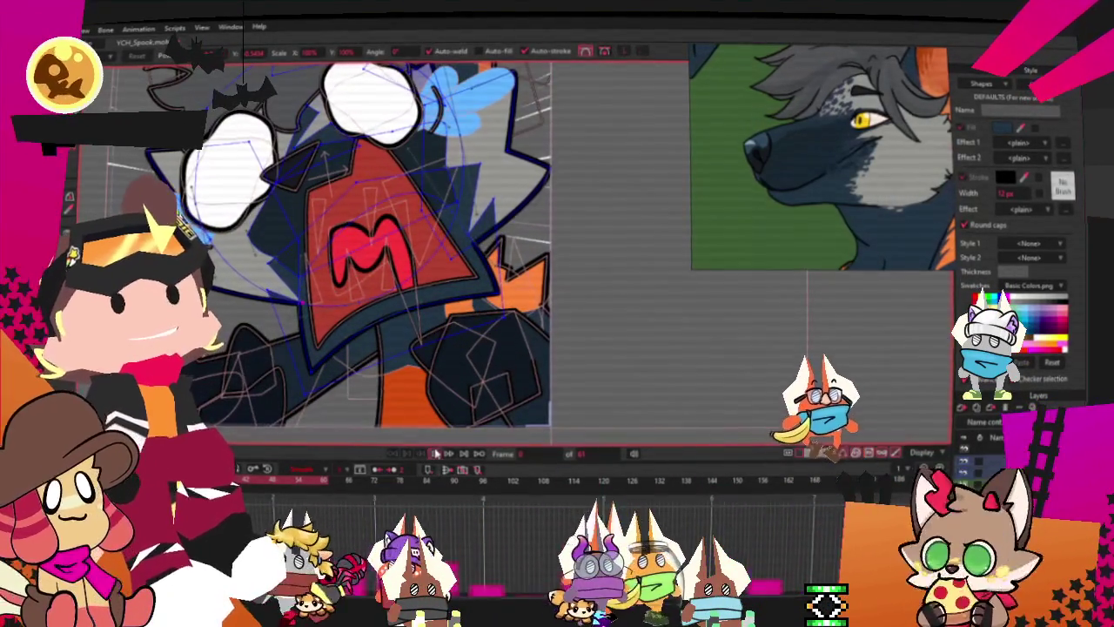
Step: Play the animation to preview it, zooming the canvas out and back in
click(436, 454)
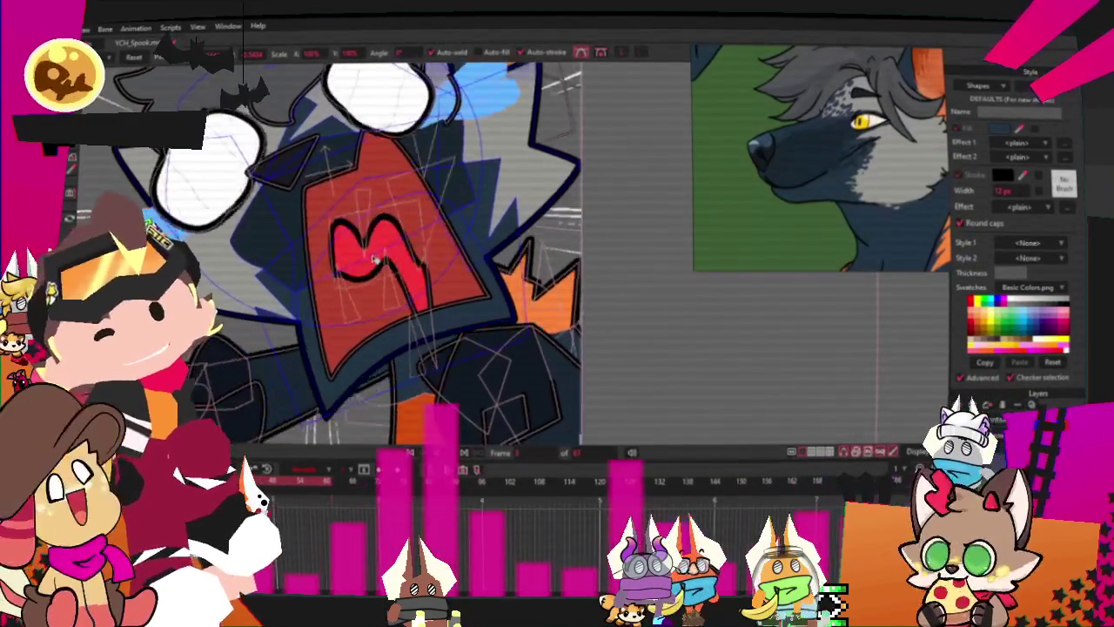
scroll(374, 260, down, 3)
scroll(374, 259, down, 2)
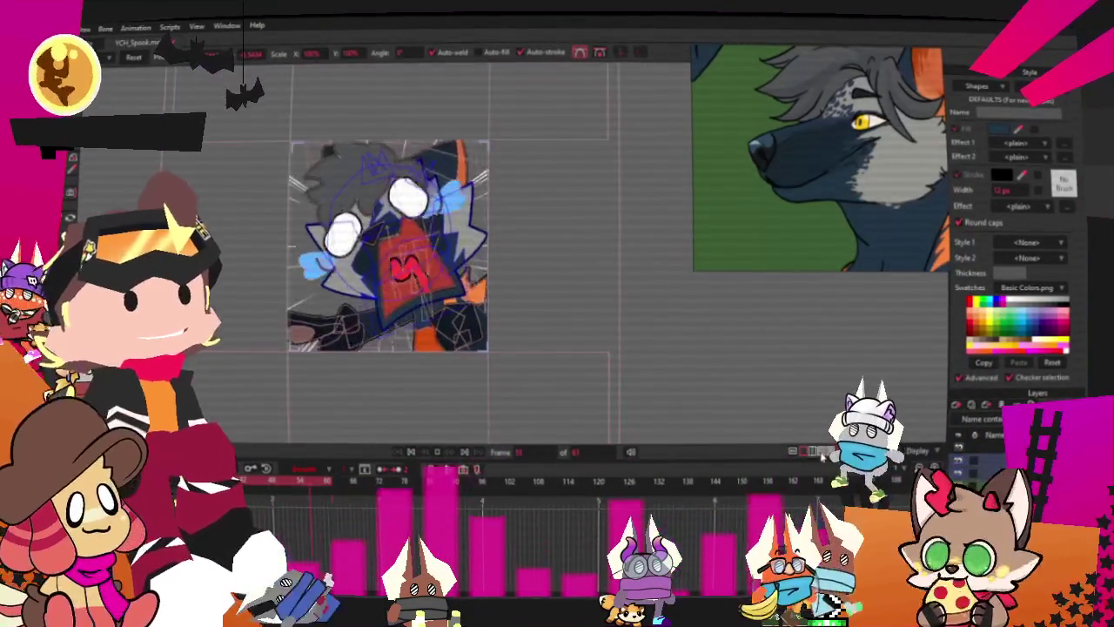
scroll(368, 215, up, 1)
scroll(367, 215, up, 1)
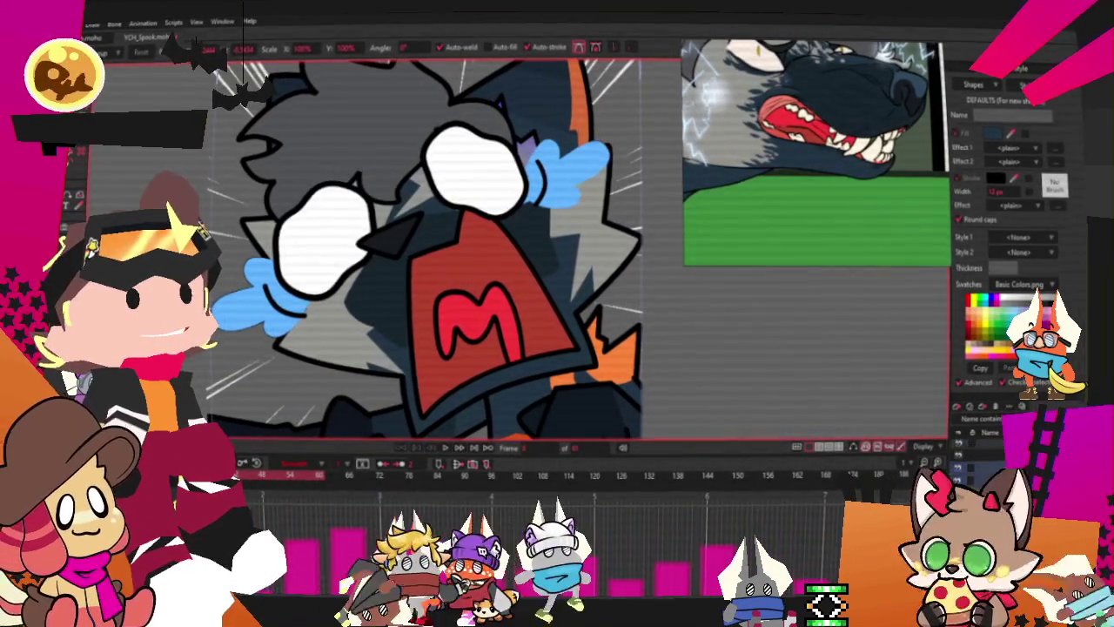
scroll(539, 272, up, 3)
key(t)
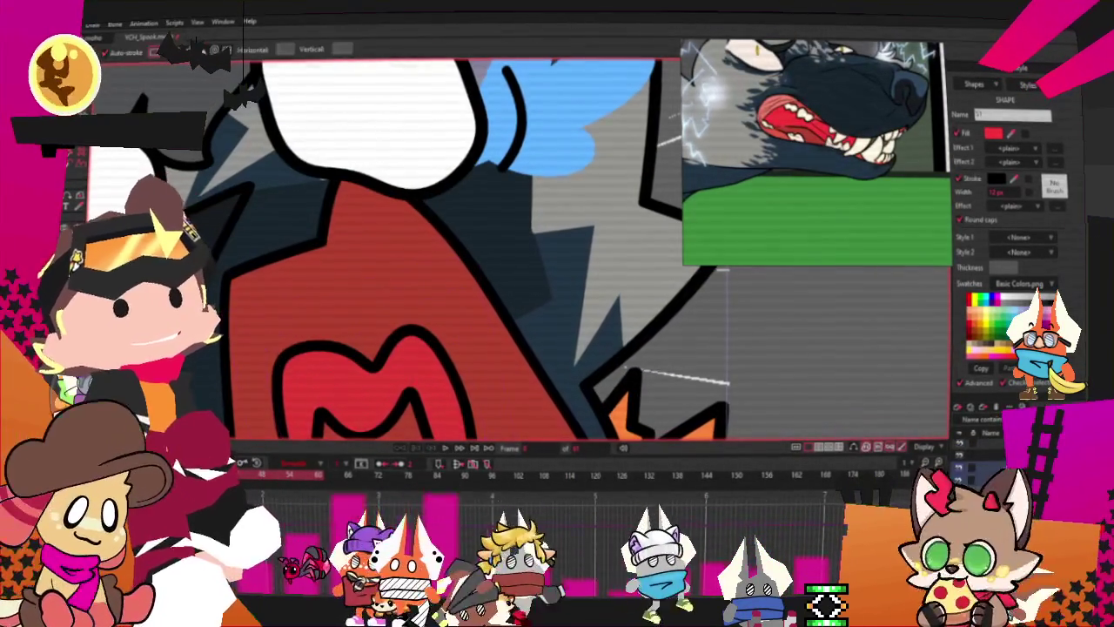
Step: Draw a triangle at the top of the red M shirt and fill it white
drag(311, 188, 387, 272)
key(g)
click(368, 258)
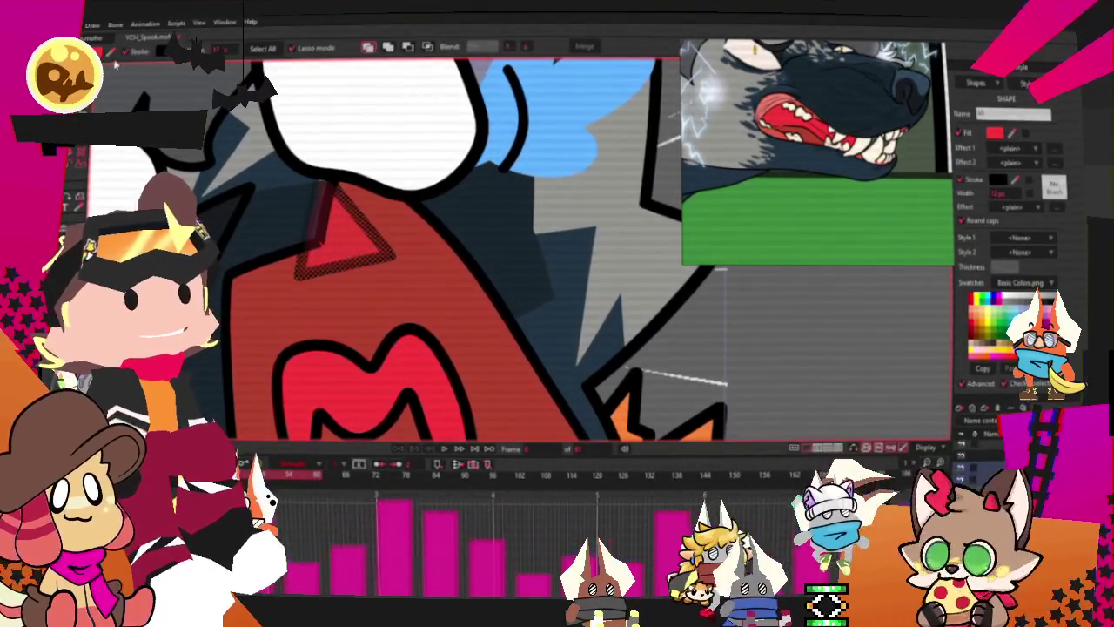
click(979, 348)
Step: Pick the white triangle's tip point for adjusting its corner curvature
key(t)
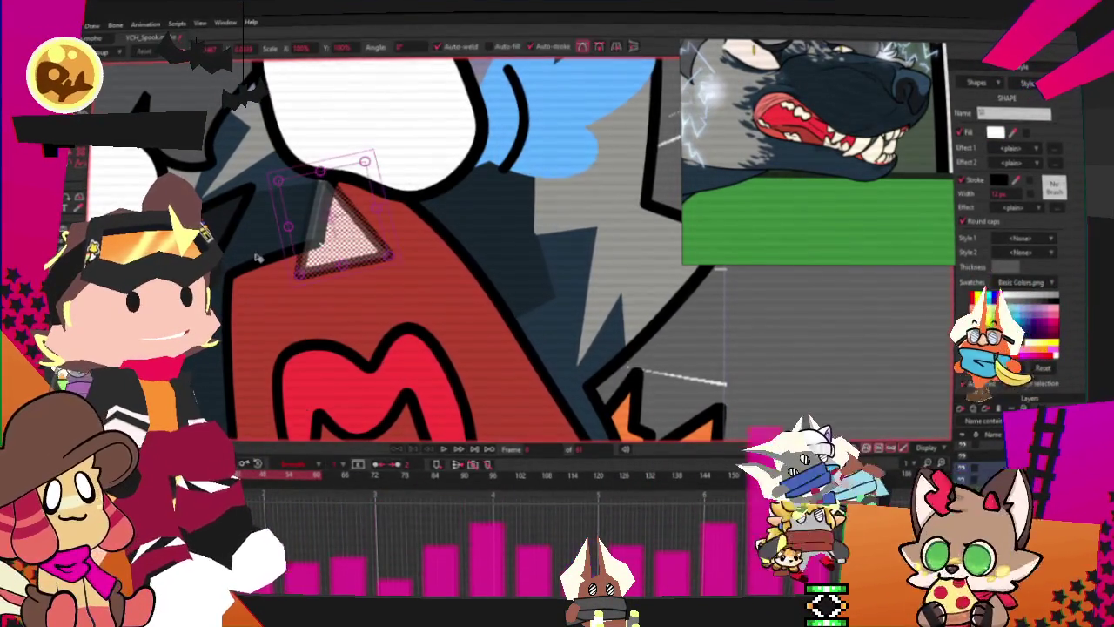
click(381, 269)
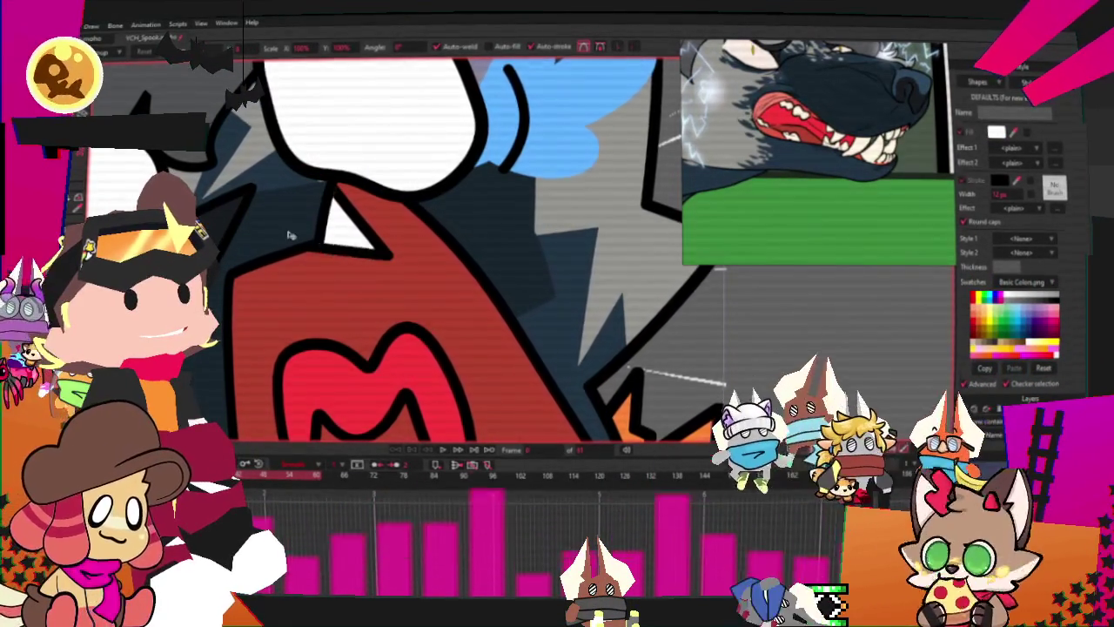
scroll(381, 269, up, 3)
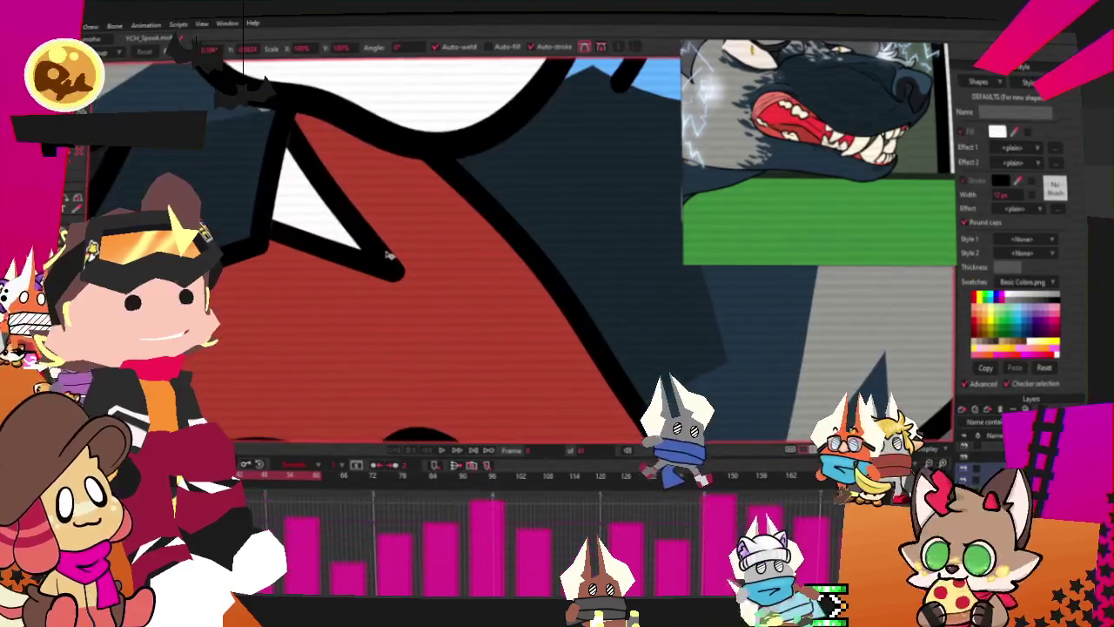
click(383, 275)
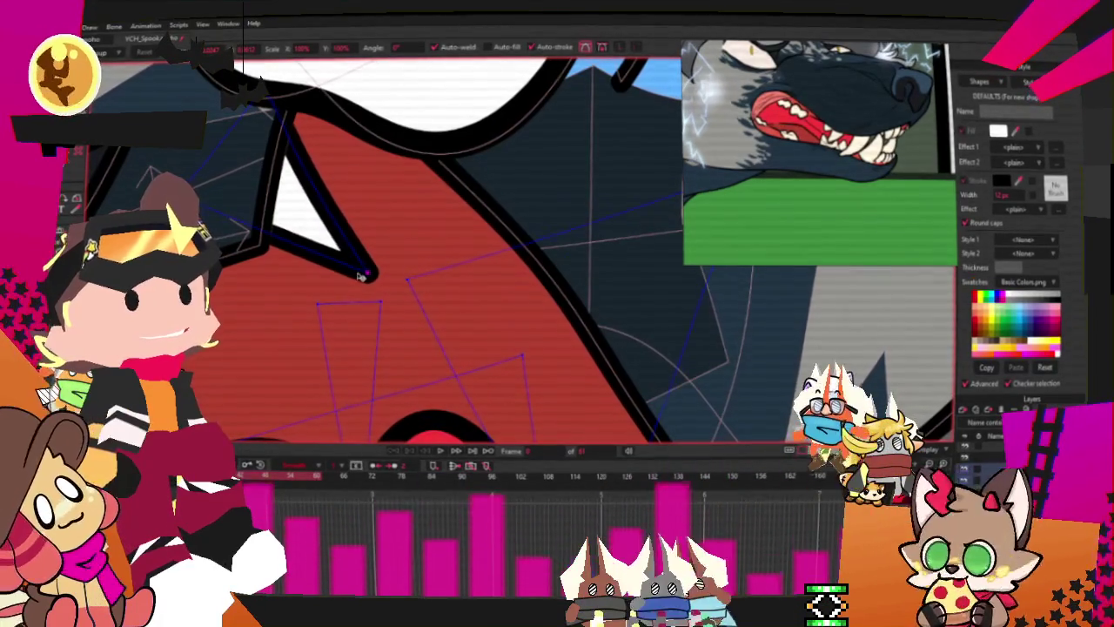
key(c)
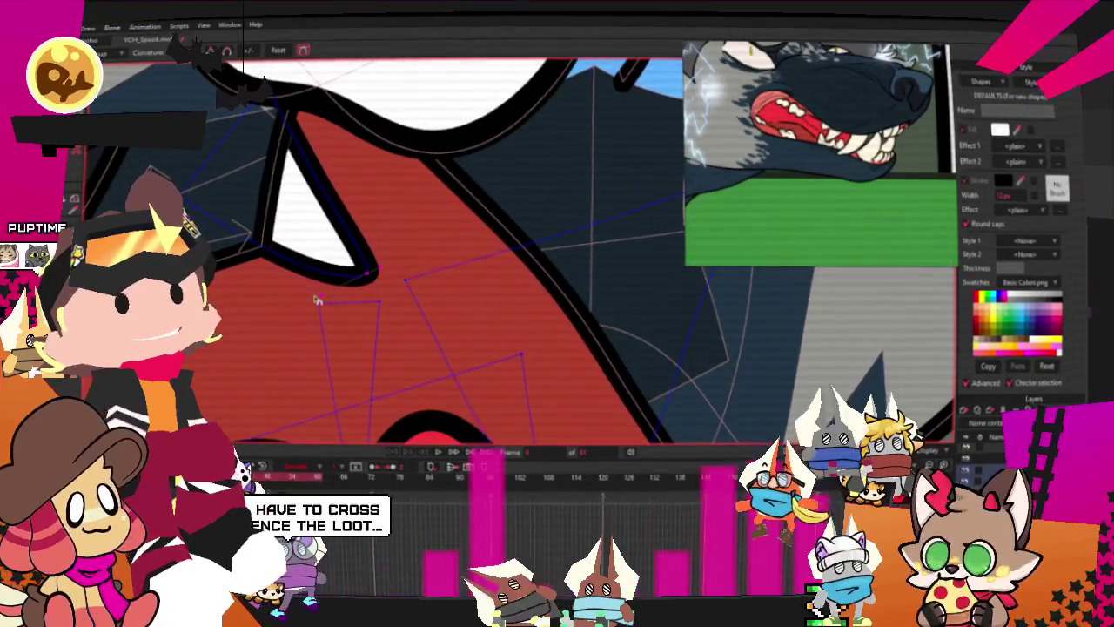
scroll(357, 243, down, 1)
scroll(355, 244, down, 3)
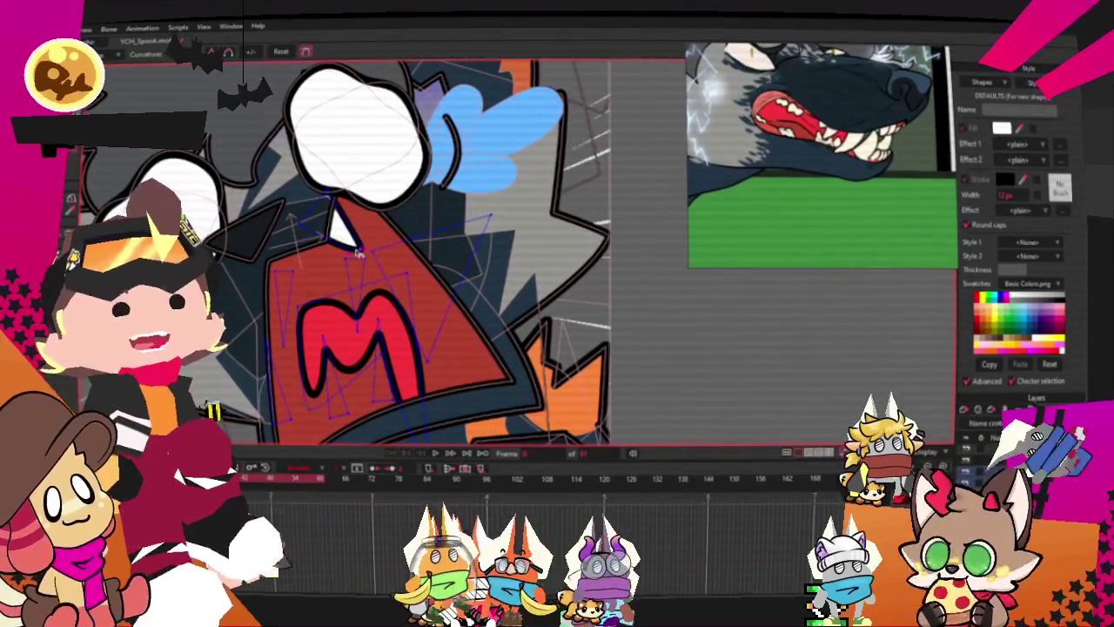
Step: Move the white triangle down-left, then nudge it slightly up-left
scroll(435, 191, down, 1)
scroll(443, 331, down, 3)
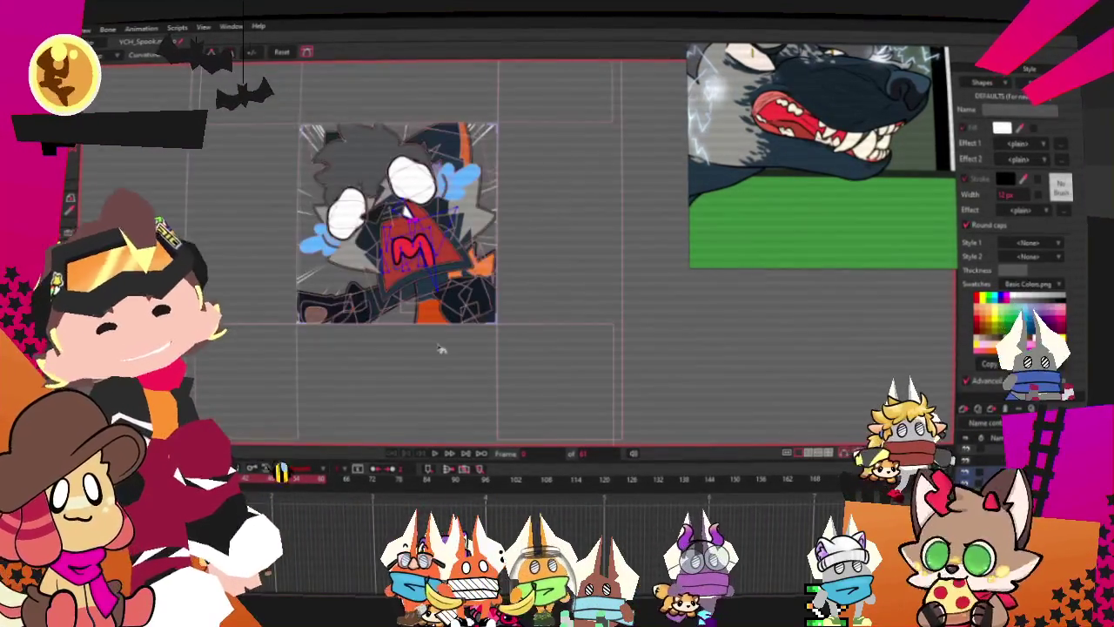
scroll(439, 446, up, 2)
scroll(426, 450, up, 2)
scroll(409, 457, up, 1)
scroll(403, 461, down, 1)
scroll(404, 461, up, 2)
scroll(403, 461, up, 1)
mouse_move(442, 285)
mouse_down()
mouse_move(425, 300)
mouse_move(454, 303)
mouse_move(418, 271)
mouse_up()
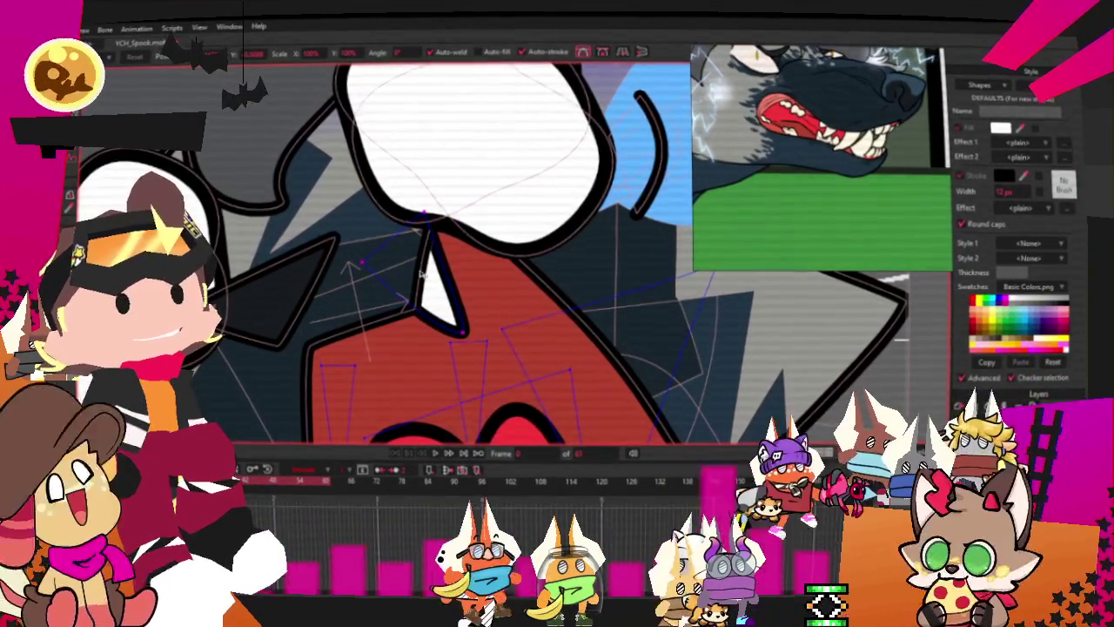
drag(432, 208, 426, 212)
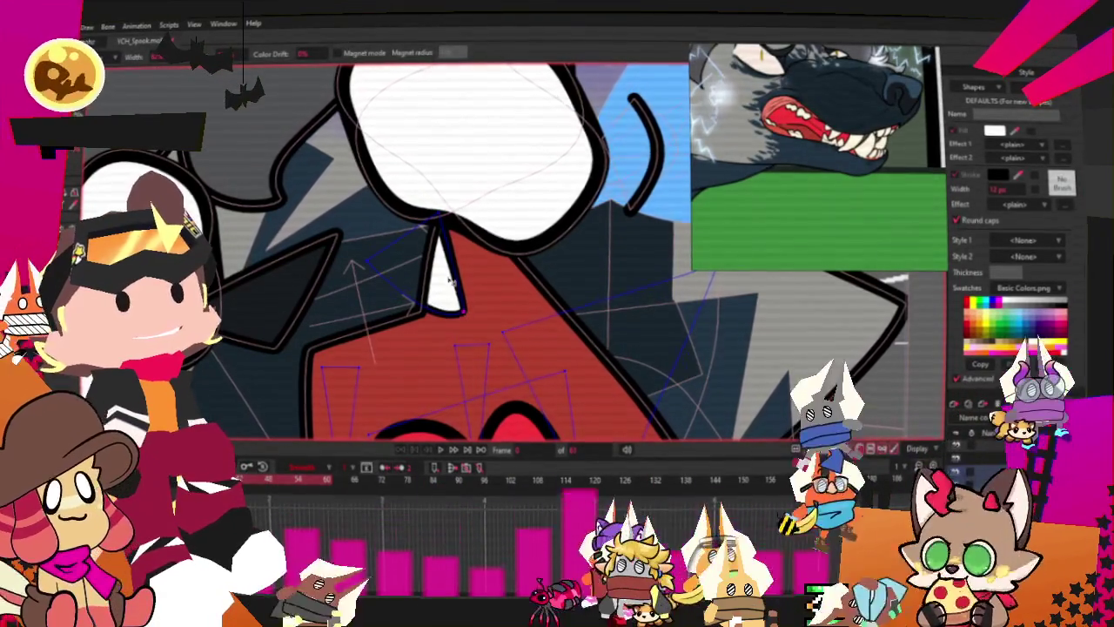
Step: Preview the animation playback with the new white collar point
scroll(438, 213, down, 3)
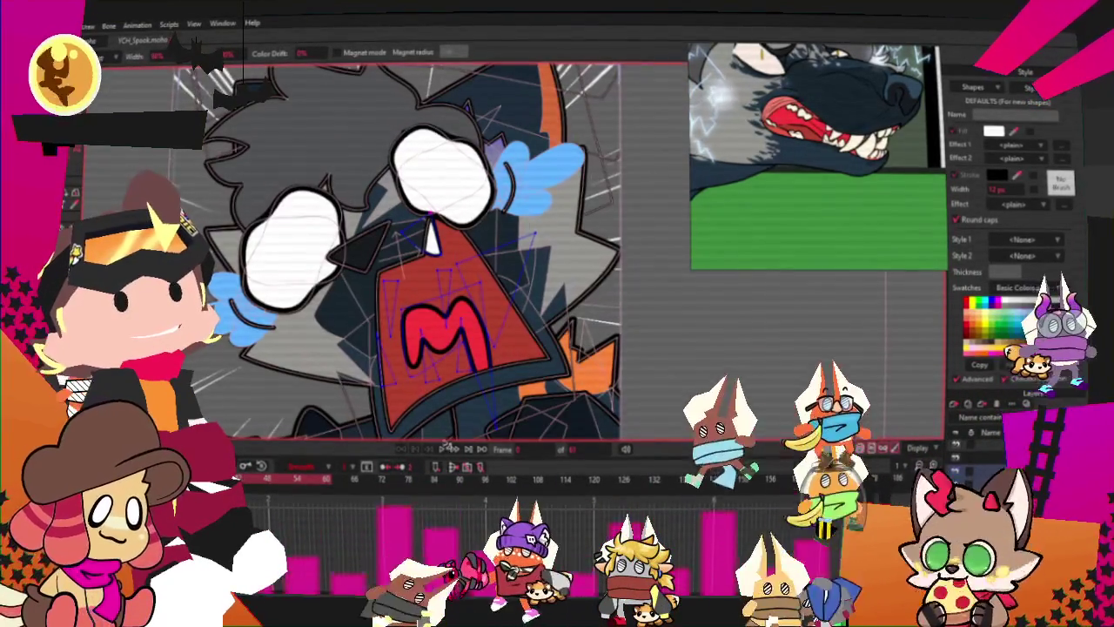
click(443, 451)
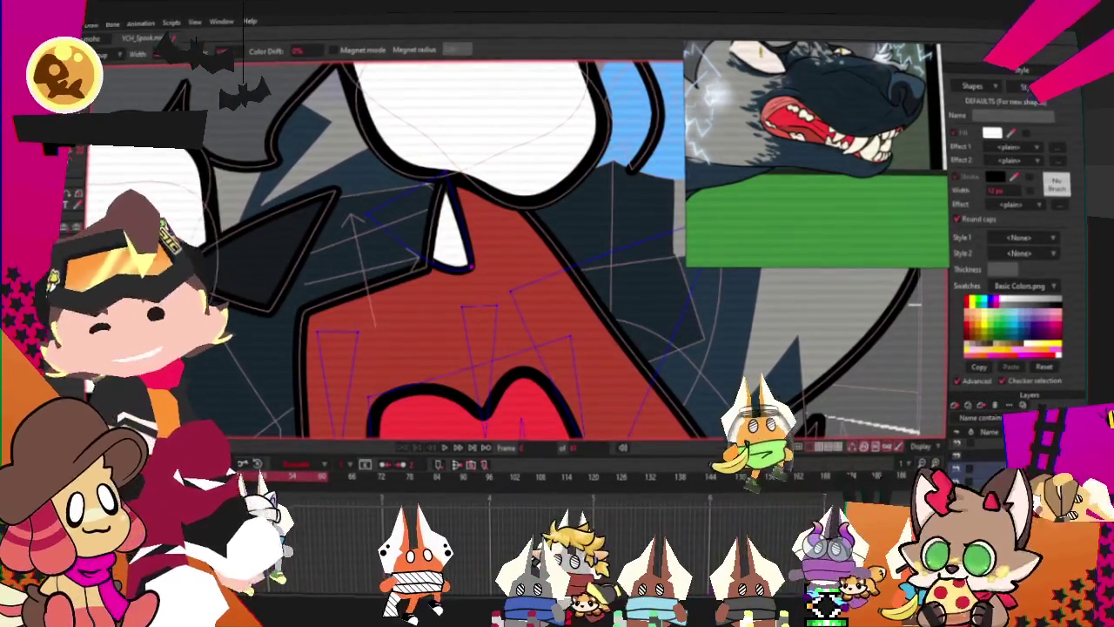
key(g)
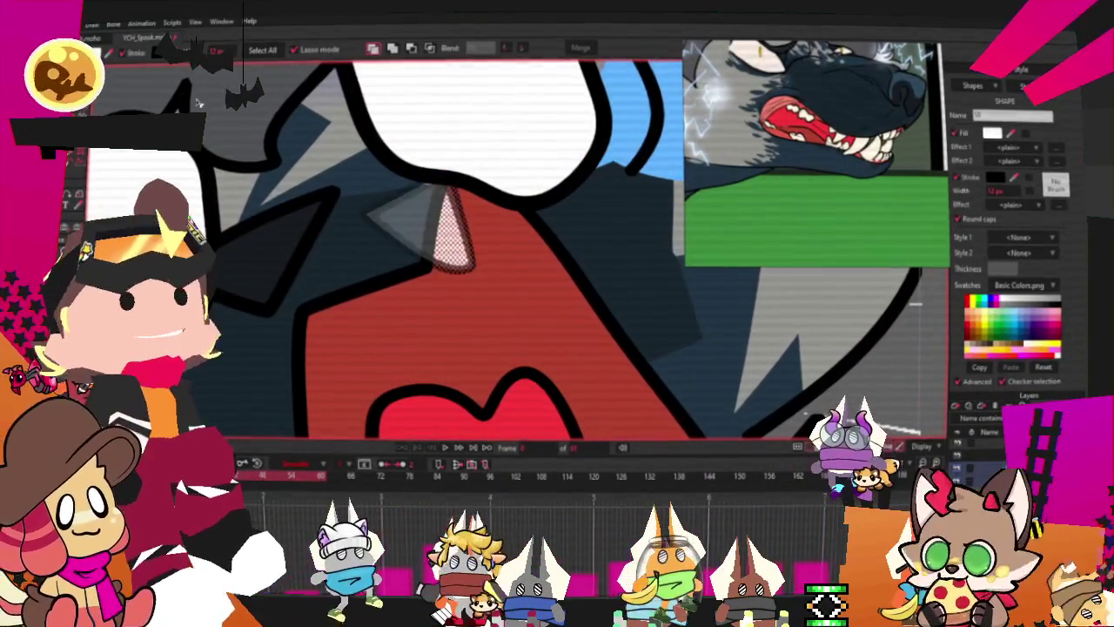
Step: Change how shape selections combine in the Select Shape options
click(412, 49)
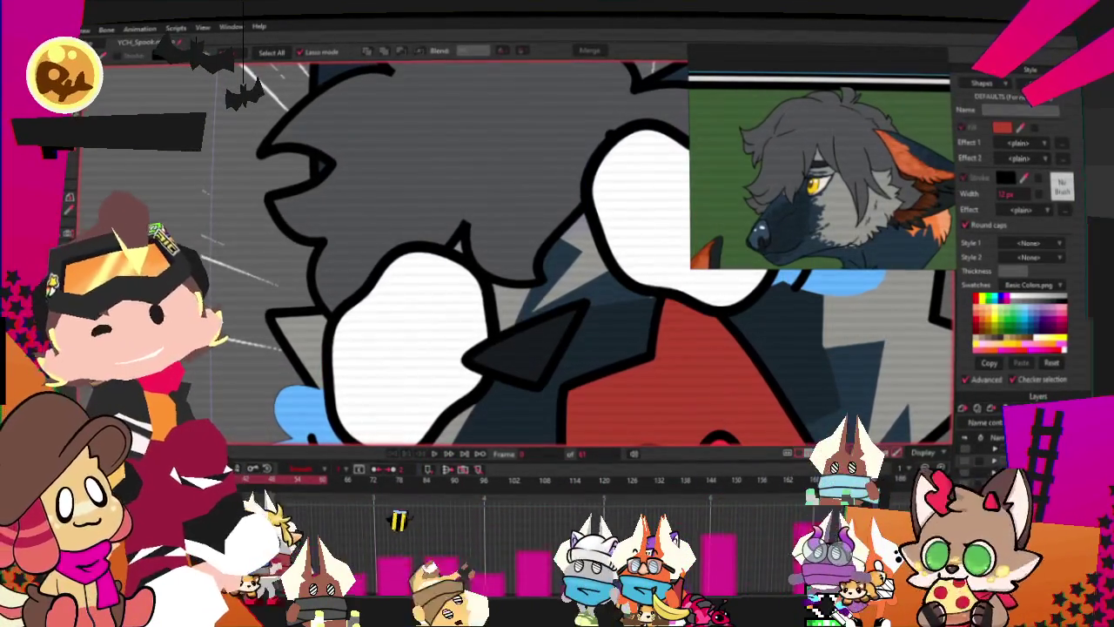
key(g)
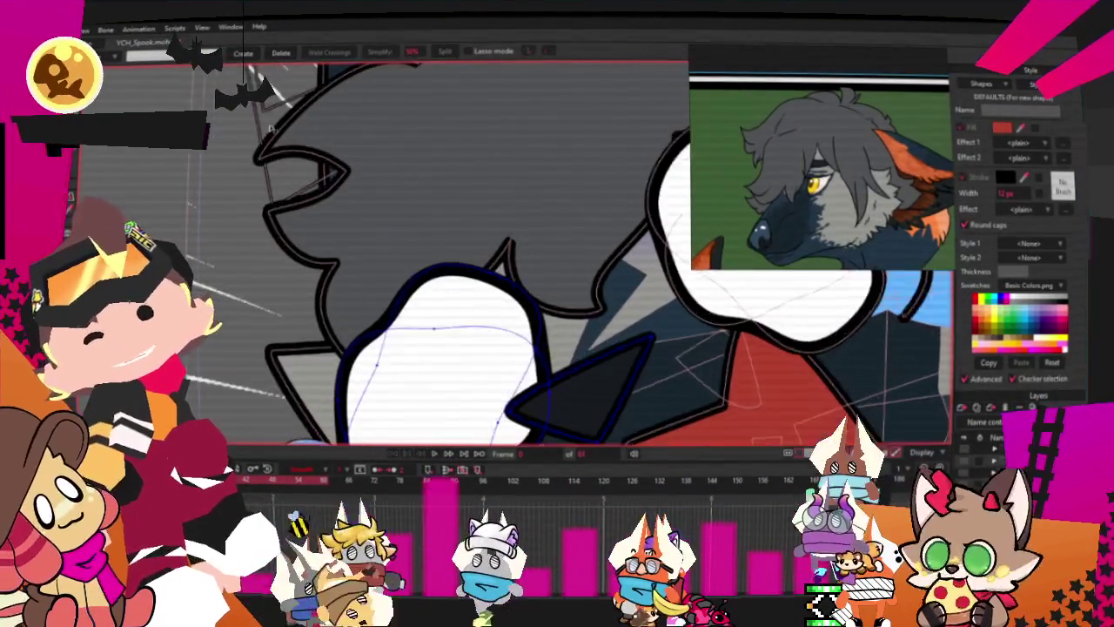
Step: Select the hair's dark outline and drag one of its points up into a sharp corner
click(456, 348)
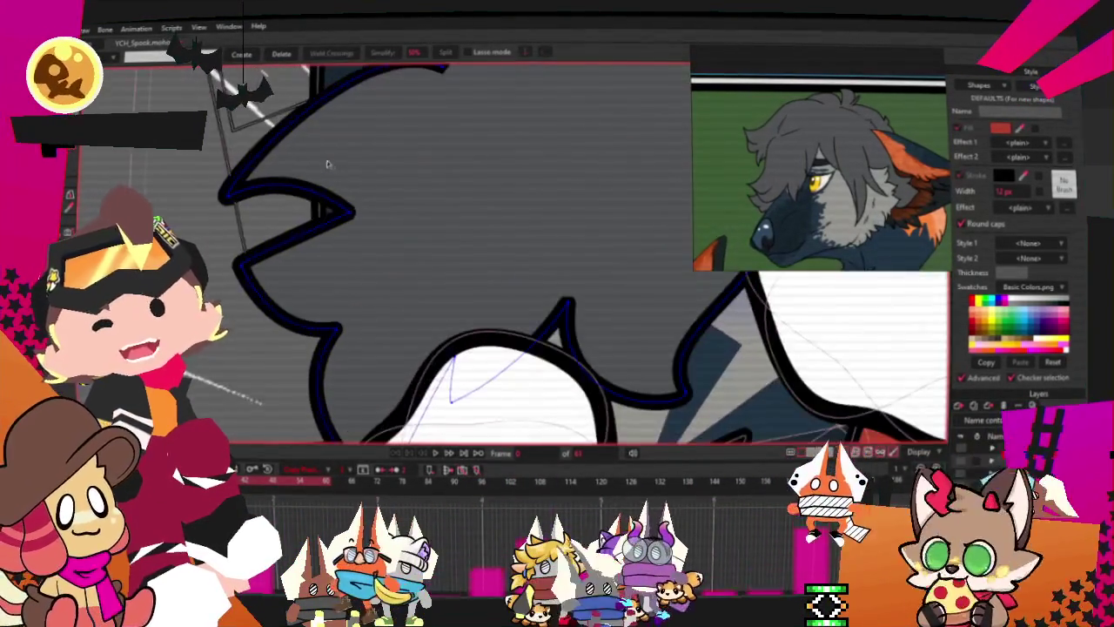
scroll(344, 211, down, 3)
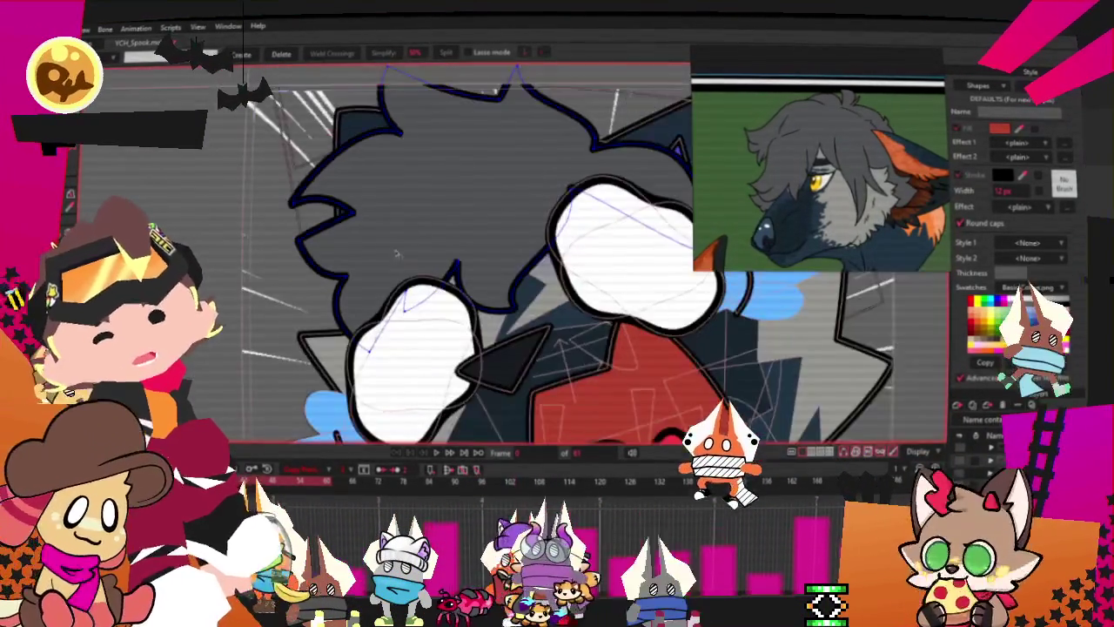
scroll(344, 211, down, 3)
scroll(526, 286, up, 2)
scroll(356, 278, up, 2)
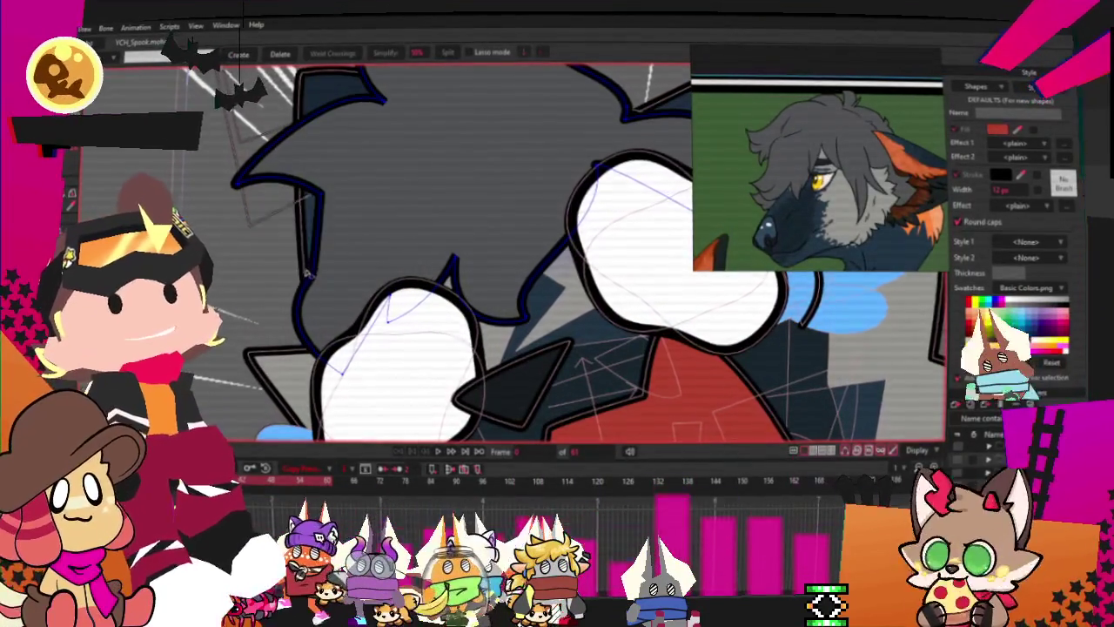
scroll(306, 277, down, 3)
scroll(321, 258, up, 3)
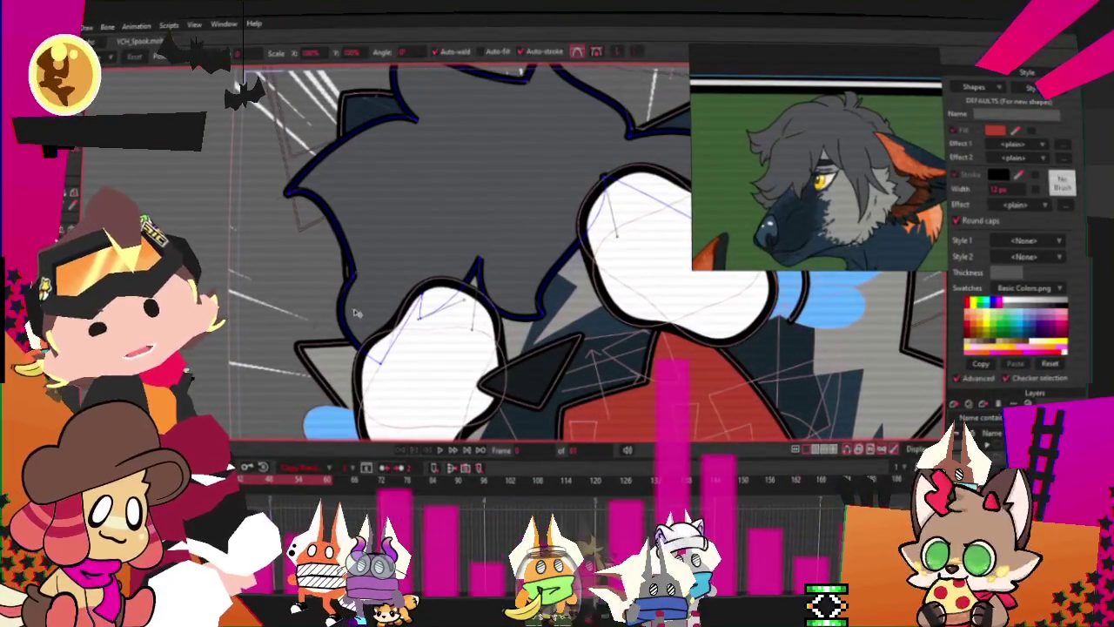
drag(354, 275, 359, 213)
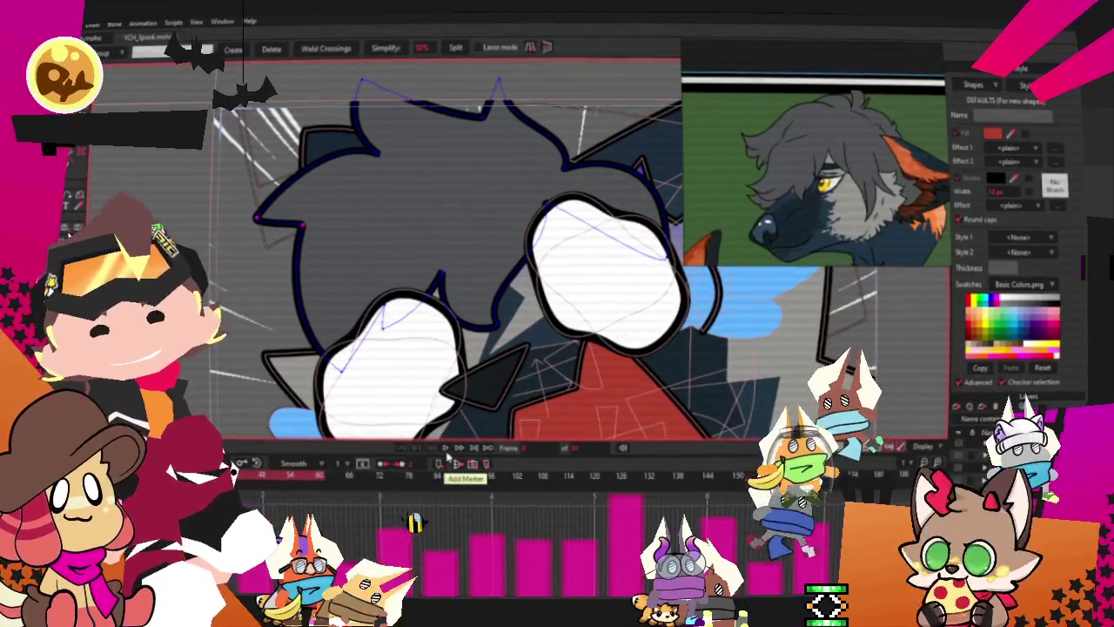
scroll(412, 255, down, 5)
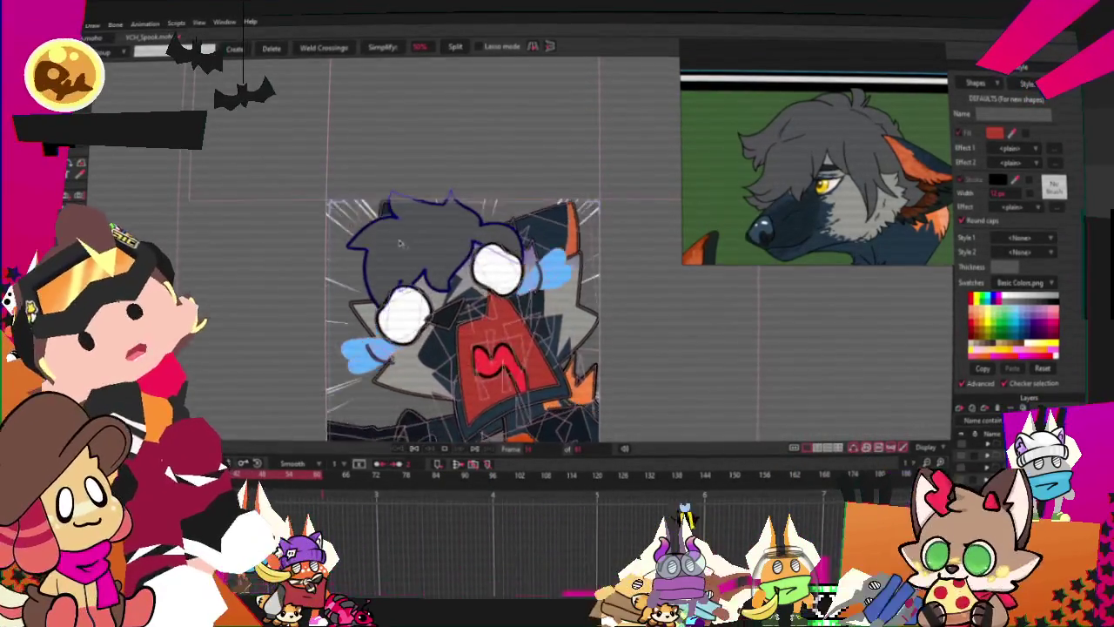
scroll(403, 243, up, 3)
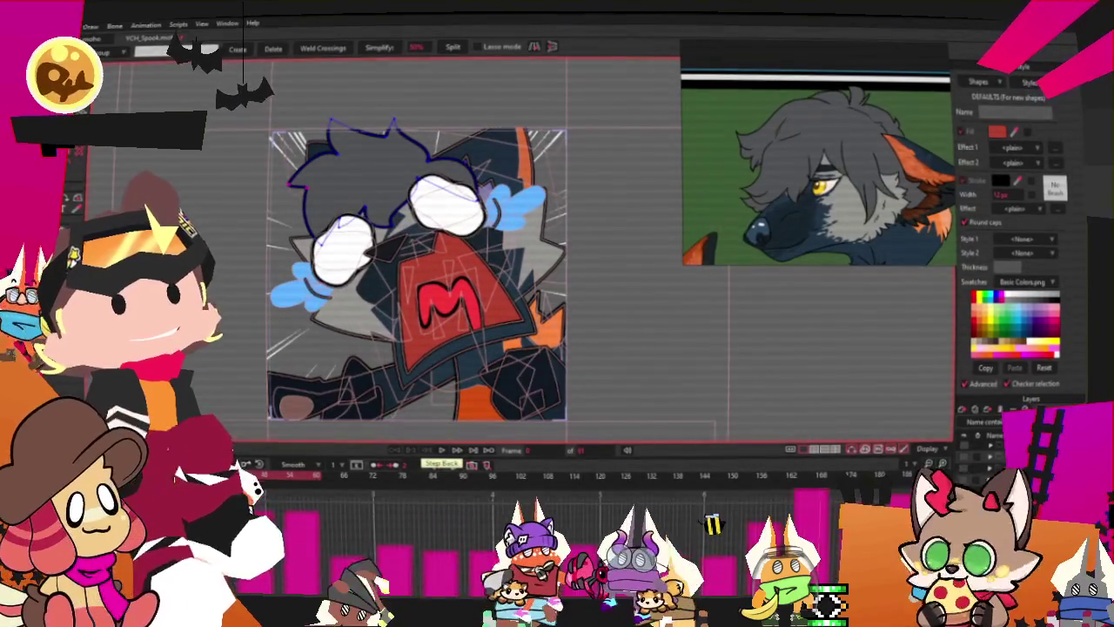
key(alt+f)
key(ctrl+r)
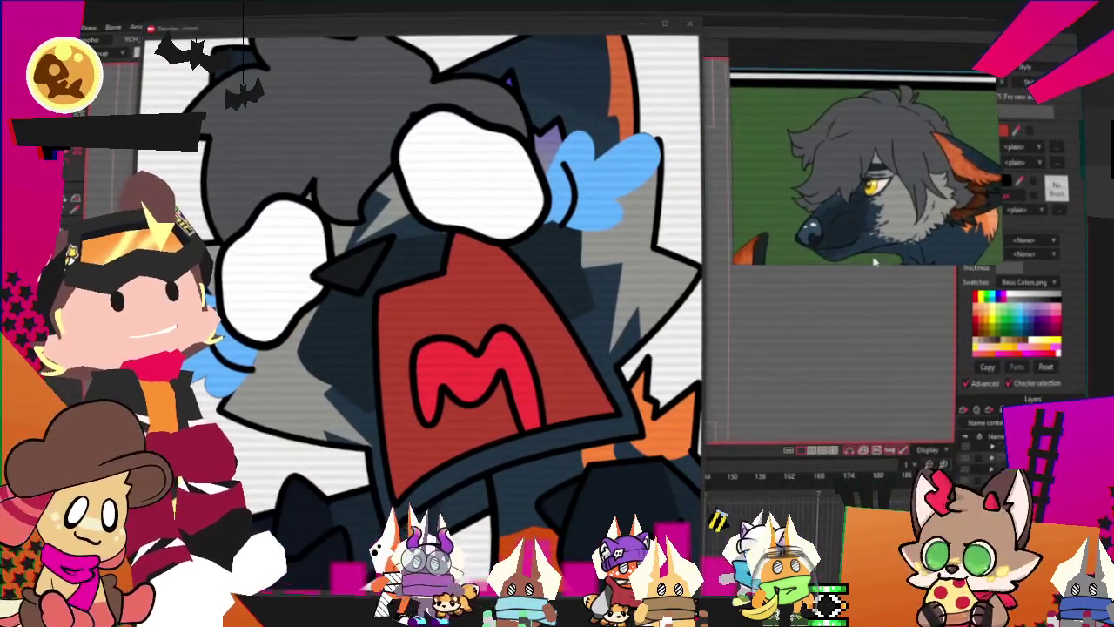
click(689, 24)
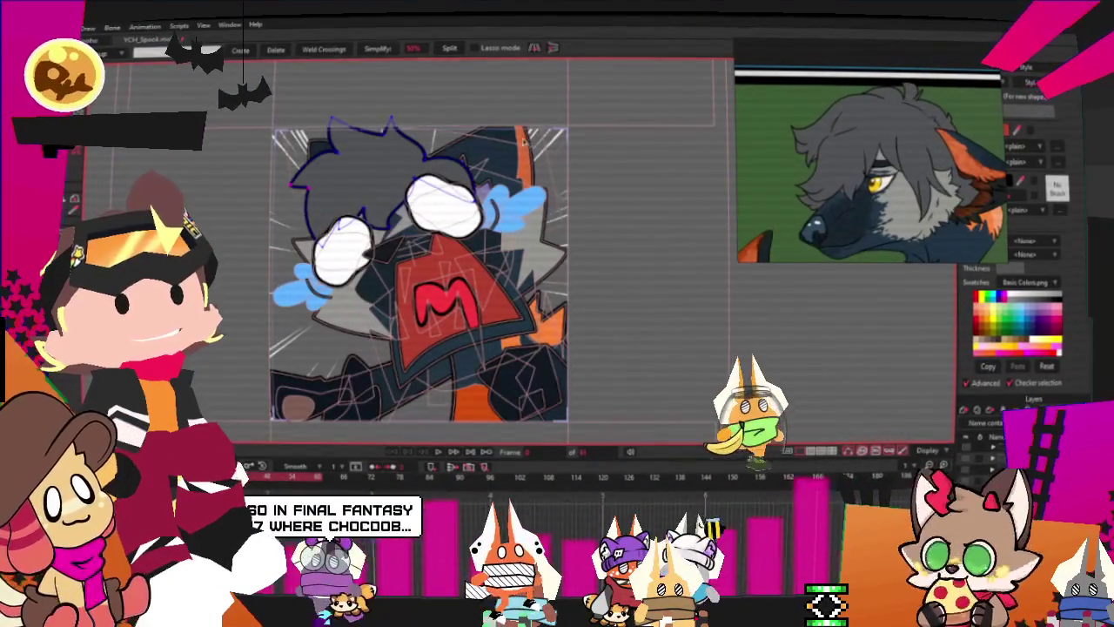
scroll(484, 155, up, 2)
scroll(470, 172, up, 1)
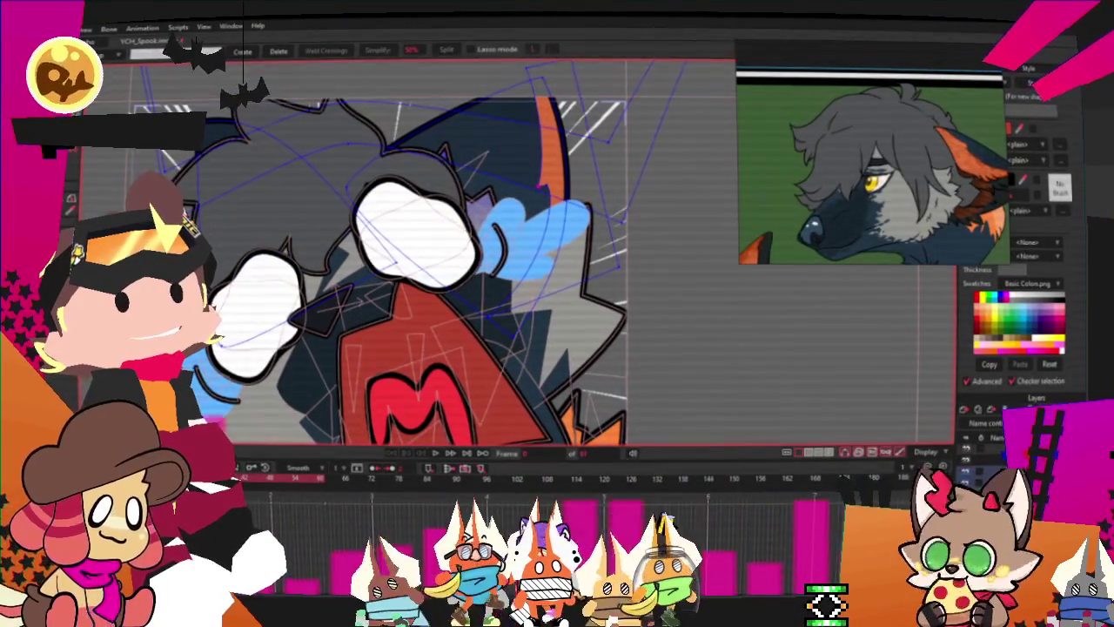
key(t)
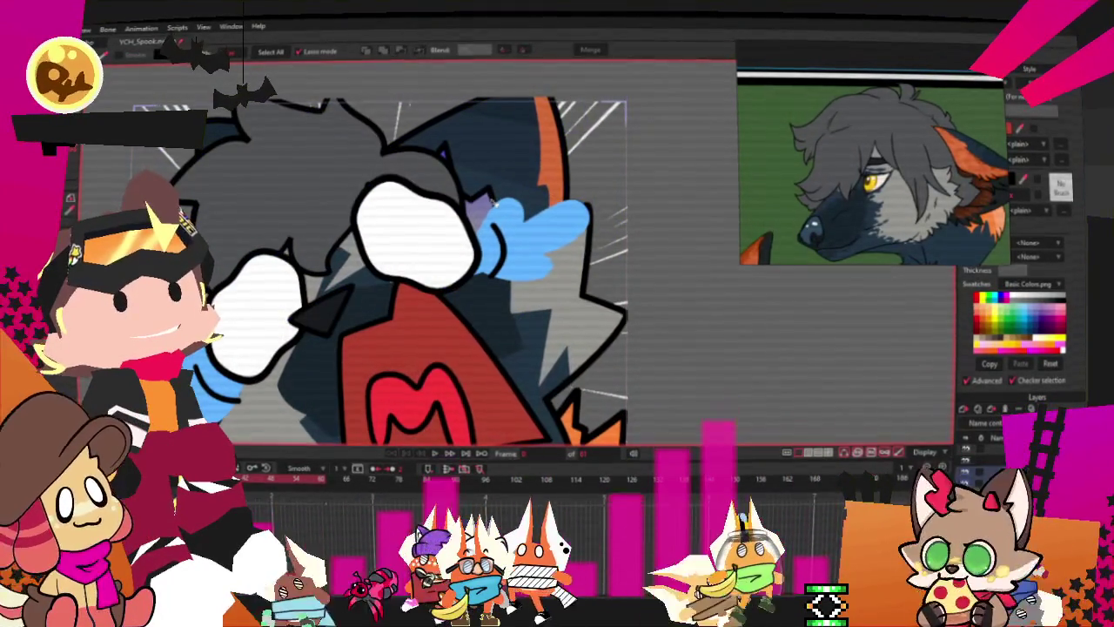
click(423, 235)
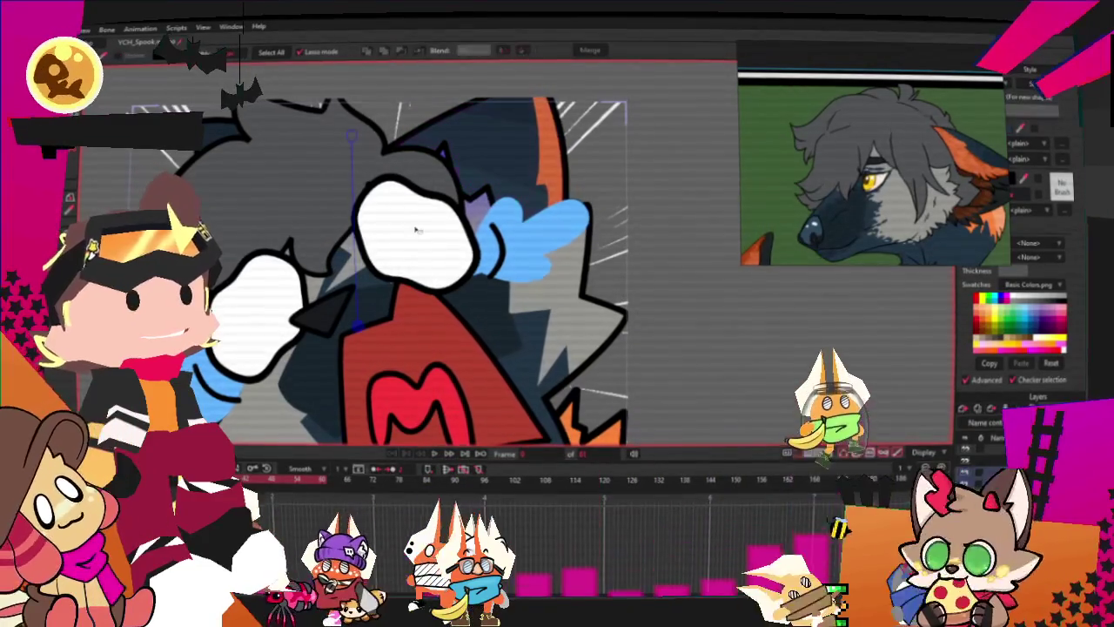
click(1035, 157)
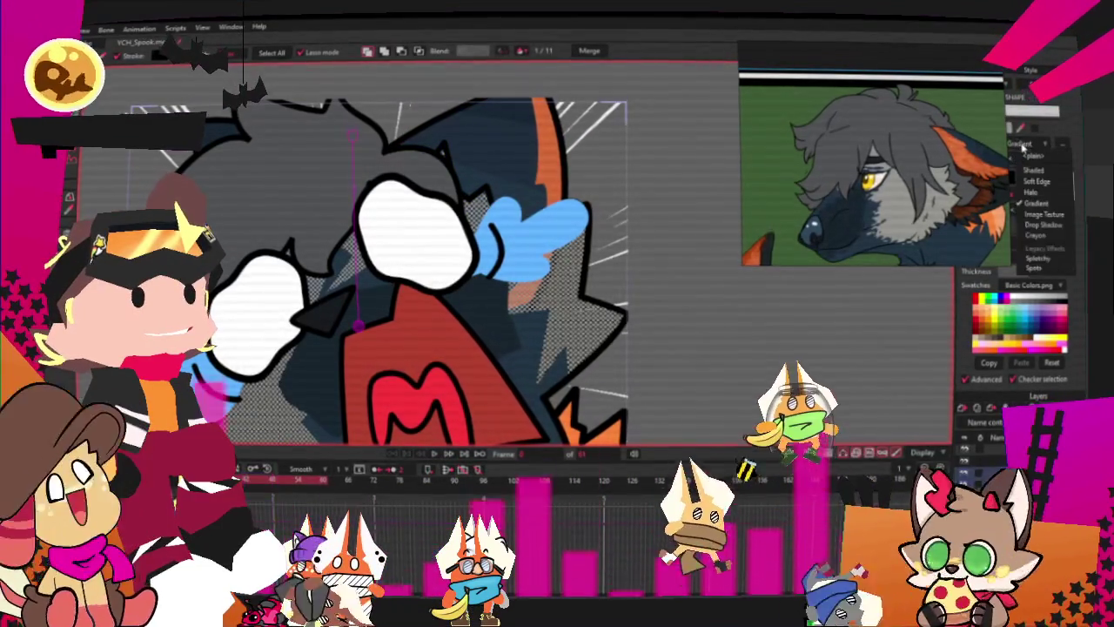
click(659, 269)
scroll(659, 268, down, 3)
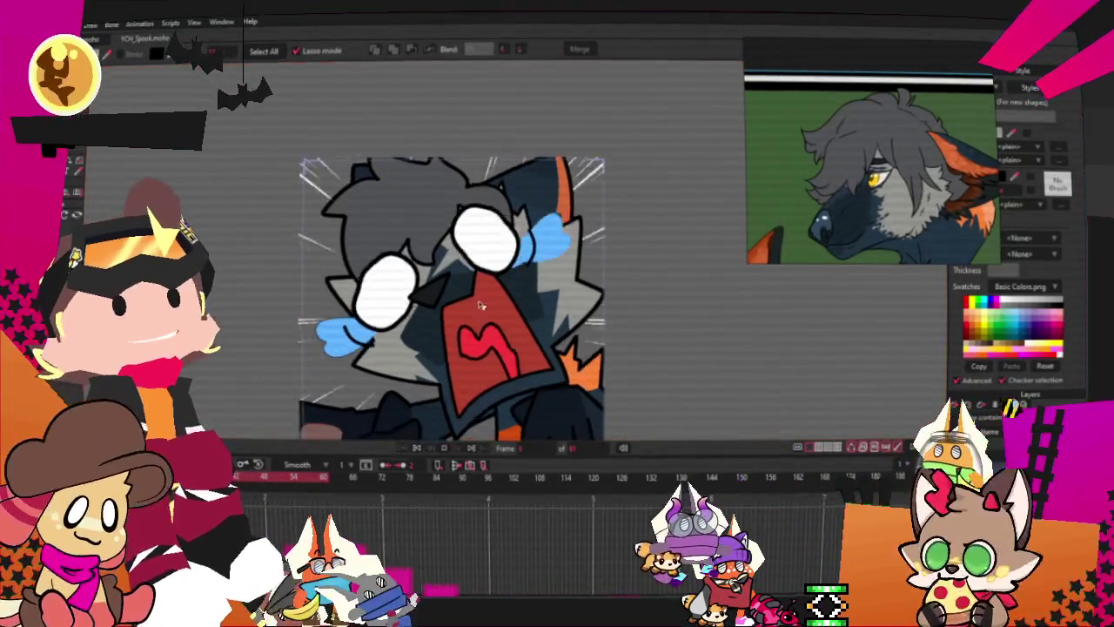
scroll(520, 143, up, 2)
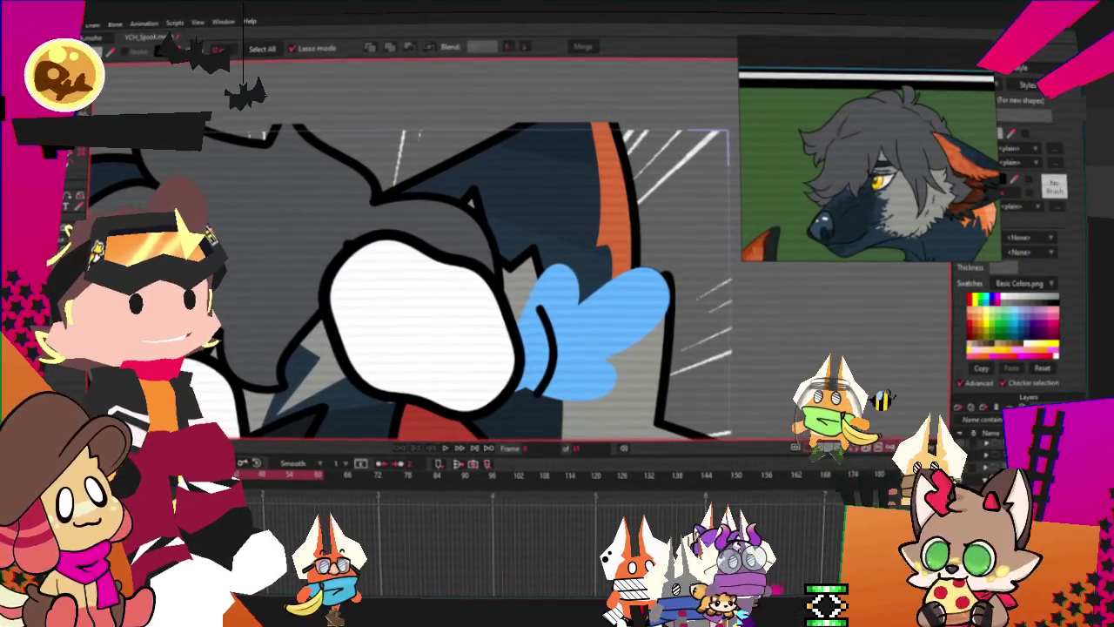
Step: Toggle between Transform Points and Select Points while zooming in on the hand area
key(a)
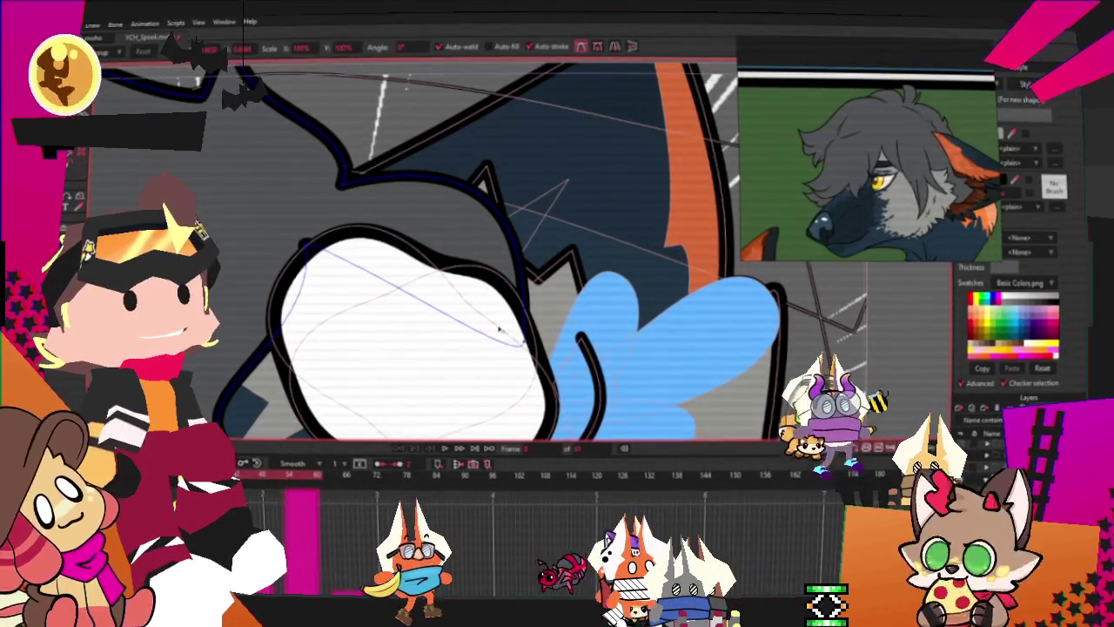
scroll(389, 270, down, 5)
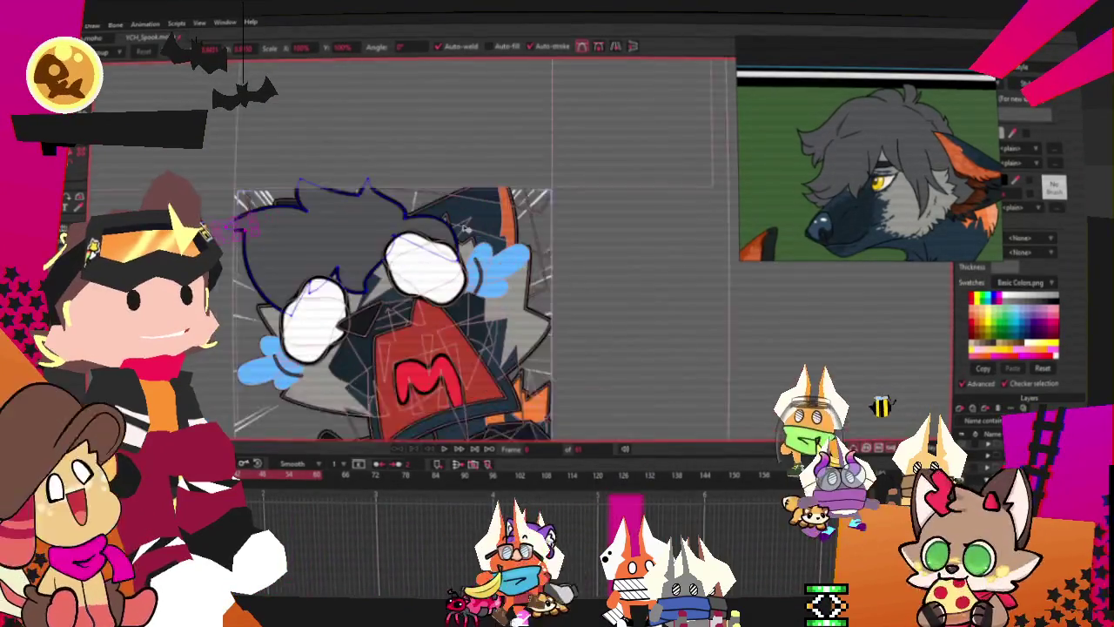
key(g)
scroll(616, 322, up, 5)
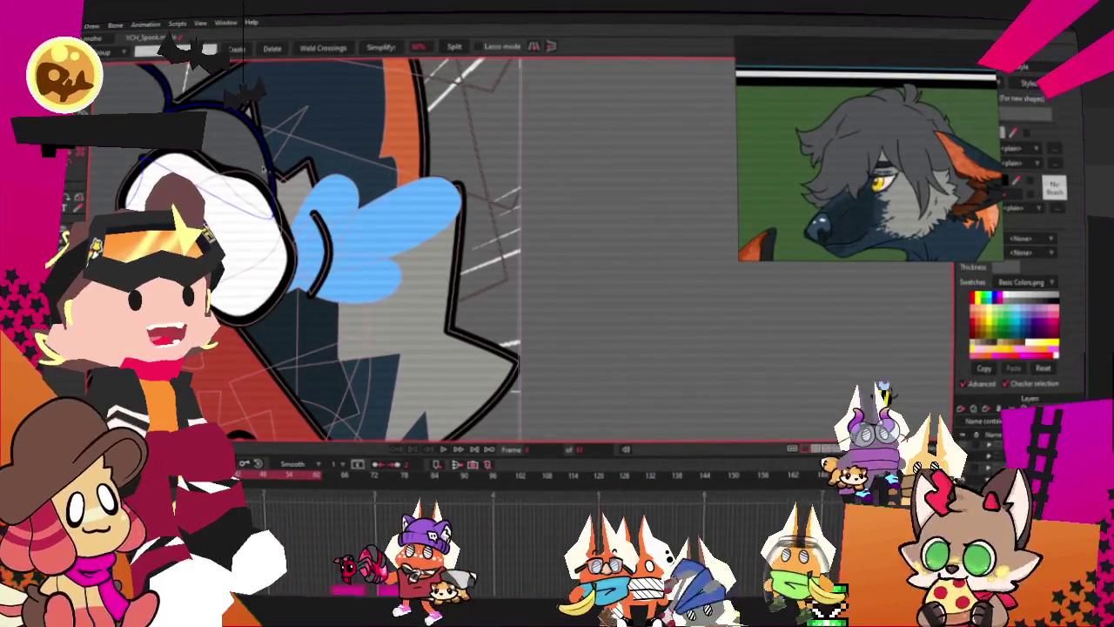
key(a)
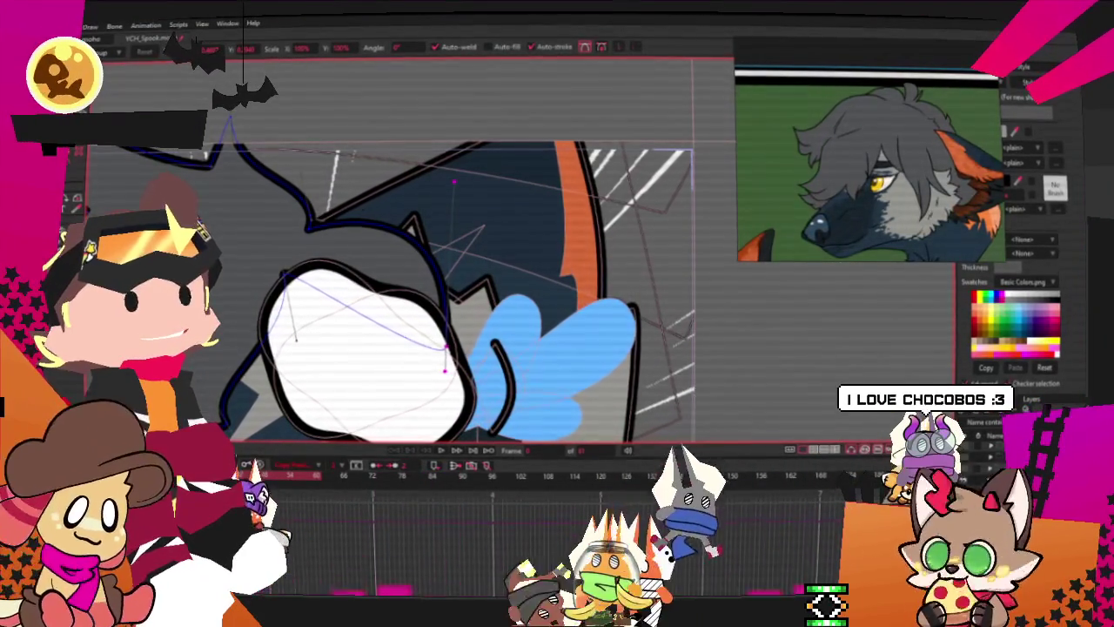
scroll(420, 295, up, 2)
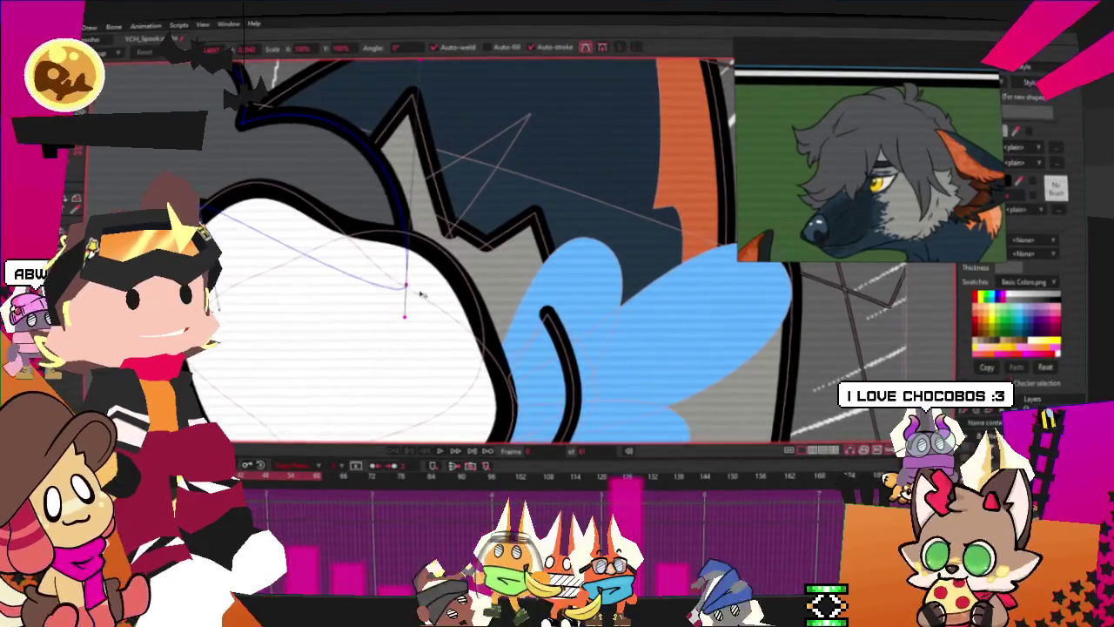
scroll(420, 295, down, 3)
scroll(365, 235, up, 2)
scroll(355, 225, up, 2)
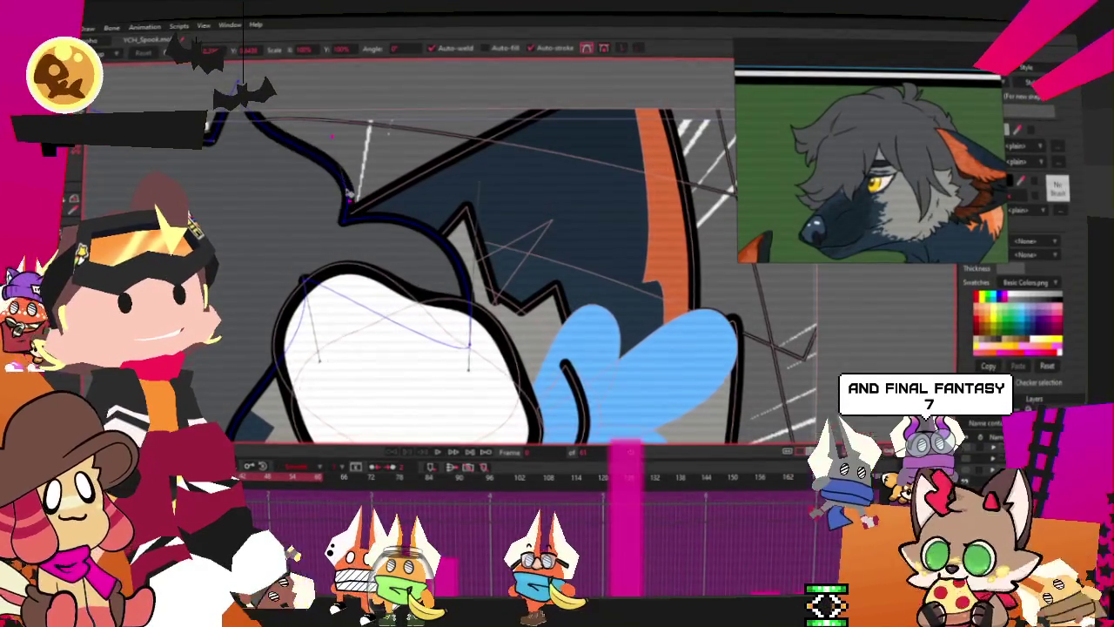
scroll(351, 194, down, 2)
scroll(357, 174, up, 1)
scroll(357, 174, up, 1)
scroll(357, 174, up, 1)
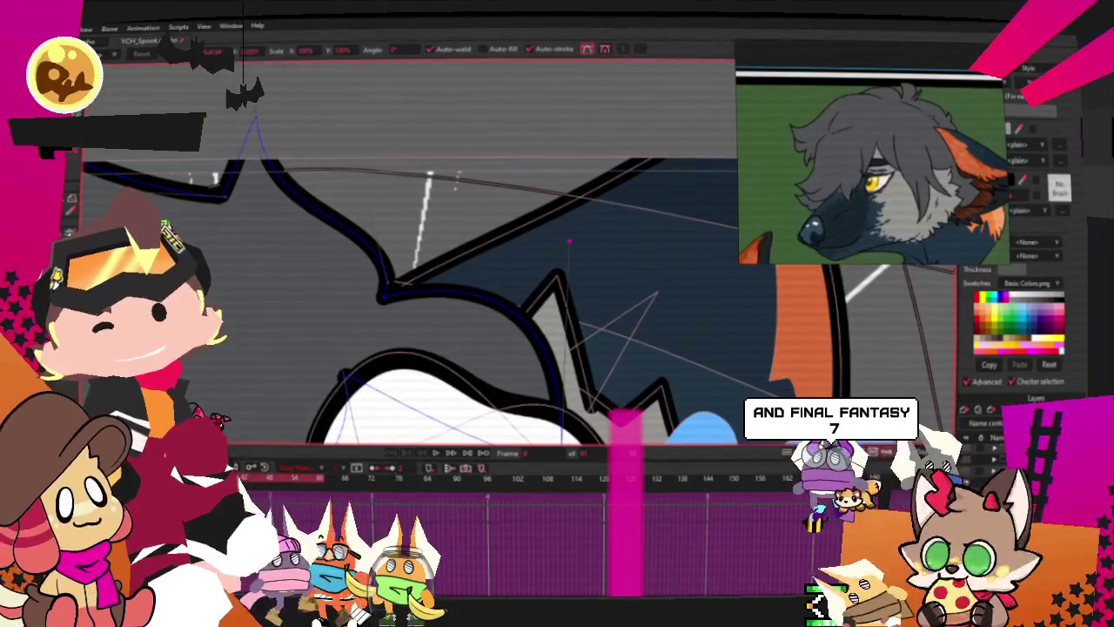
Step: Marquee-select the two outline points above the character's hand
key(g)
drag(322, 211, 439, 374)
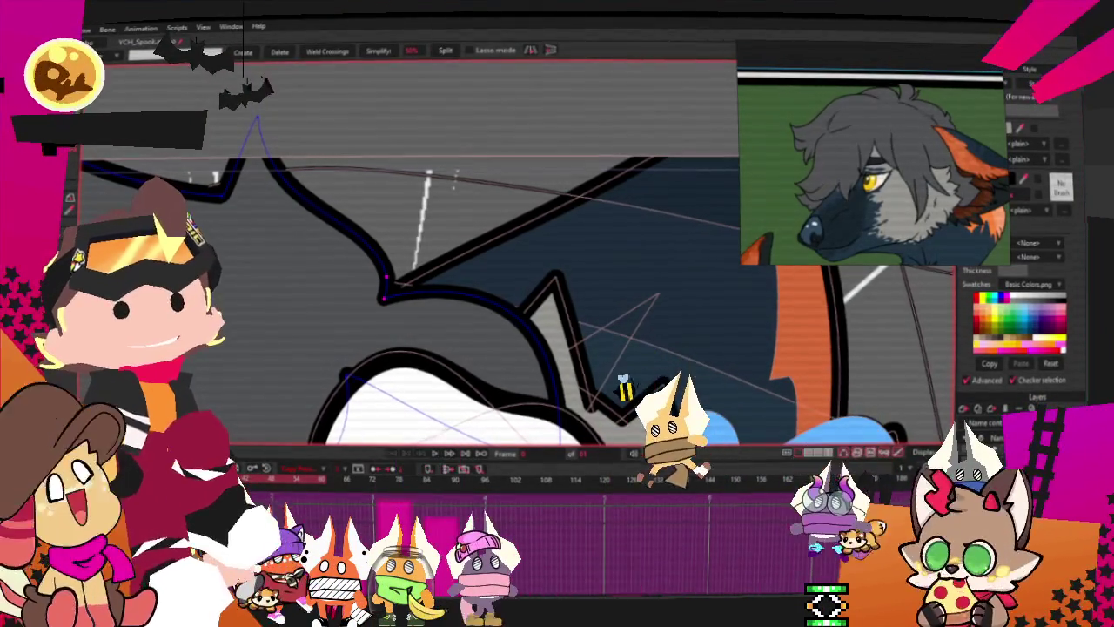
scroll(403, 255, up, 1)
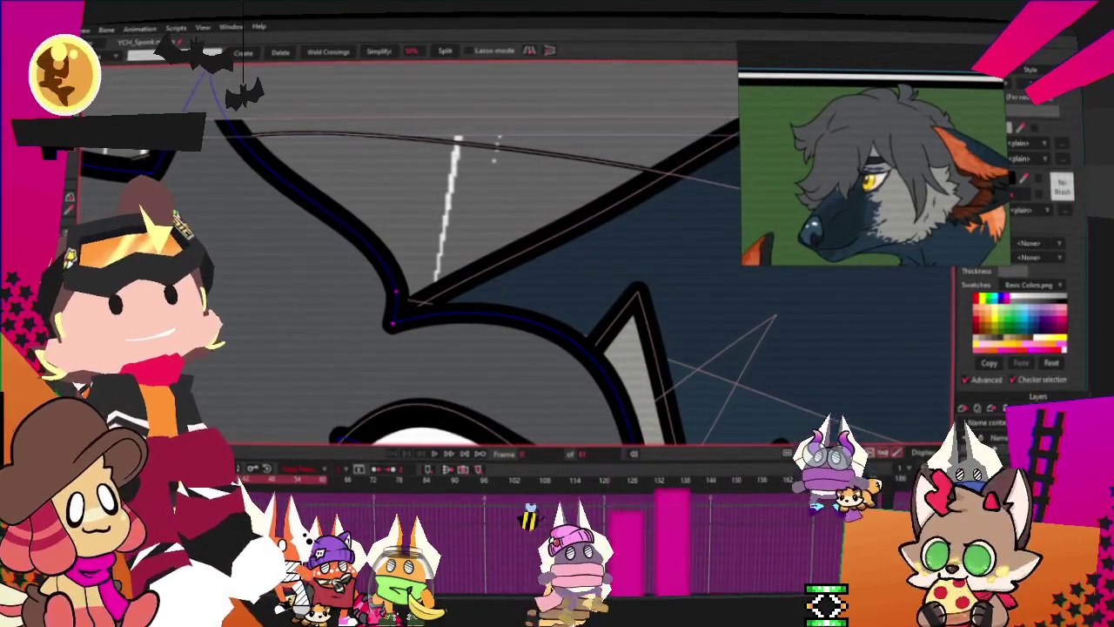
key(t)
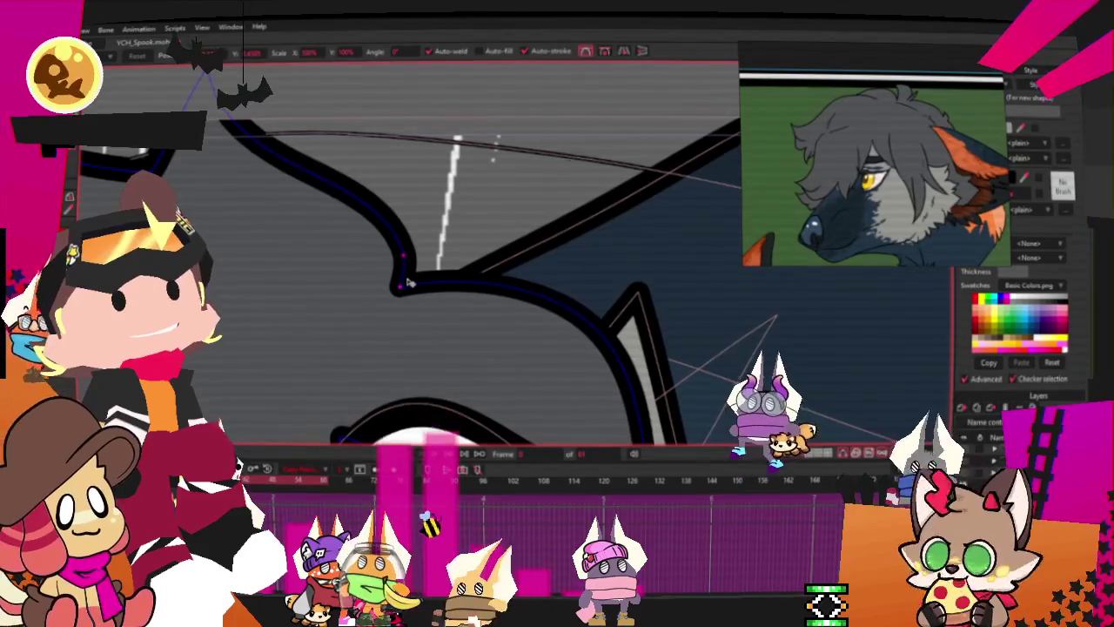
scroll(401, 320, down, 3)
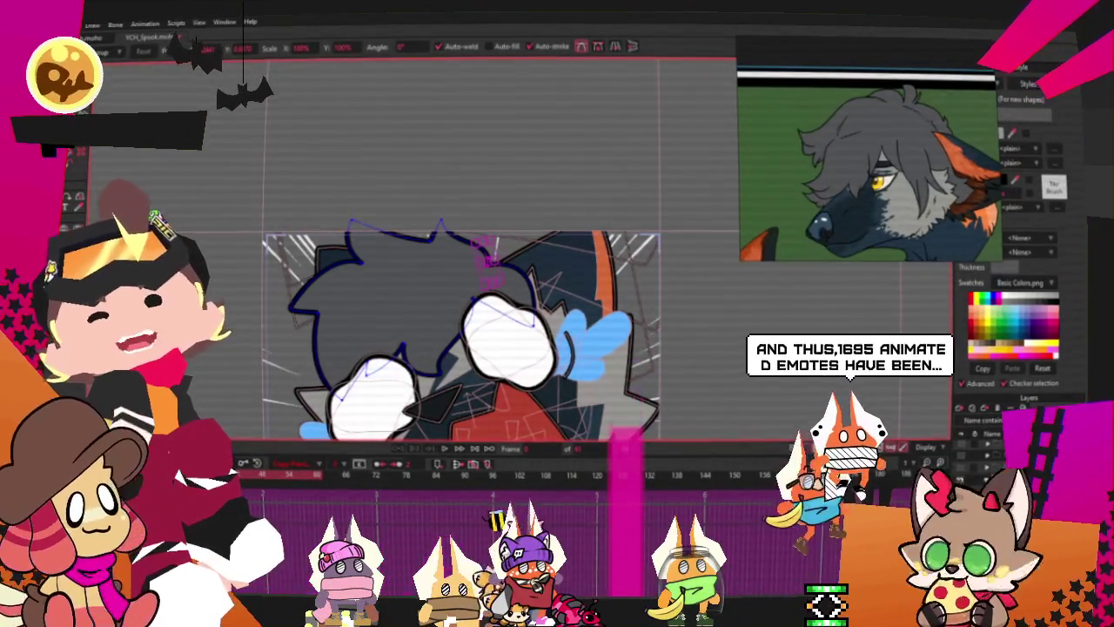
key(alt+f)
click(96, 150)
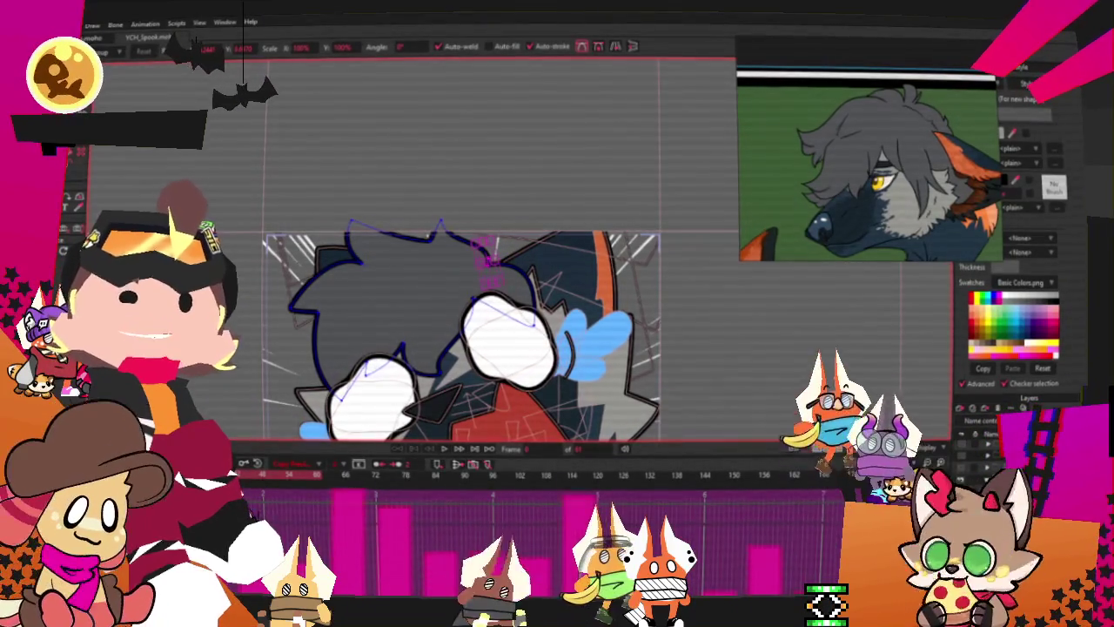
Step: Scroll the reference to Neteye's upper body with orange shirt and headphones, and zoom the canvas out
scroll(895, 155, down, 3)
scroll(905, 170, down, 3)
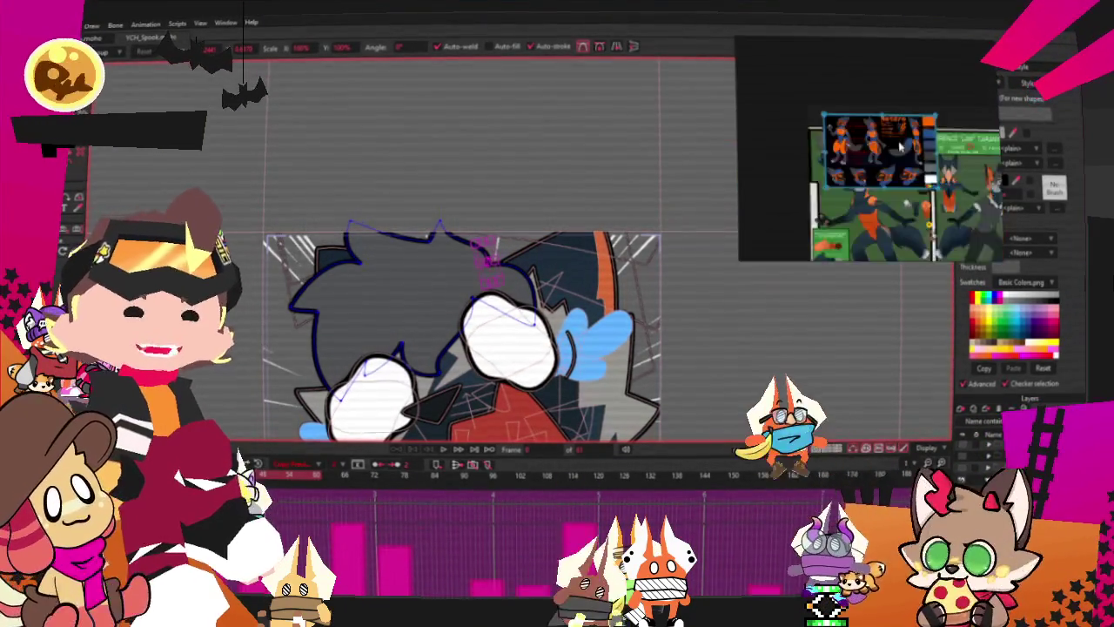
scroll(910, 174, up, 2)
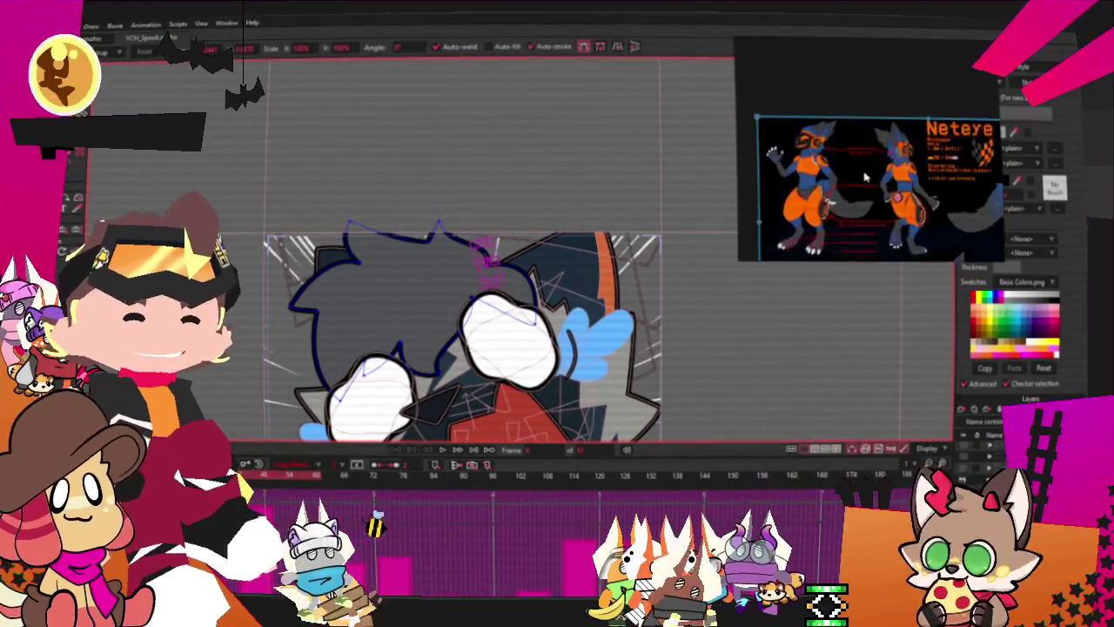
scroll(879, 148, up, 2)
scroll(848, 122, up, 2)
scroll(818, 92, up, 2)
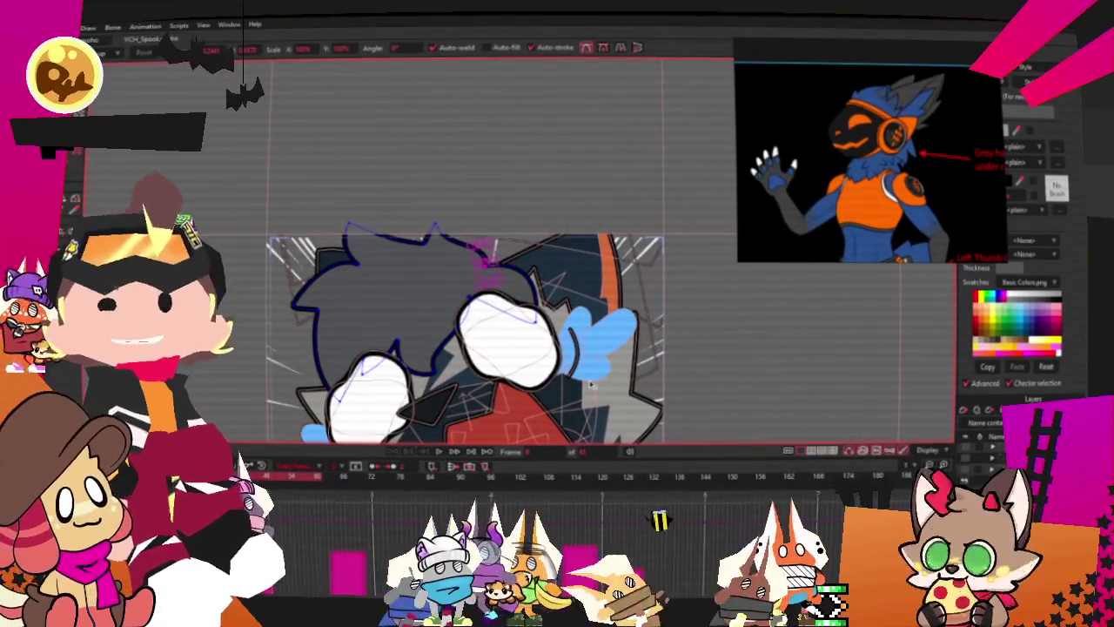
scroll(767, 416, down, 3)
scroll(767, 416, up, 2)
scroll(767, 416, down, 2)
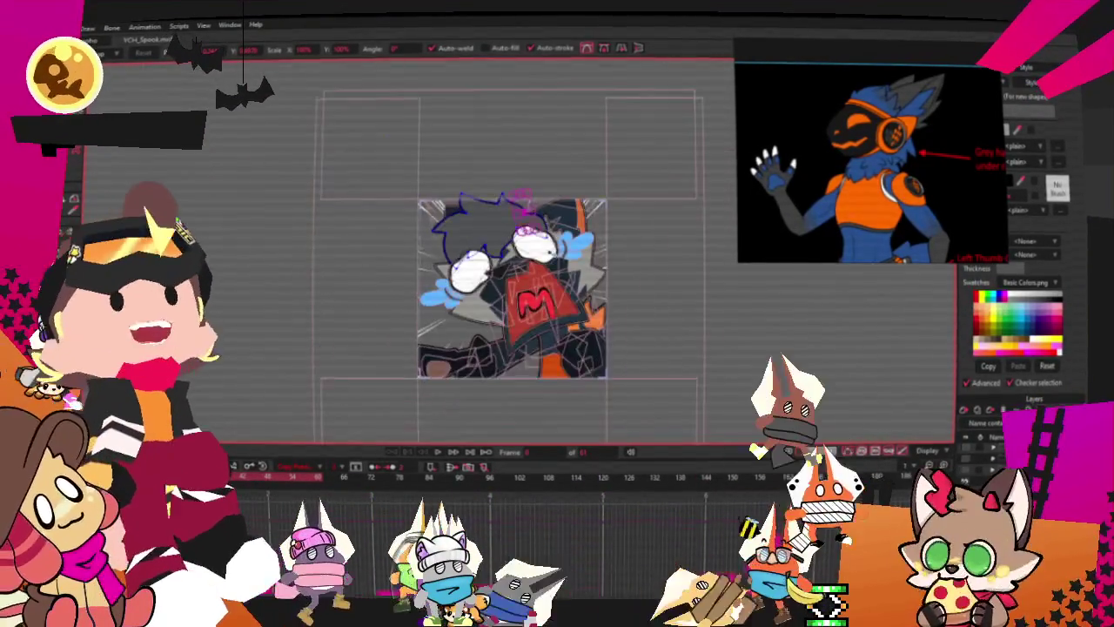
scroll(767, 416, up, 2)
key(0)
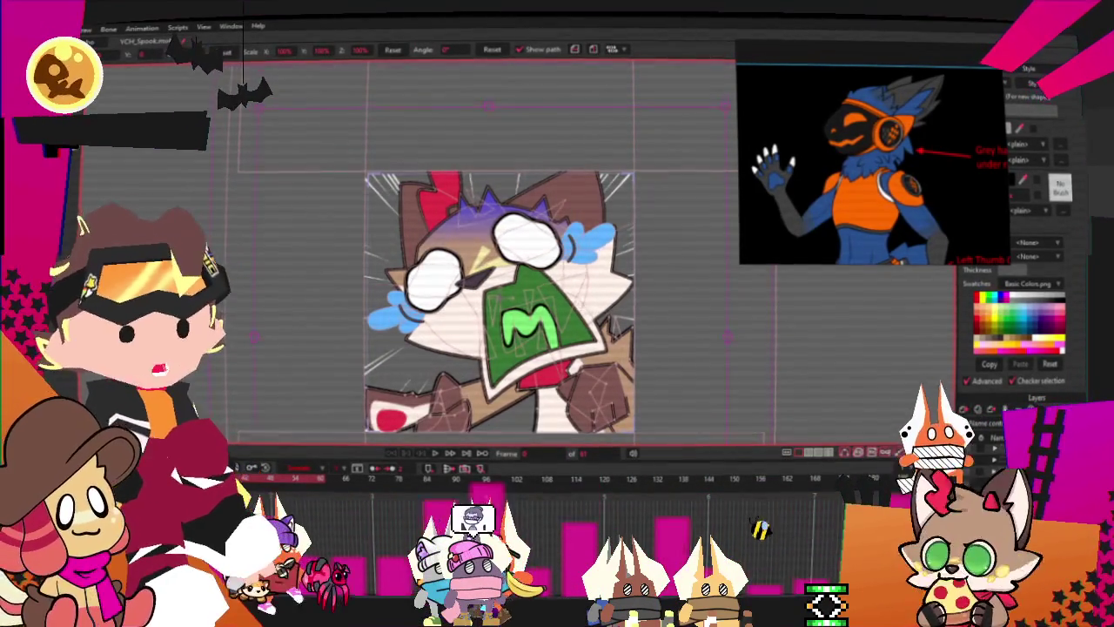
Step: Open and close the layer's settings unchanged, then zoom in on the reference headphones
double_click(1001, 437)
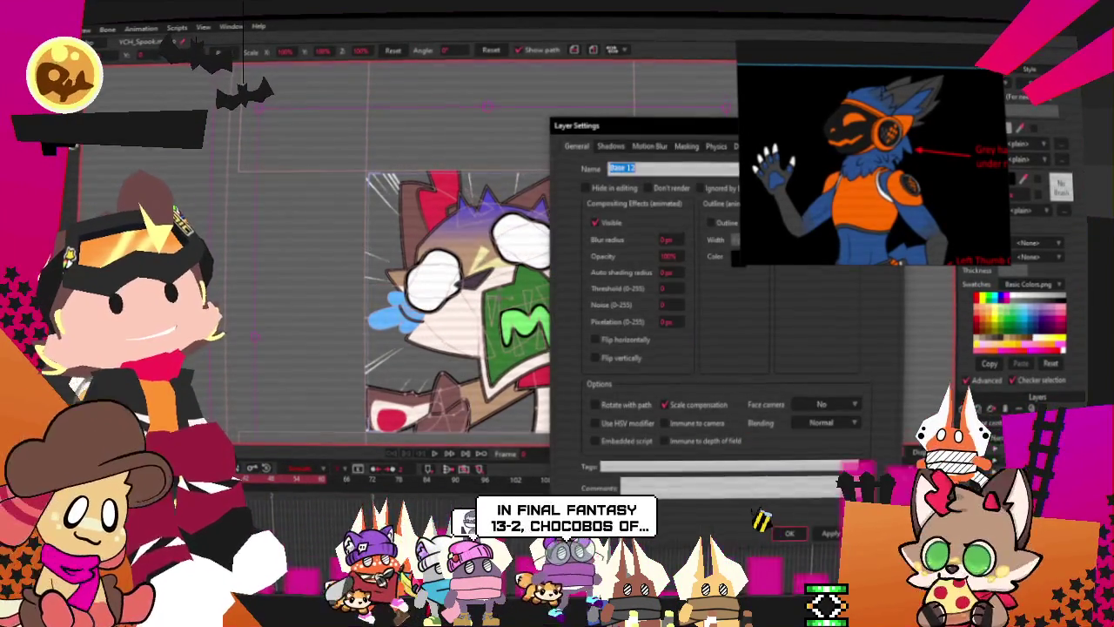
click(789, 533)
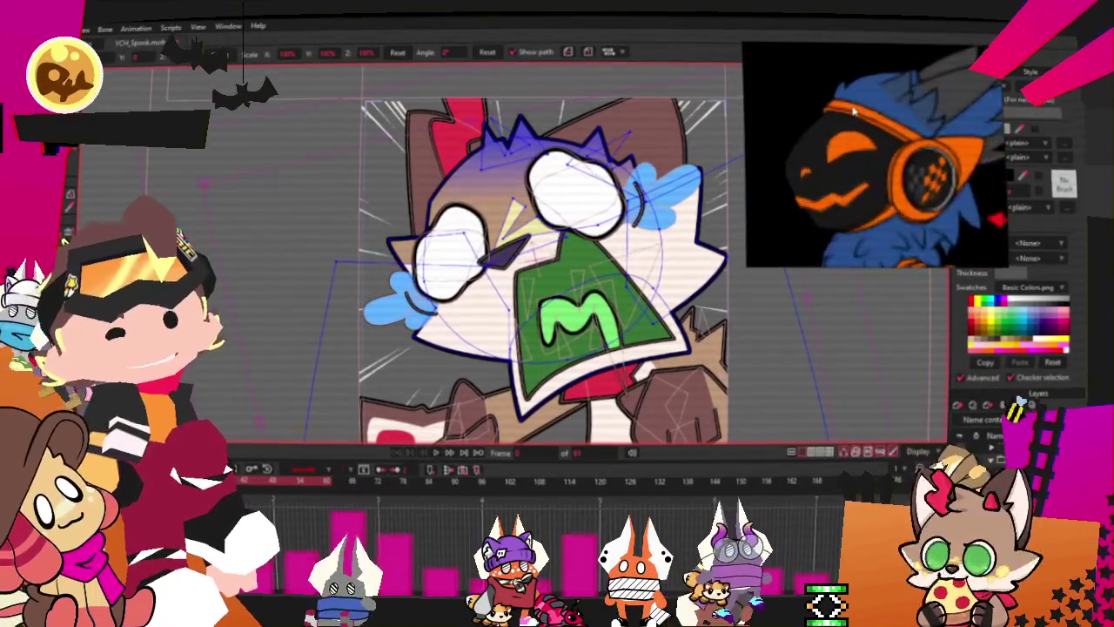
scroll(522, 261, up, 2)
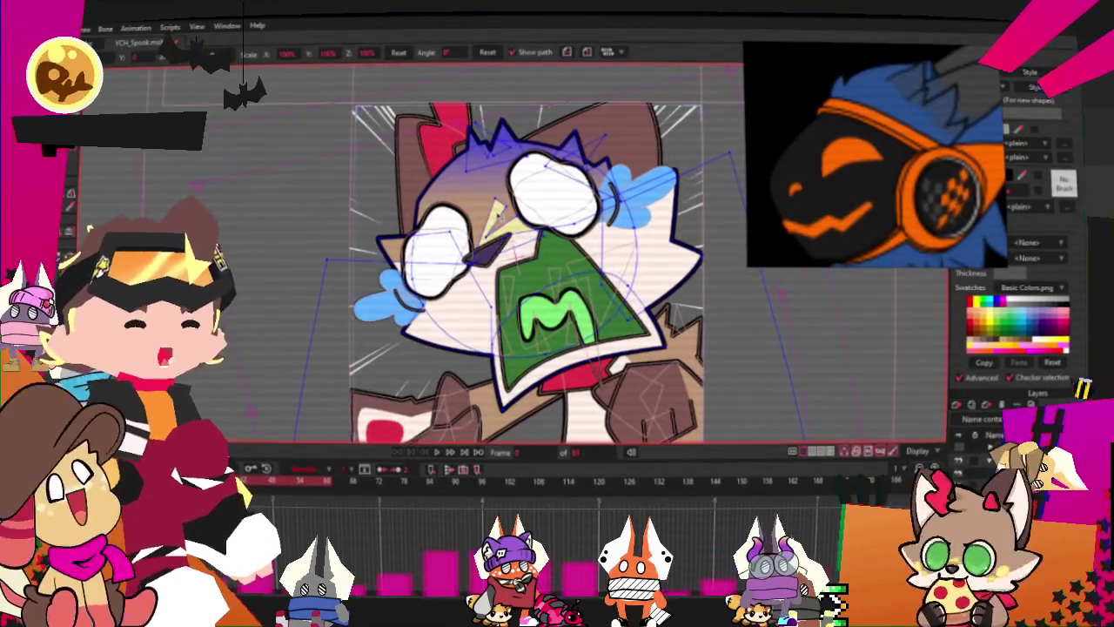
scroll(522, 261, up, 1)
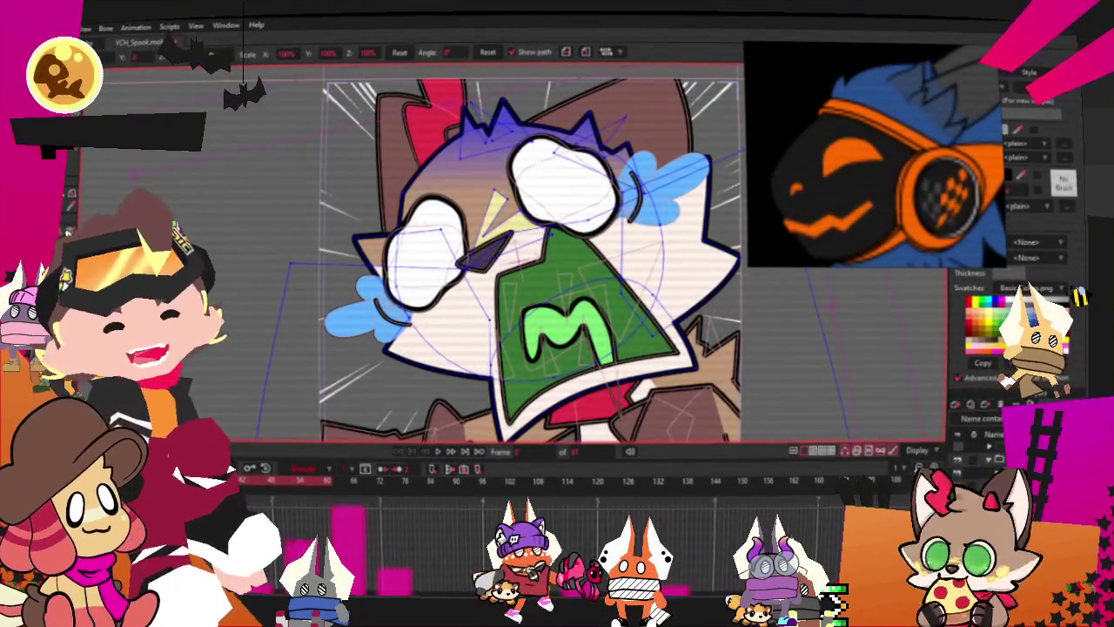
Step: Select the head shape, try the Shaded fill effect, then set Effect 1 back to plain
key(g)
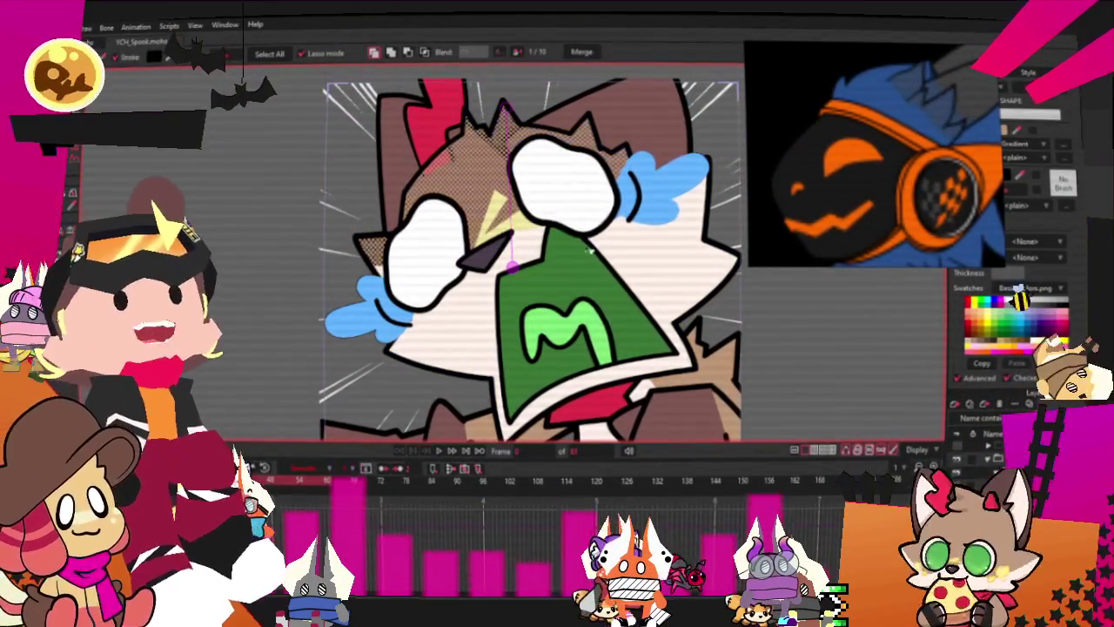
click(482, 198)
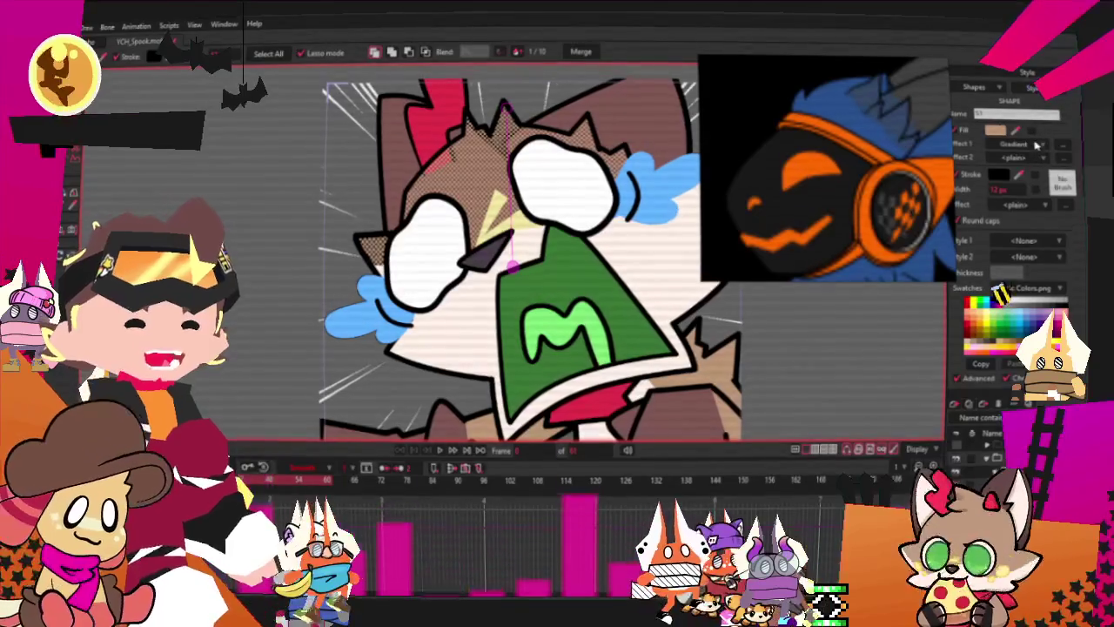
click(1035, 145)
click(1024, 143)
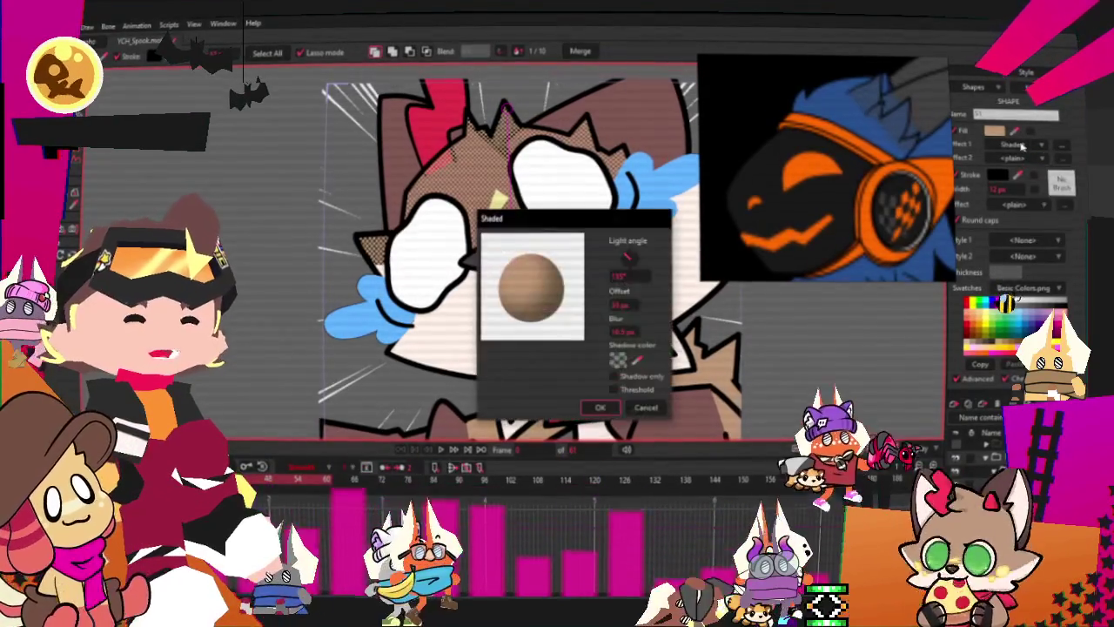
key(Return)
click(1007, 149)
click(1018, 158)
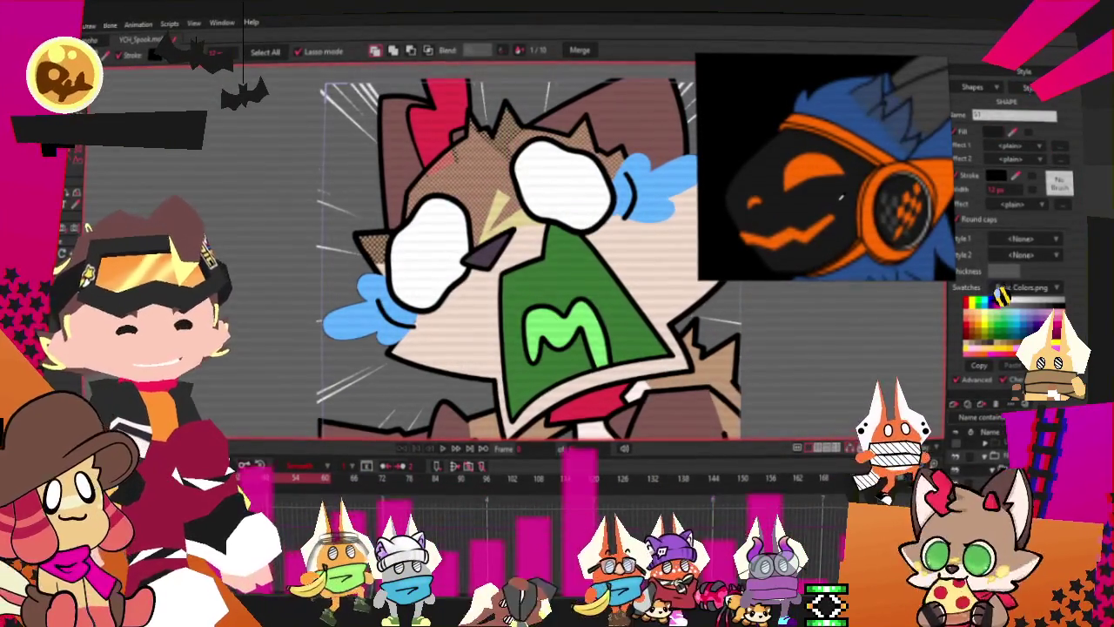
scroll(520, 228, up, 2)
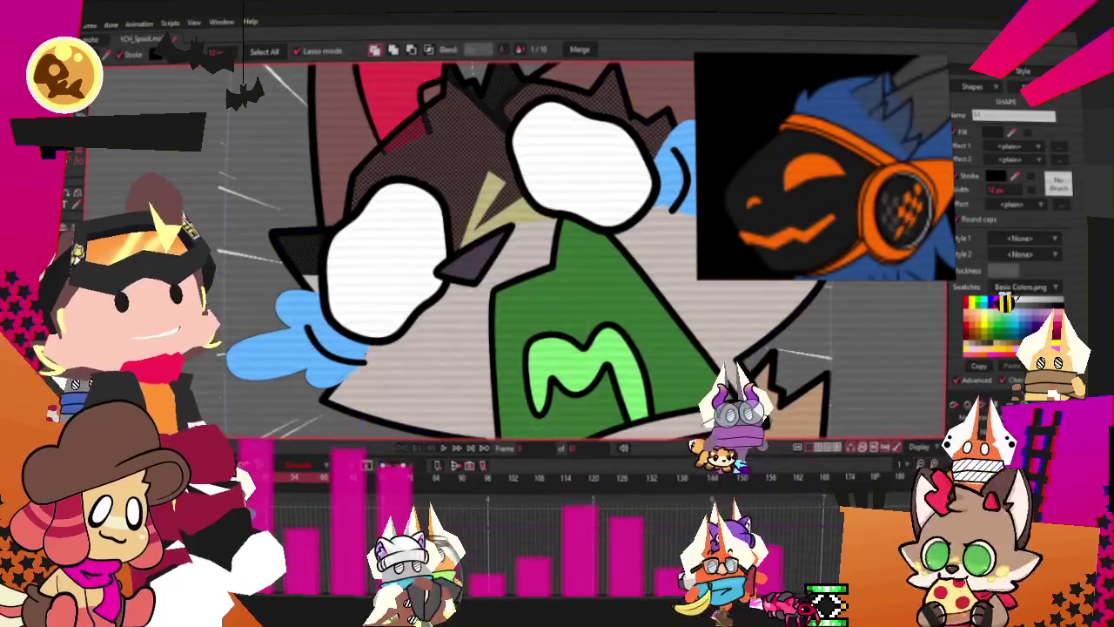
Step: Zoom around the black head, then play the animation to check the result
key(g)
scroll(550, 239, up, 1)
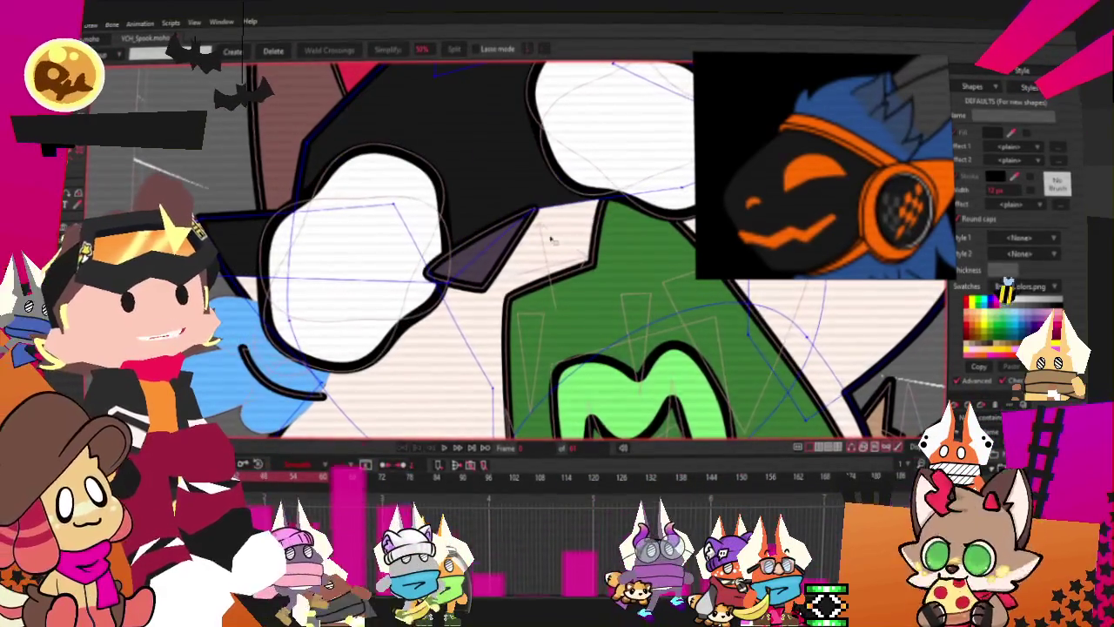
scroll(550, 239, down, 3)
scroll(550, 238, down, 2)
scroll(550, 239, up, 1)
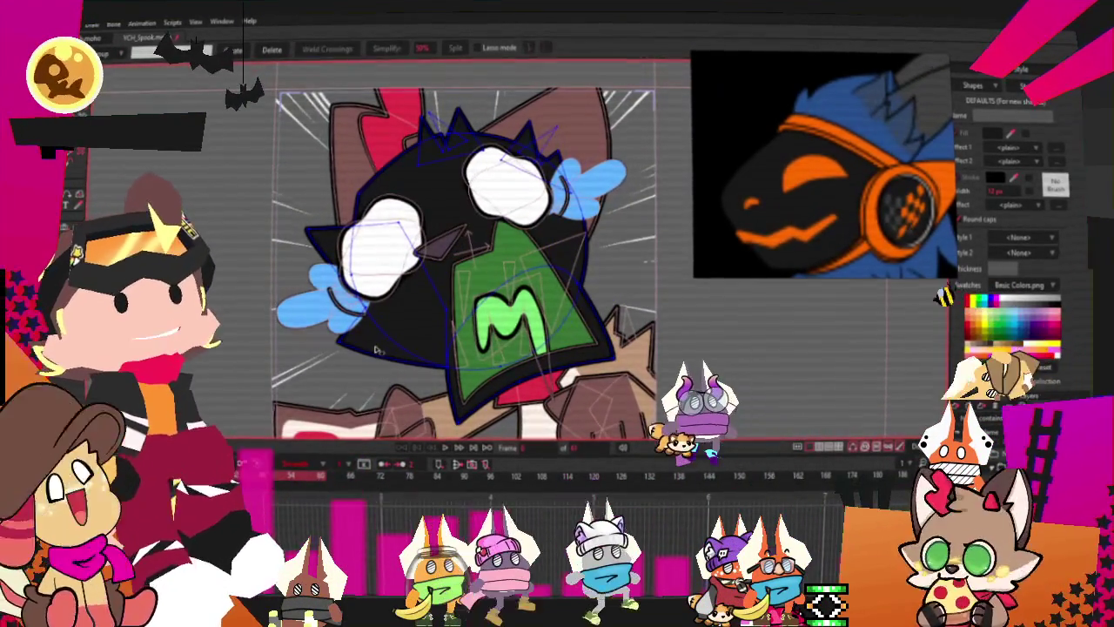
scroll(376, 351, down, 3)
scroll(376, 350, up, 2)
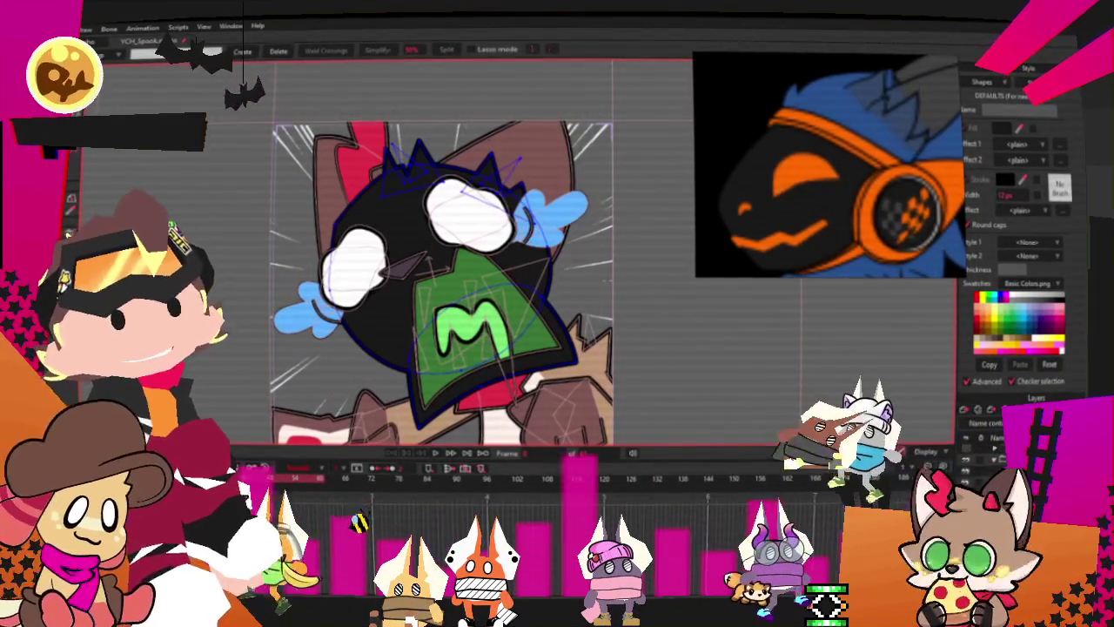
scroll(296, 313, up, 3)
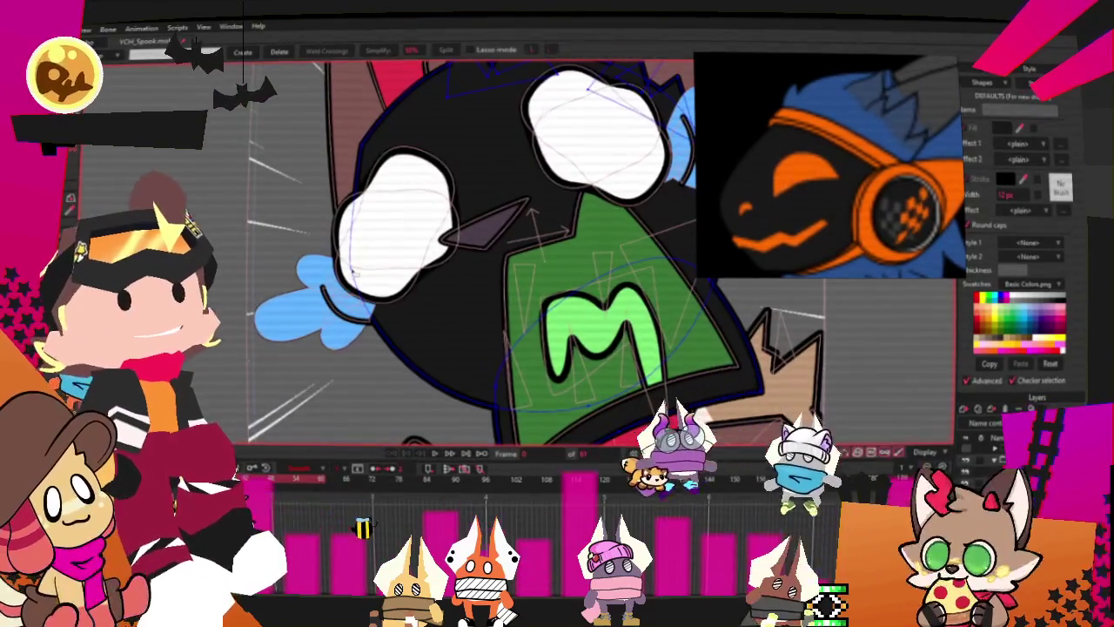
key(t)
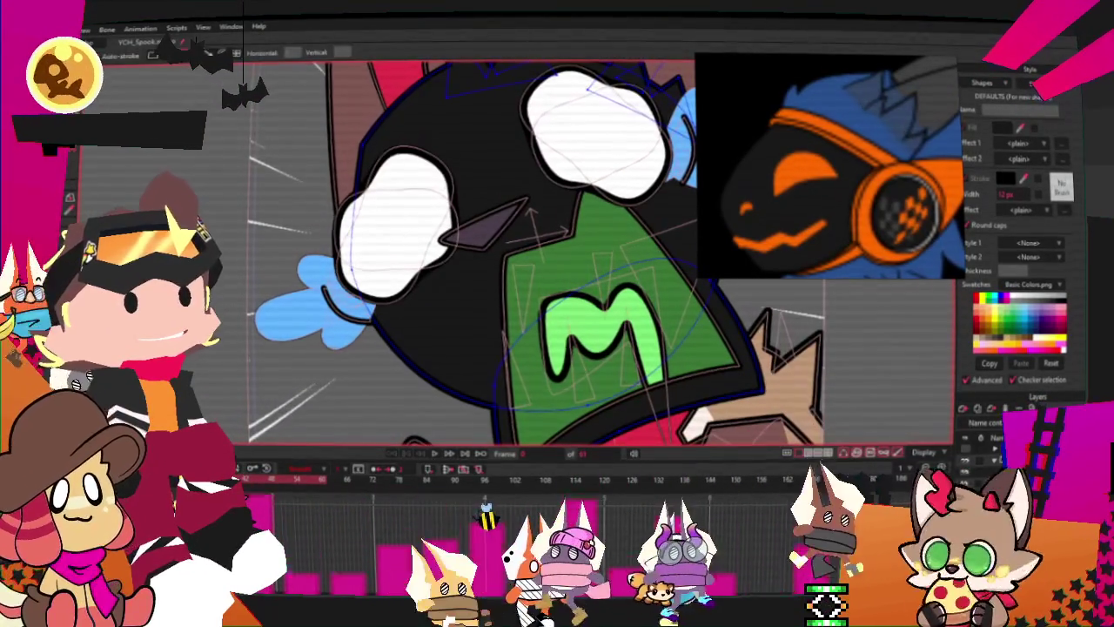
key(t)
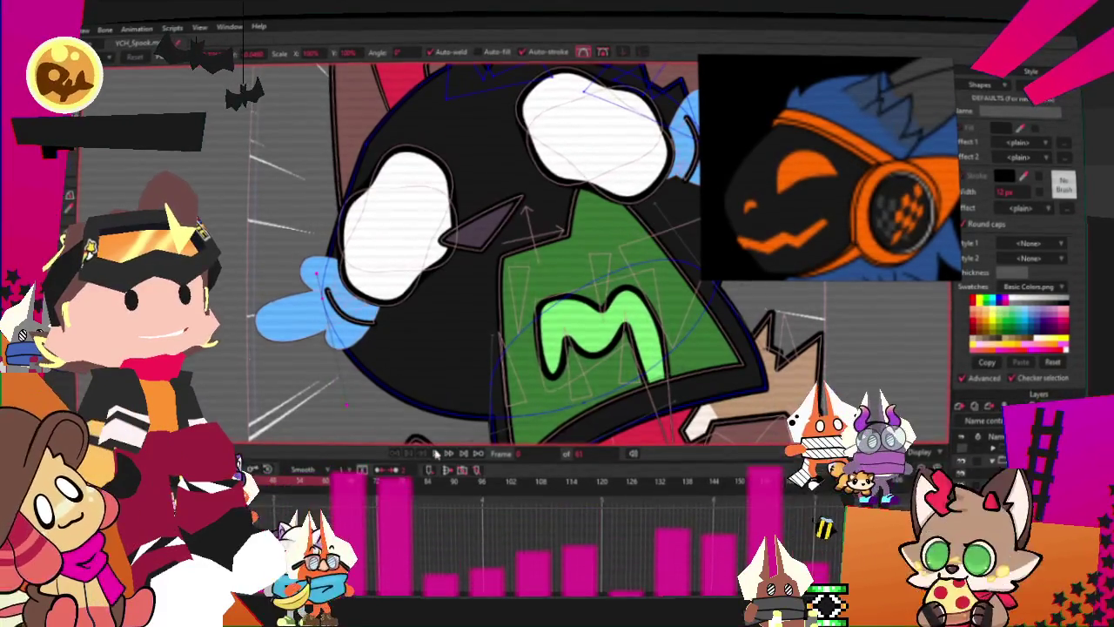
click(435, 453)
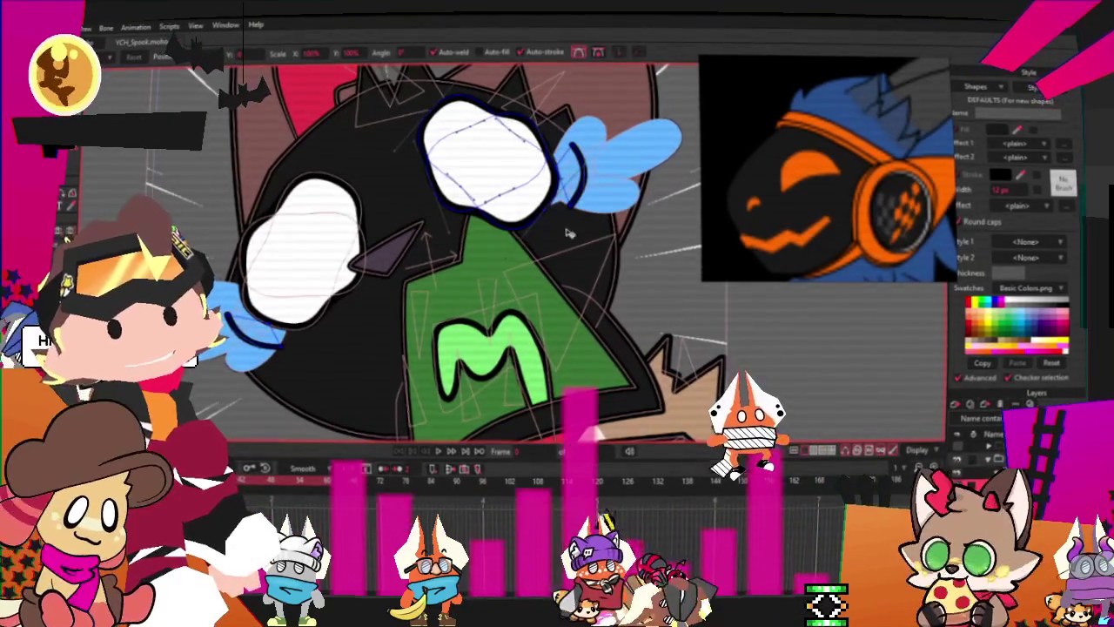
Step: Pan and zoom the reference viewer across the Neteye sheet, from the rainbow tongue to the head views
scroll(725, 244, down, 3)
scroll(783, 201, down, 3)
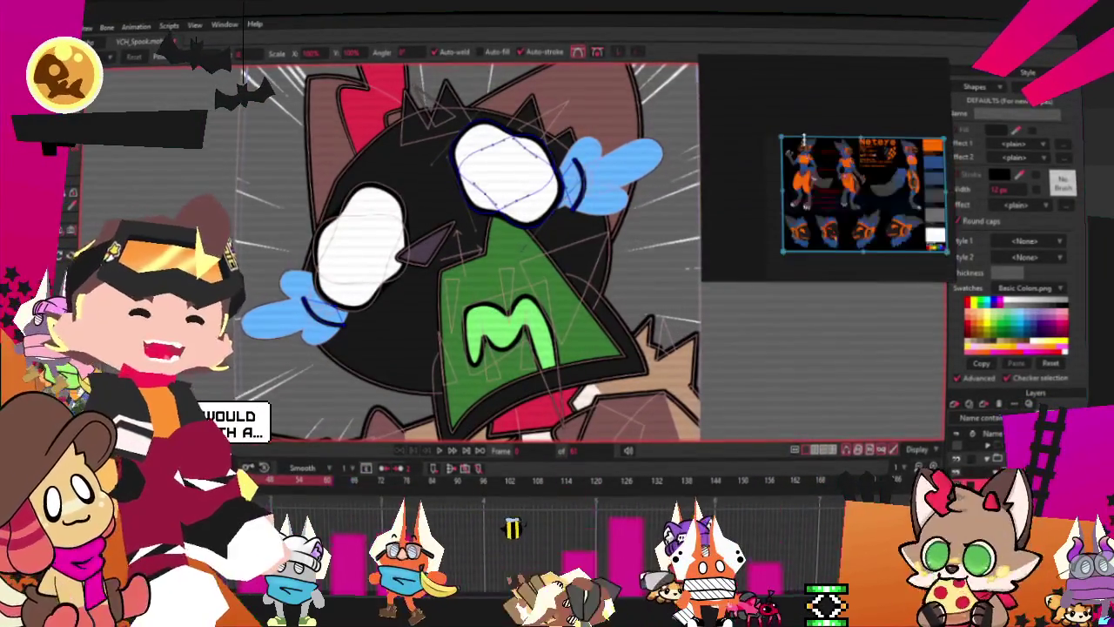
scroll(826, 165, down, 3)
scroll(866, 180, up, 3)
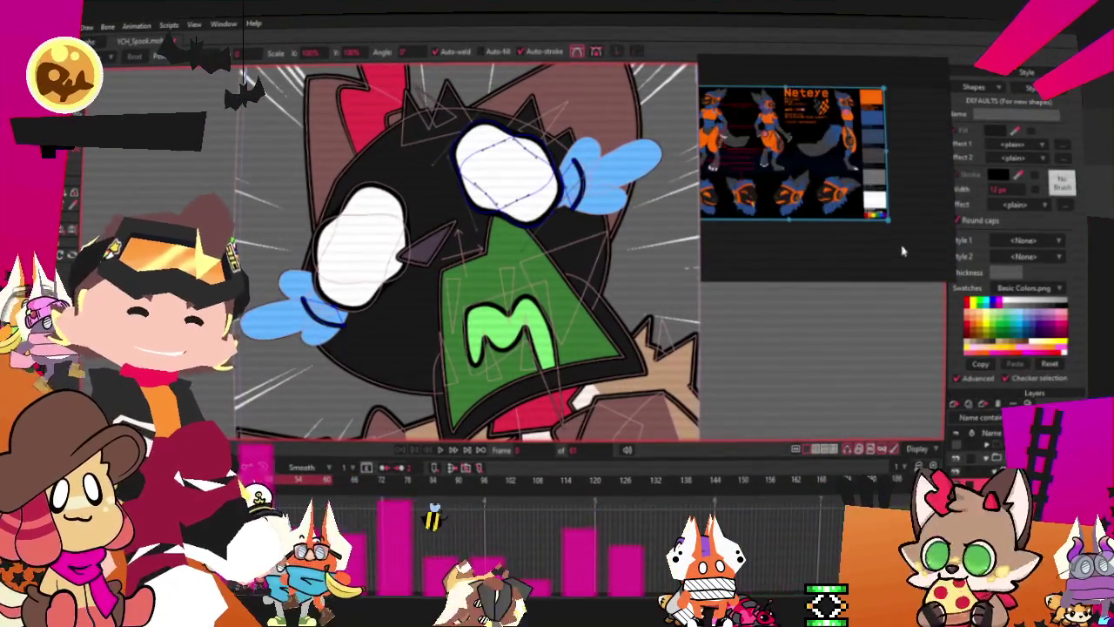
drag(849, 174, 851, 142)
scroll(827, 152, up, 2)
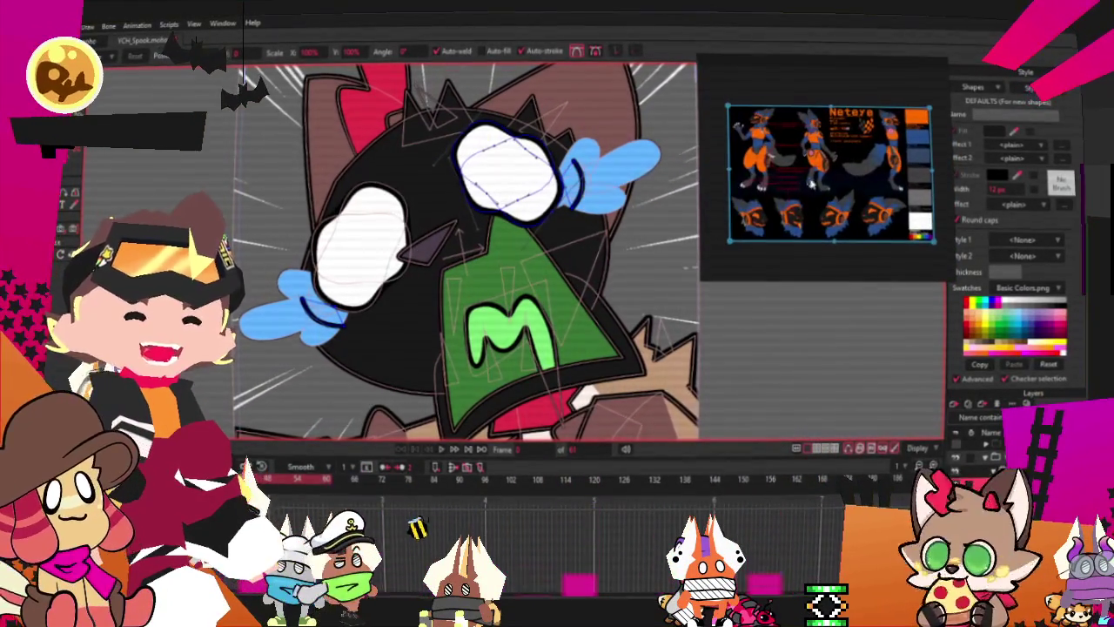
scroll(829, 153, up, 3)
scroll(832, 153, up, 3)
drag(837, 204, 771, 184)
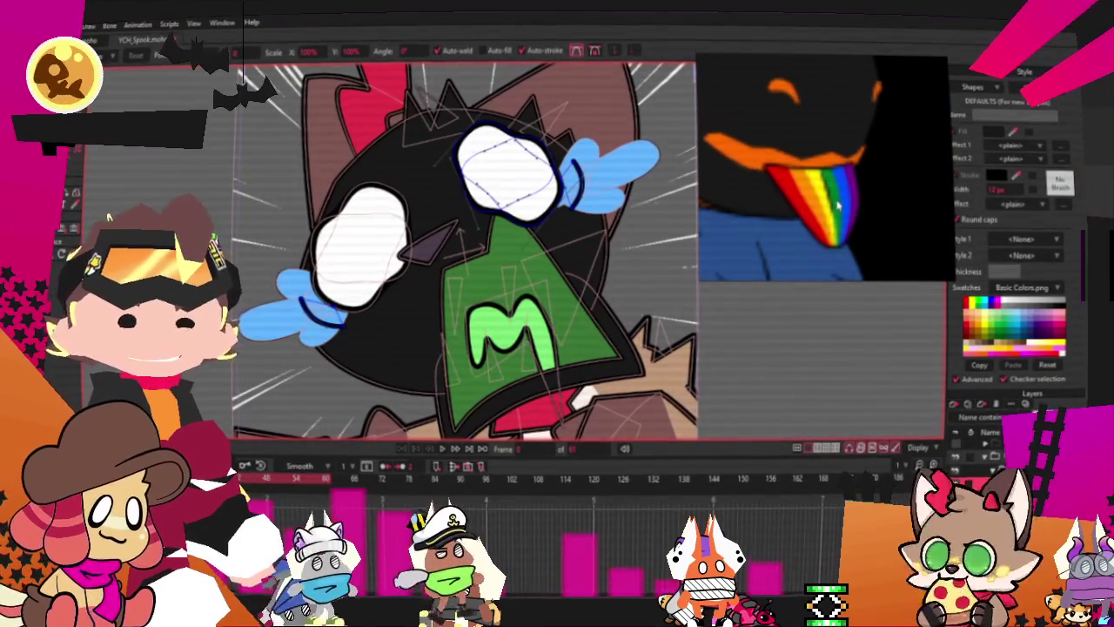
scroll(771, 157, up, 2)
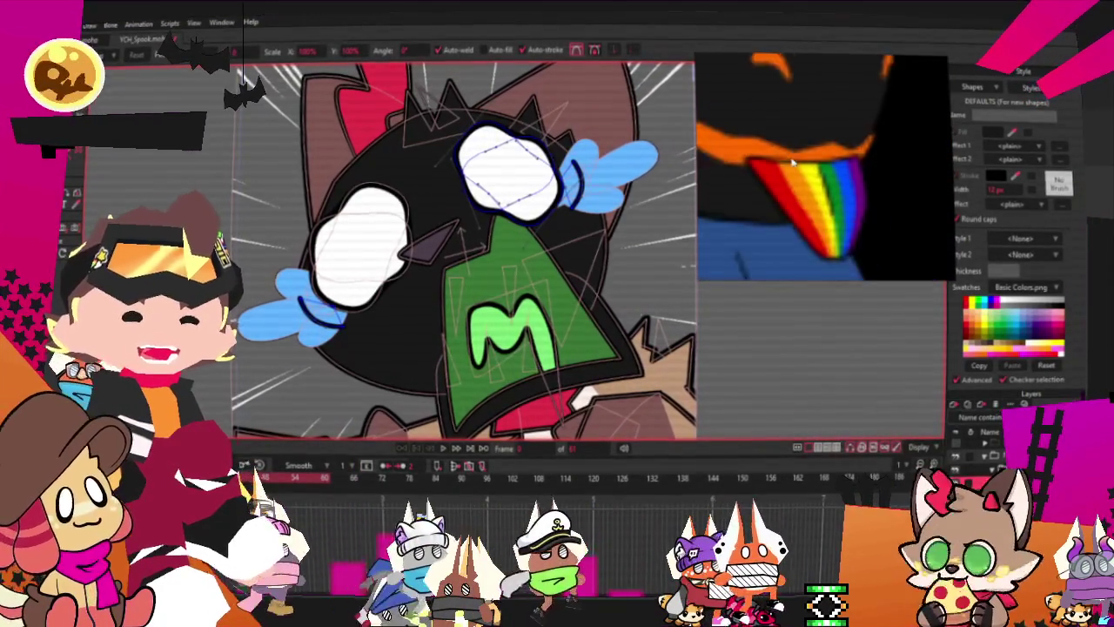
scroll(783, 157, up, 2)
scroll(832, 196, down, 5)
scroll(831, 196, down, 3)
scroll(835, 174, down, 3)
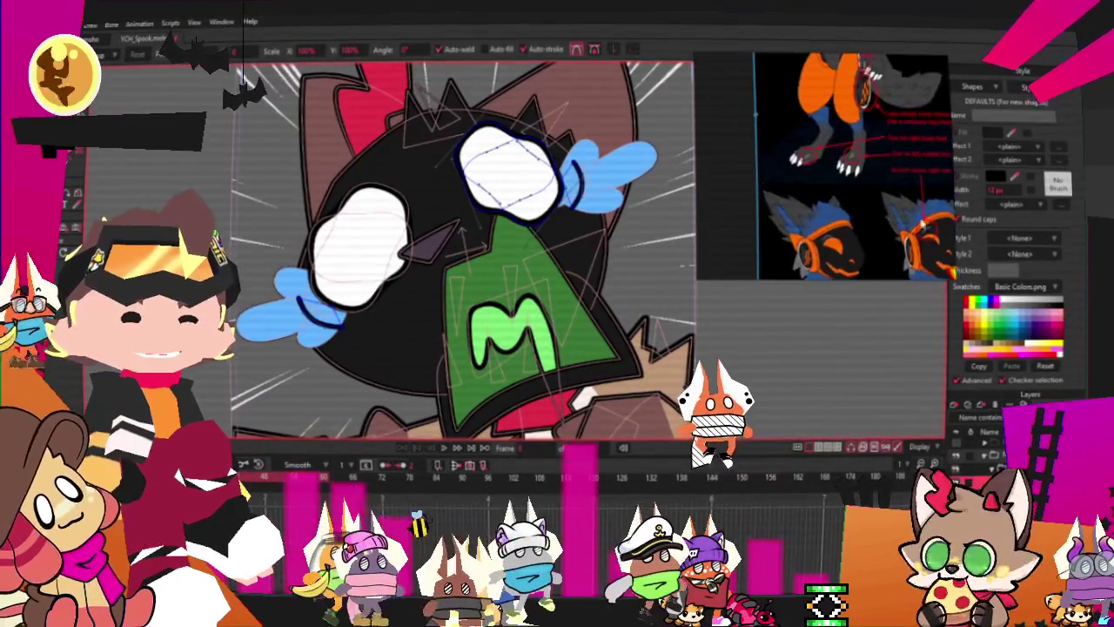
Step: Select the green shirt shape behind the M
scroll(853, 130, down, 2)
scroll(866, 81, up, 1)
scroll(866, 81, up, 3)
scroll(866, 81, up, 2)
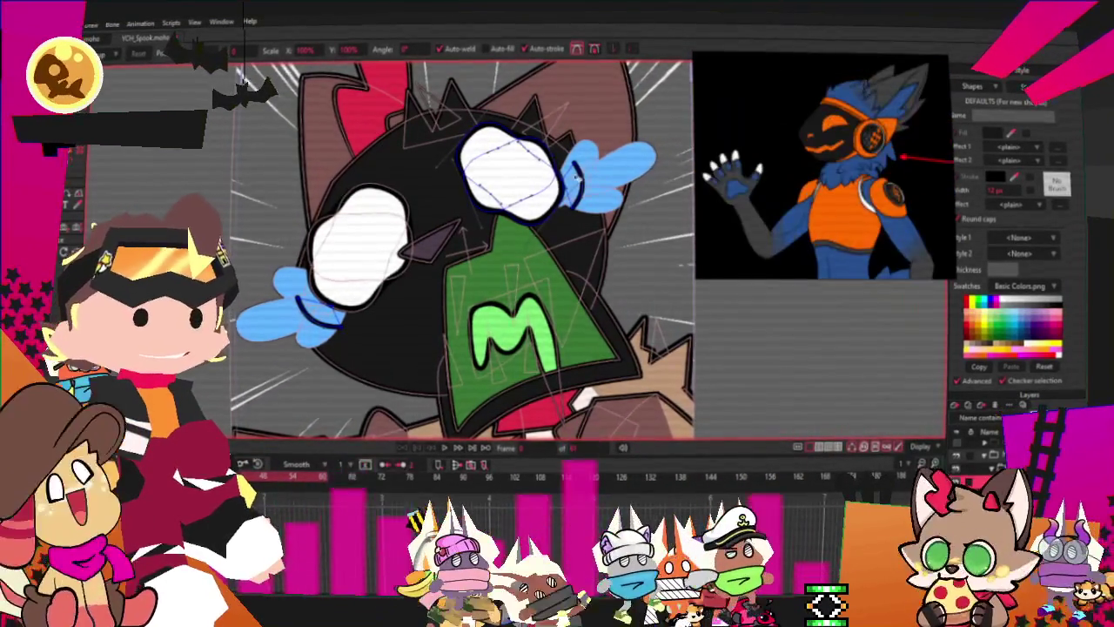
scroll(537, 185, up, 1)
scroll(470, 232, down, 1)
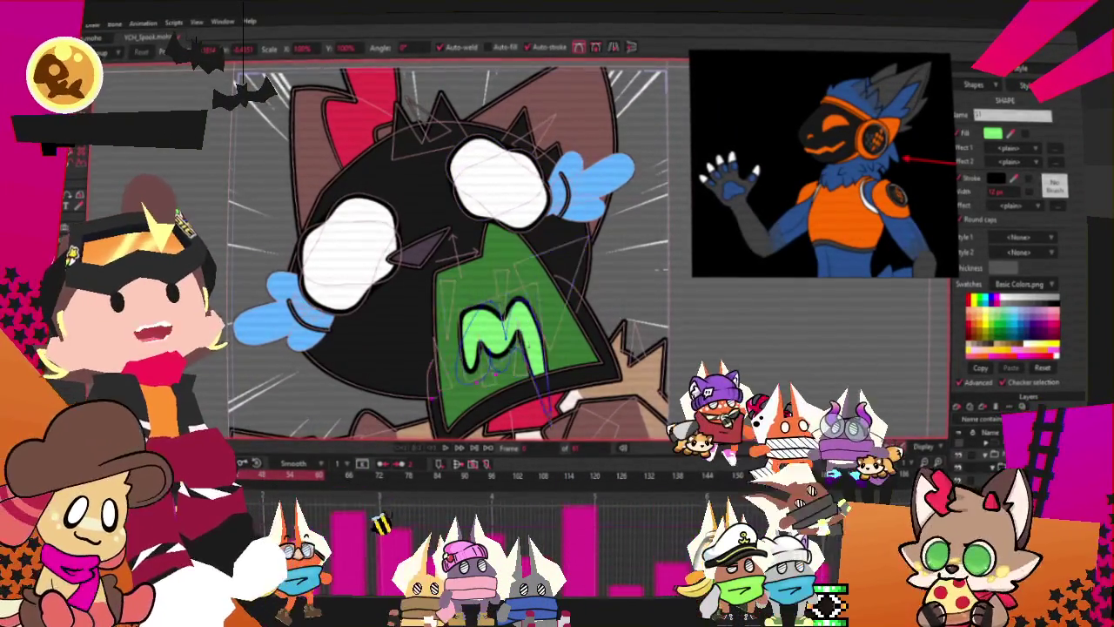
click(504, 340)
click(557, 348)
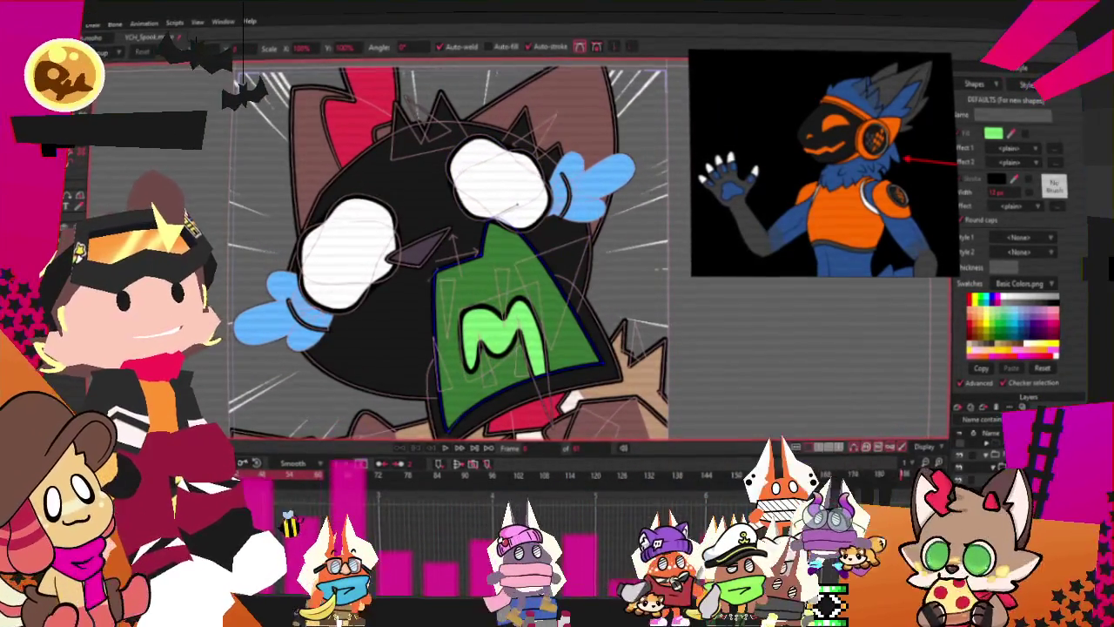
Step: Fill the shirt shape orange, keeping the M green, and deselect it
scroll(522, 244, up, 3)
key(Delete)
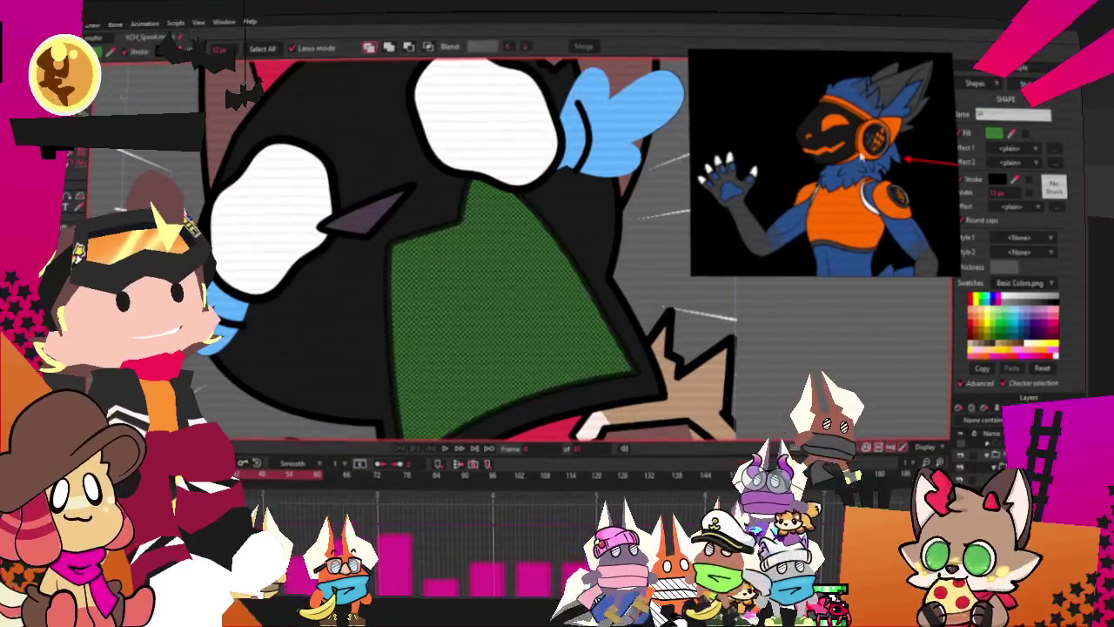
scroll(799, 150, up, 3)
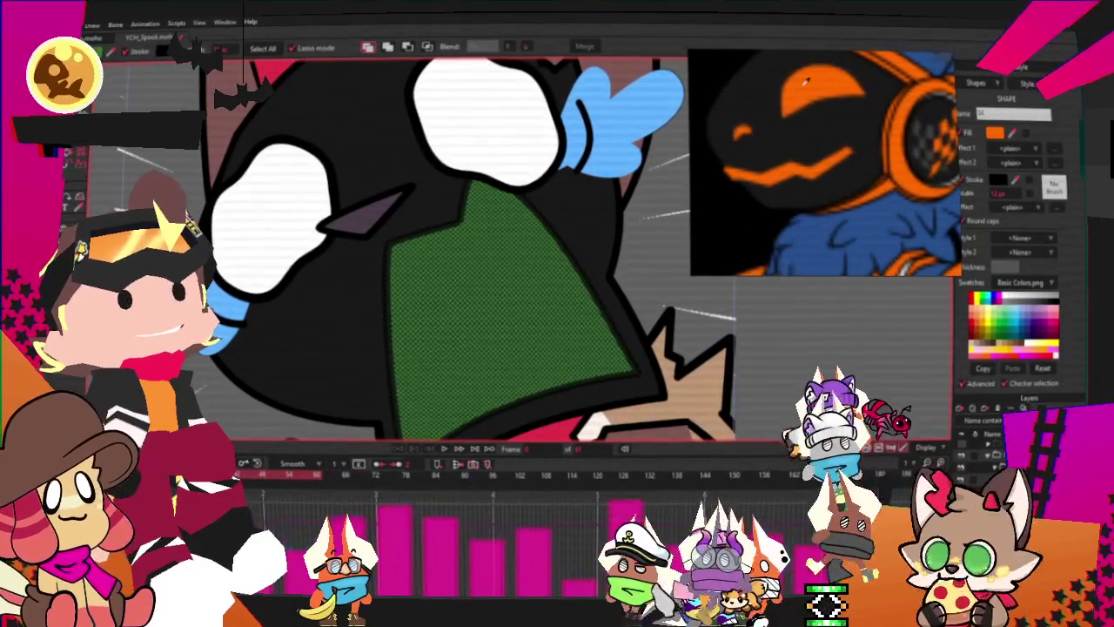
scroll(435, 253, down, 2)
key(ctrl+v)
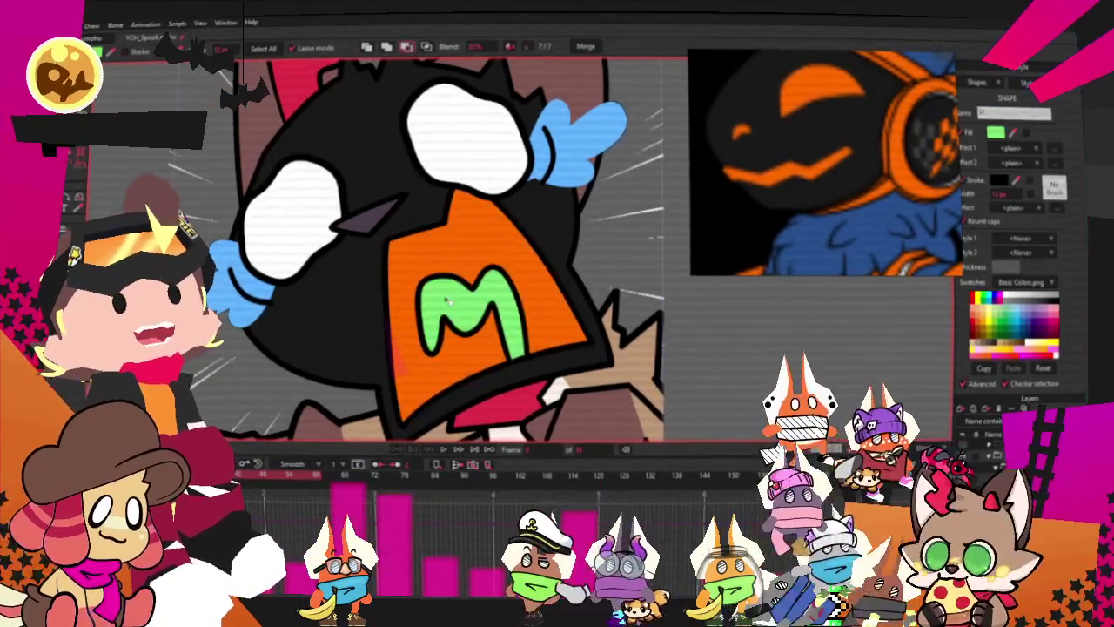
scroll(763, 207, down, 3)
scroll(763, 207, down, 2)
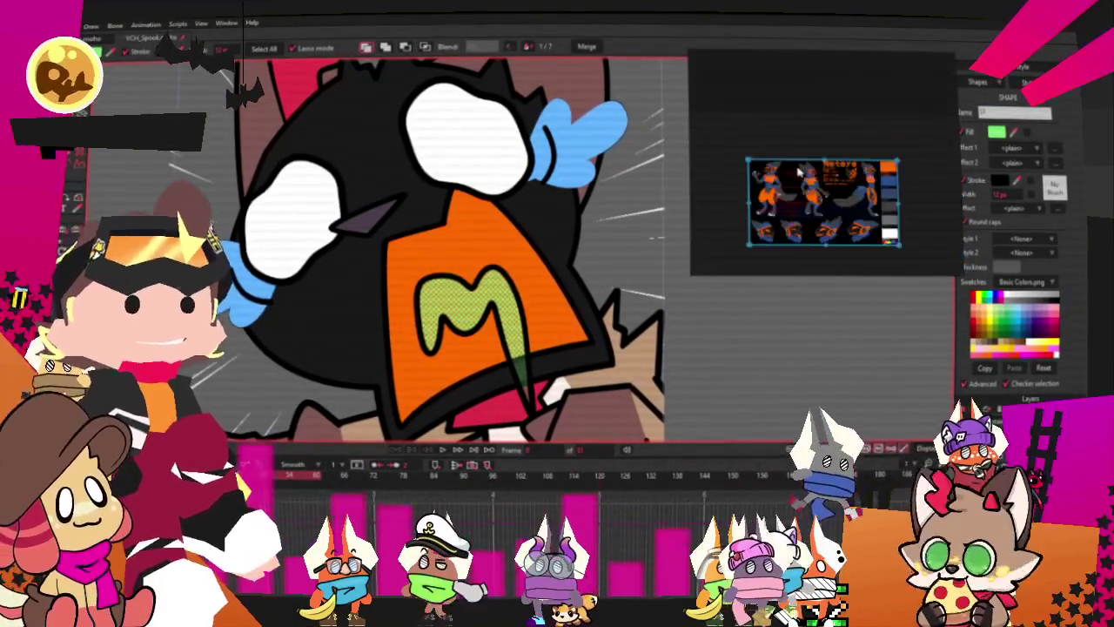
Step: Draw a new band over the M's left side and fill it red
scroll(908, 237, up, 3)
scroll(840, 135, up, 3)
scroll(840, 135, down, 3)
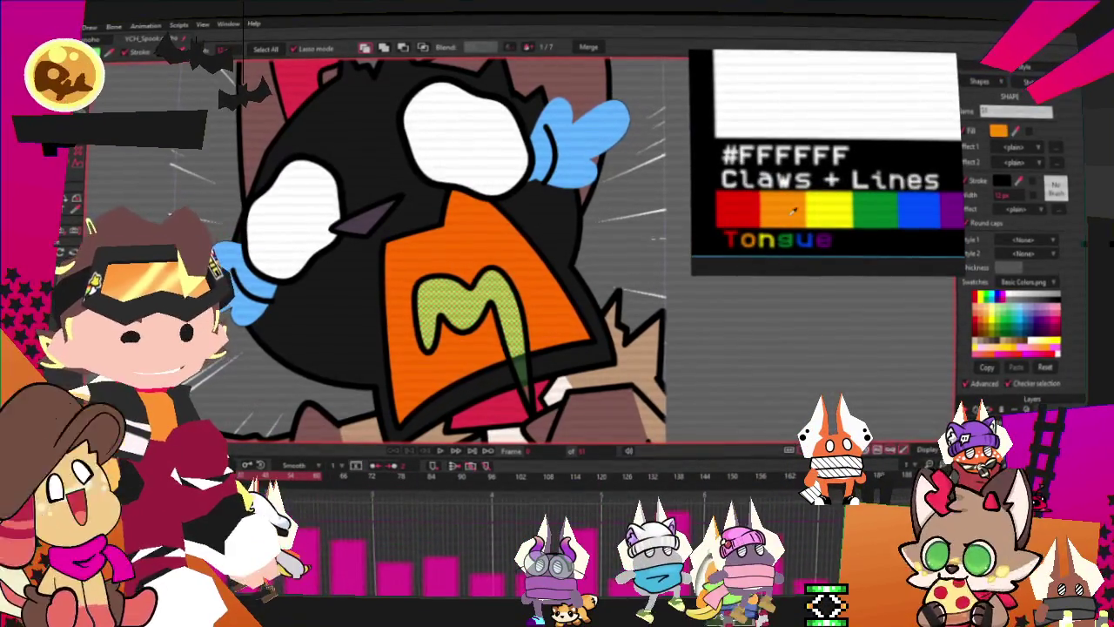
key(a)
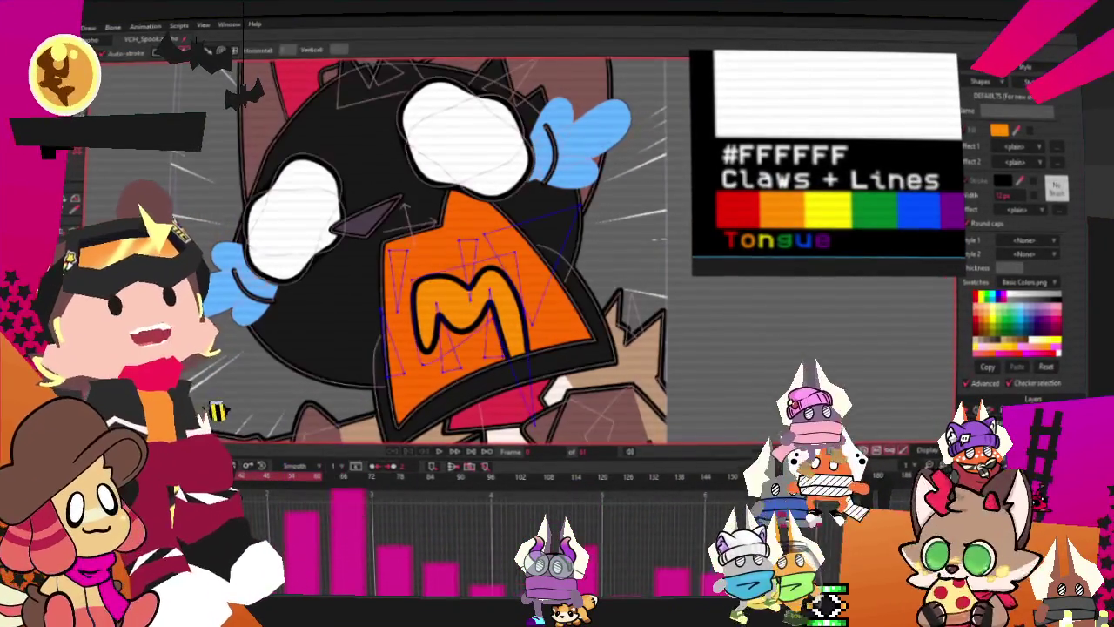
drag(432, 329, 420, 209)
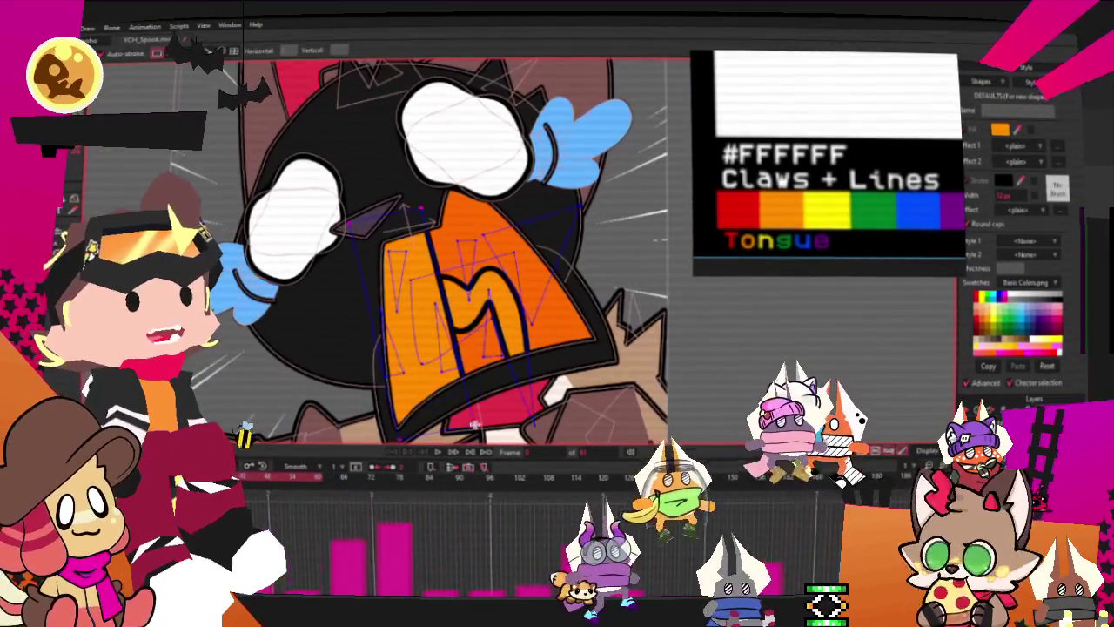
key(q)
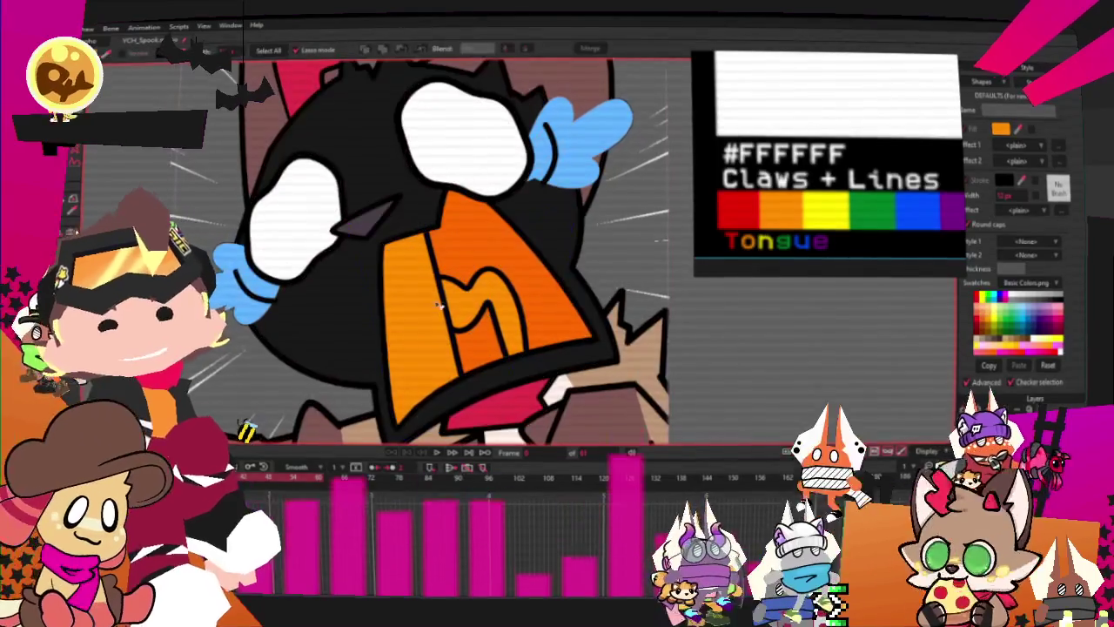
click(419, 300)
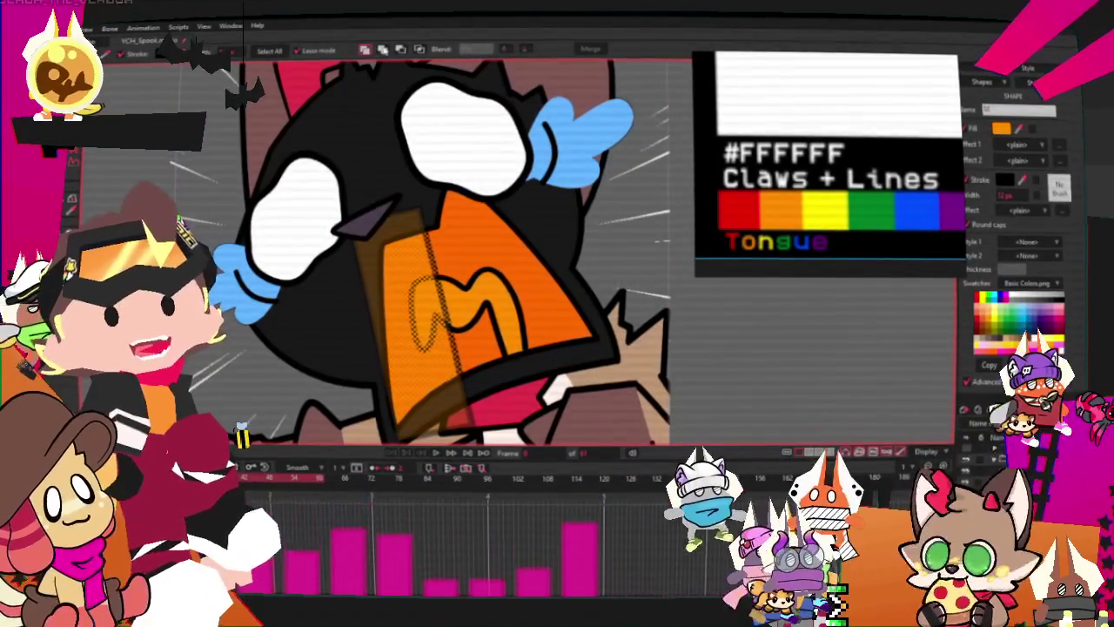
key(Escape)
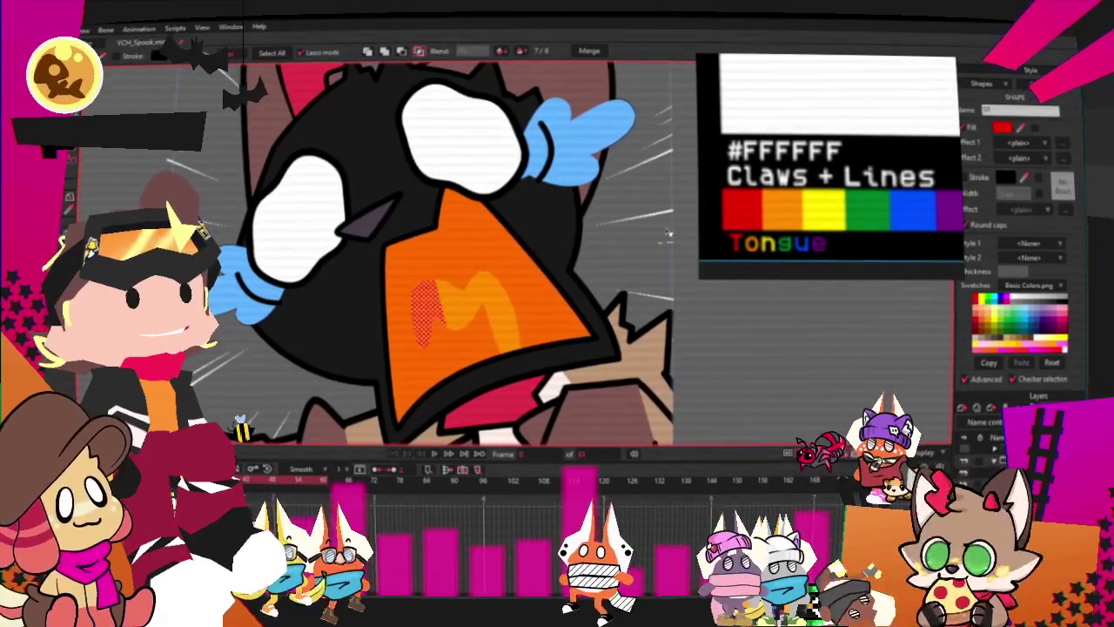
click(730, 343)
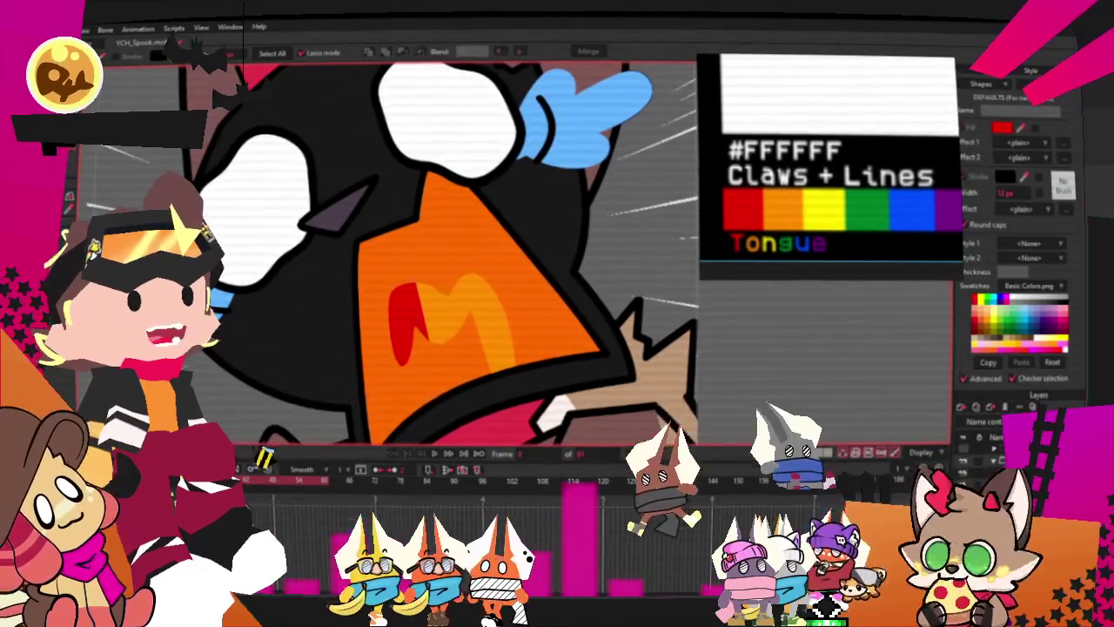
key(t)
scroll(394, 204, up, 2)
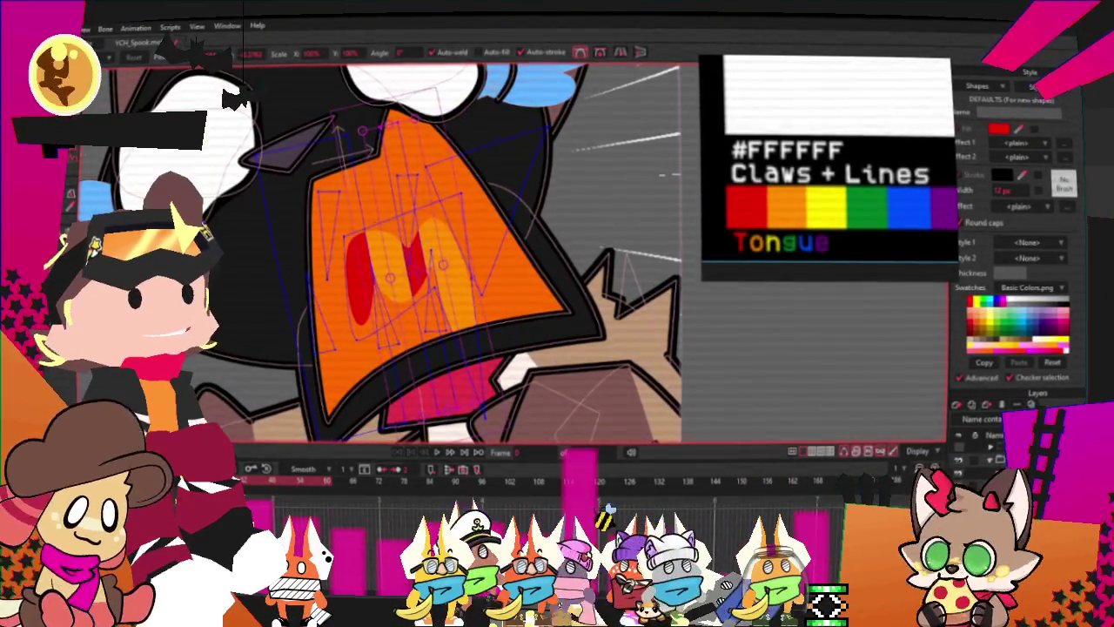
Step: Pick yellow from the reference, then draw and select a yellow band through the M's middle
key(g)
scroll(439, 277, up, 3)
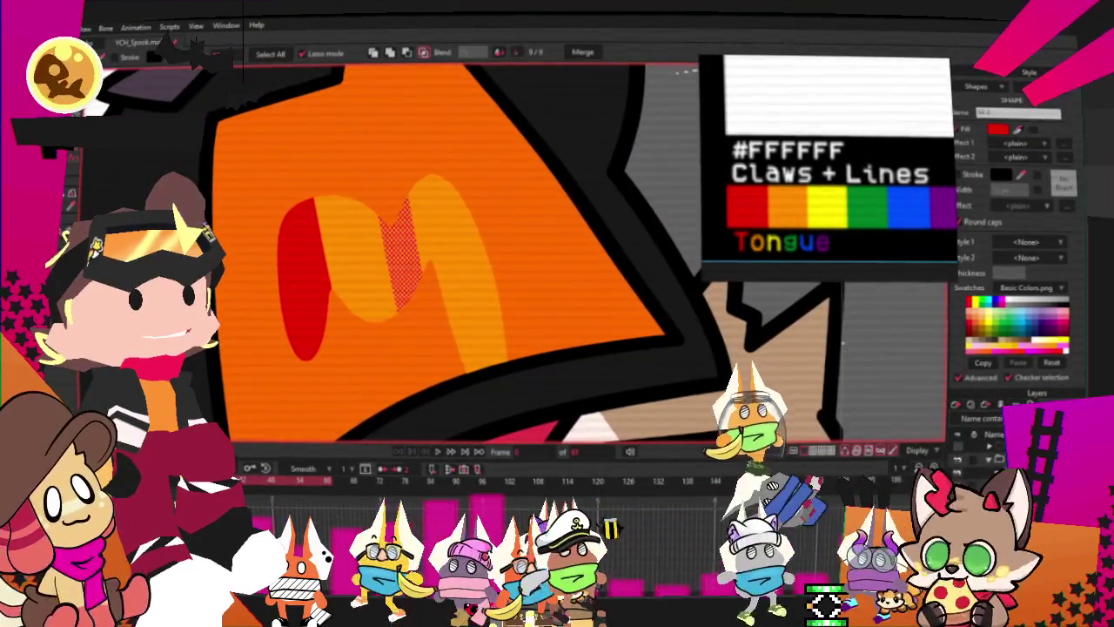
click(842, 200)
key(r)
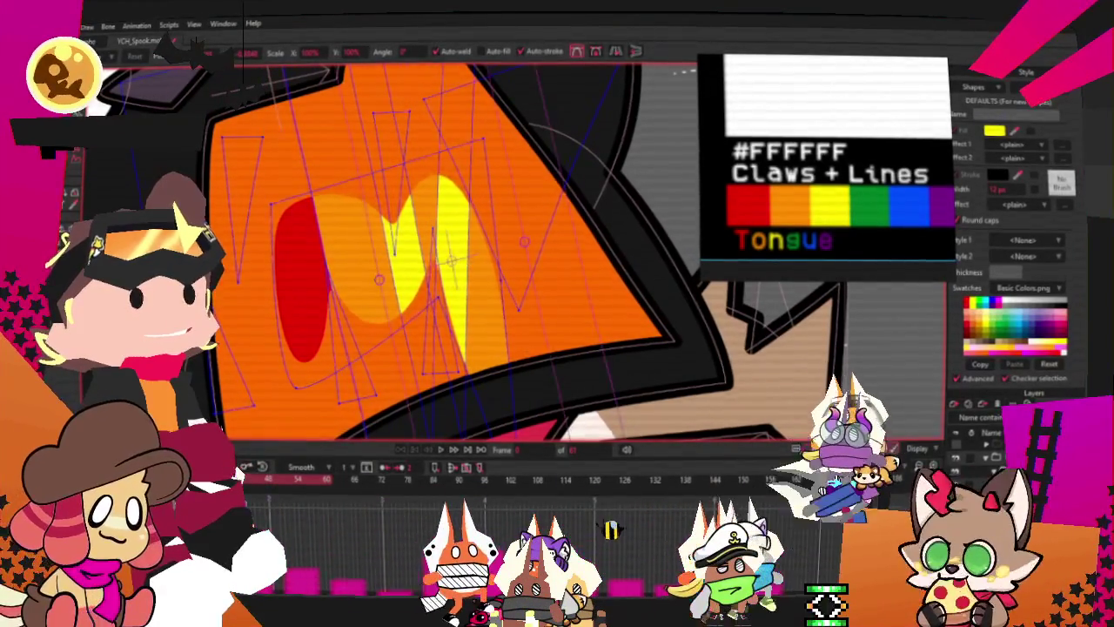
key(g)
click(443, 251)
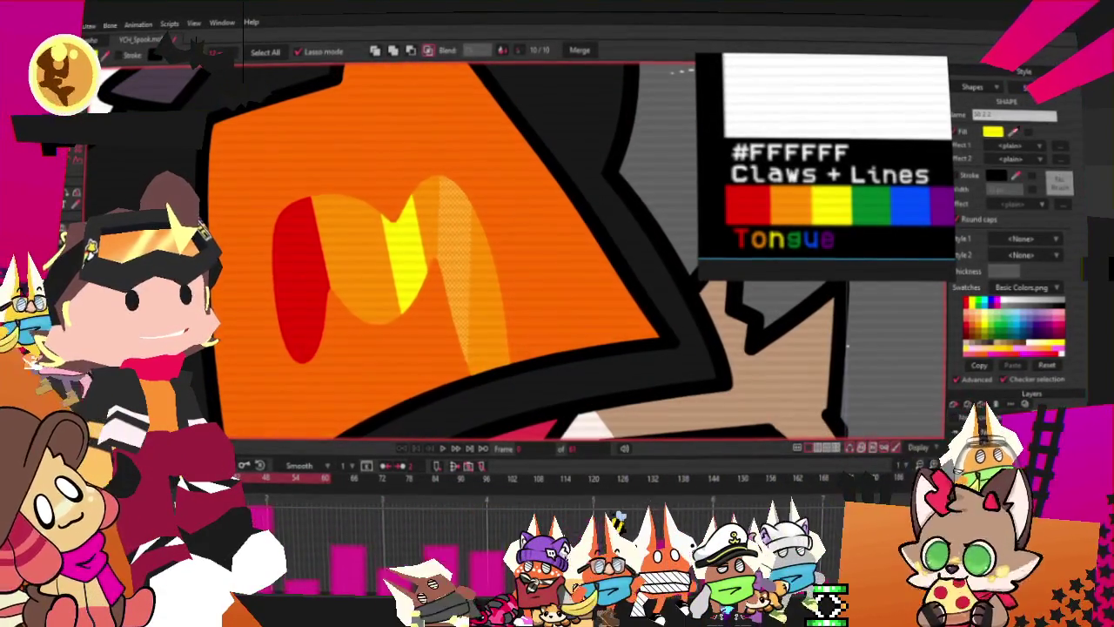
scroll(467, 164, down, 2)
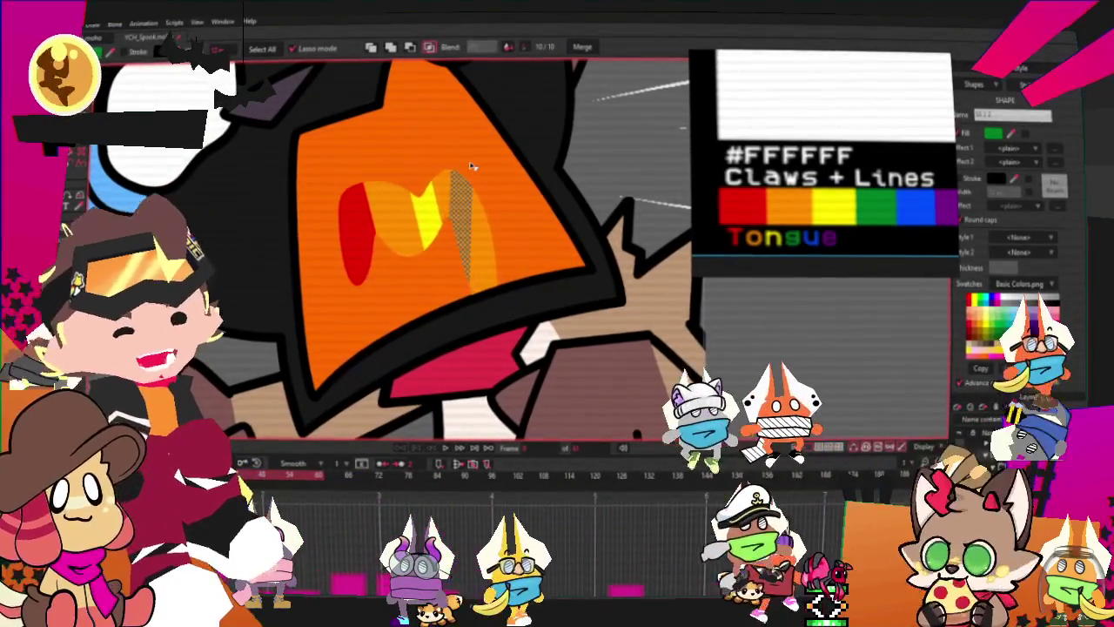
scroll(446, 198, up, 2)
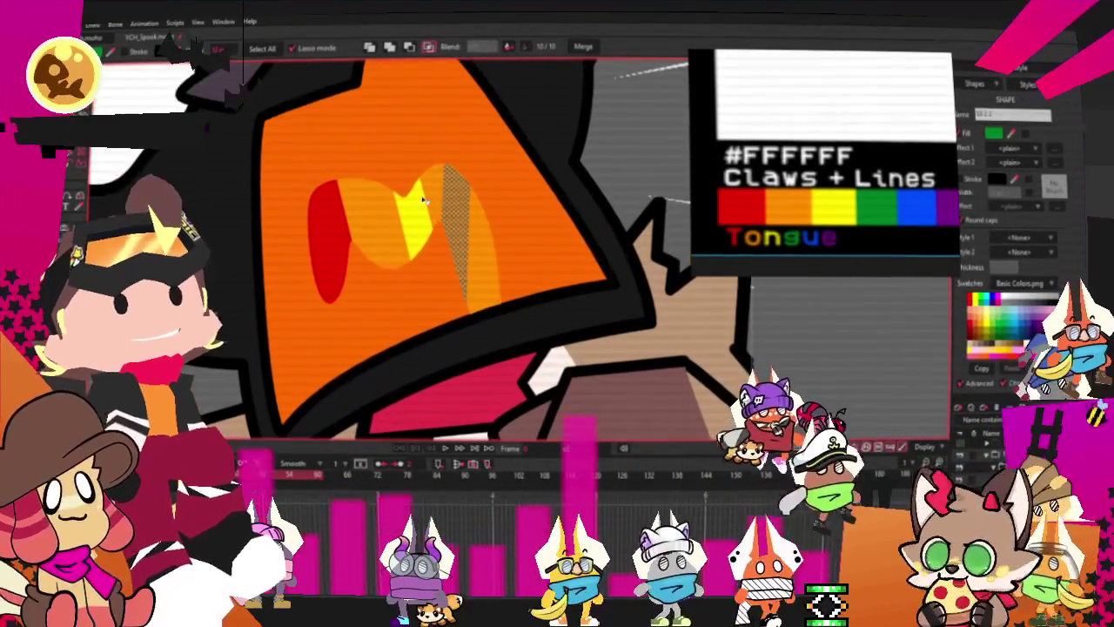
Step: Fill the next band green and stretch it further right
key(t)
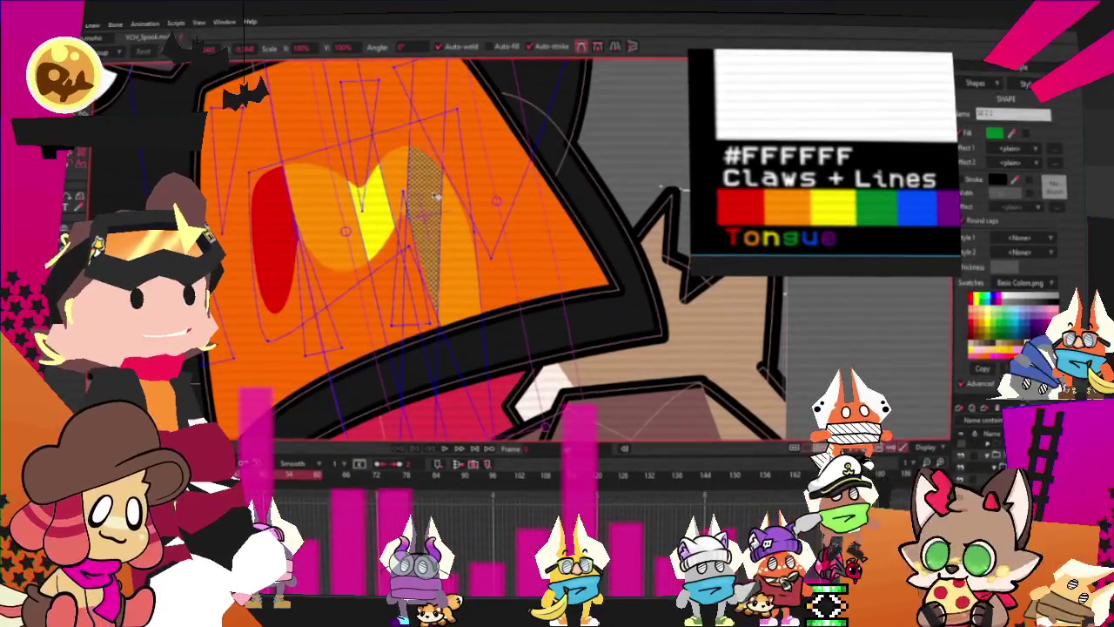
click(429, 196)
scroll(433, 198, up, 1)
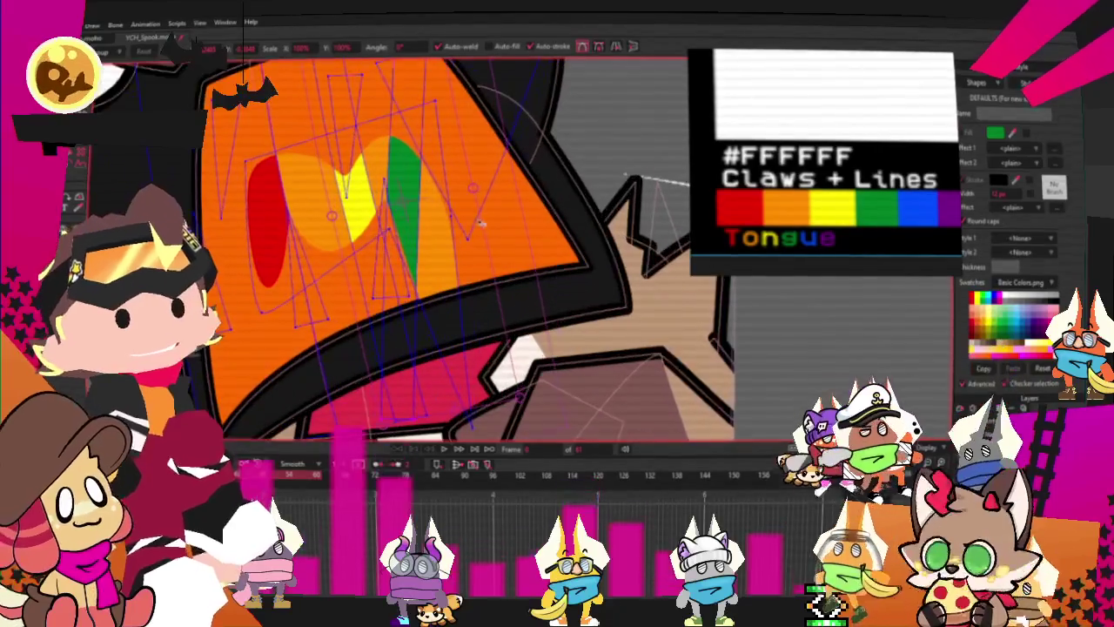
drag(508, 257, 552, 183)
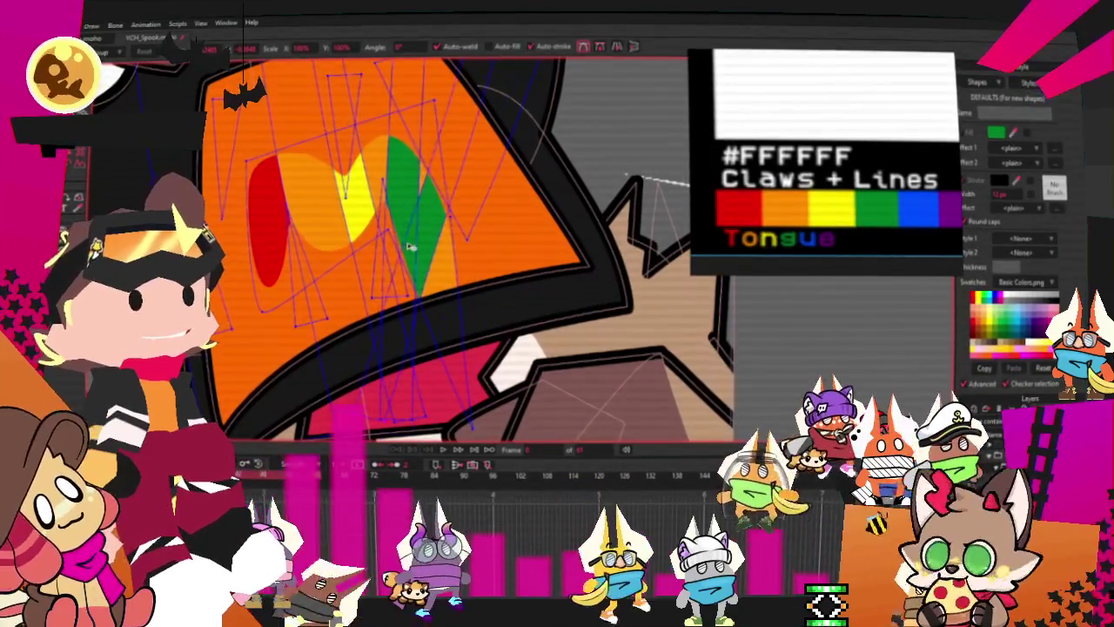
Step: Fill the band after the green one blue, then select the following band for purple
key(g)
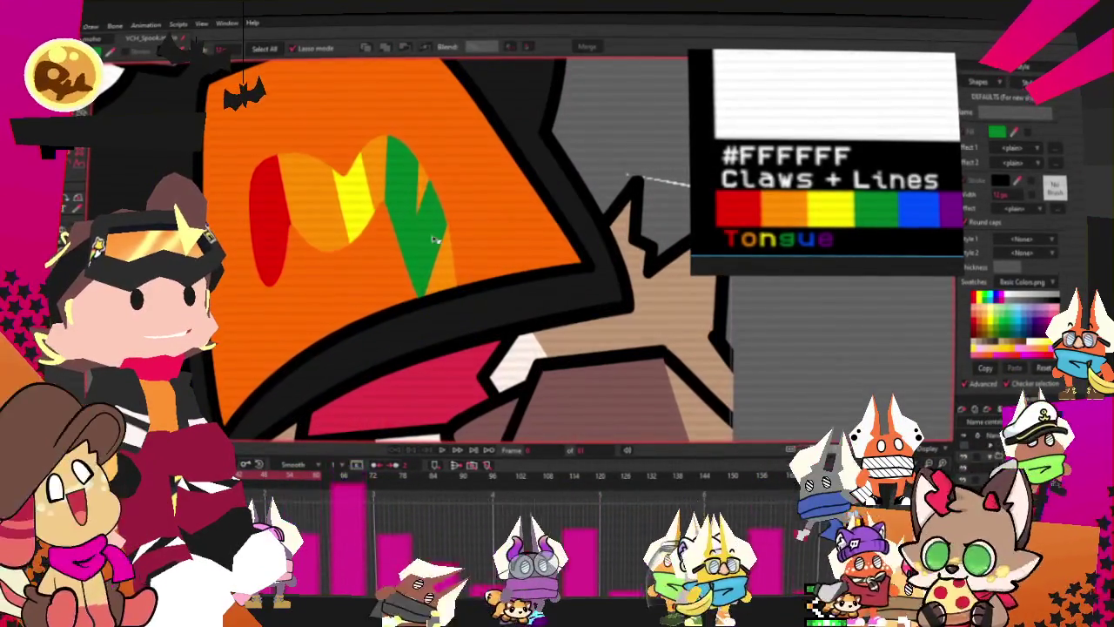
click(435, 241)
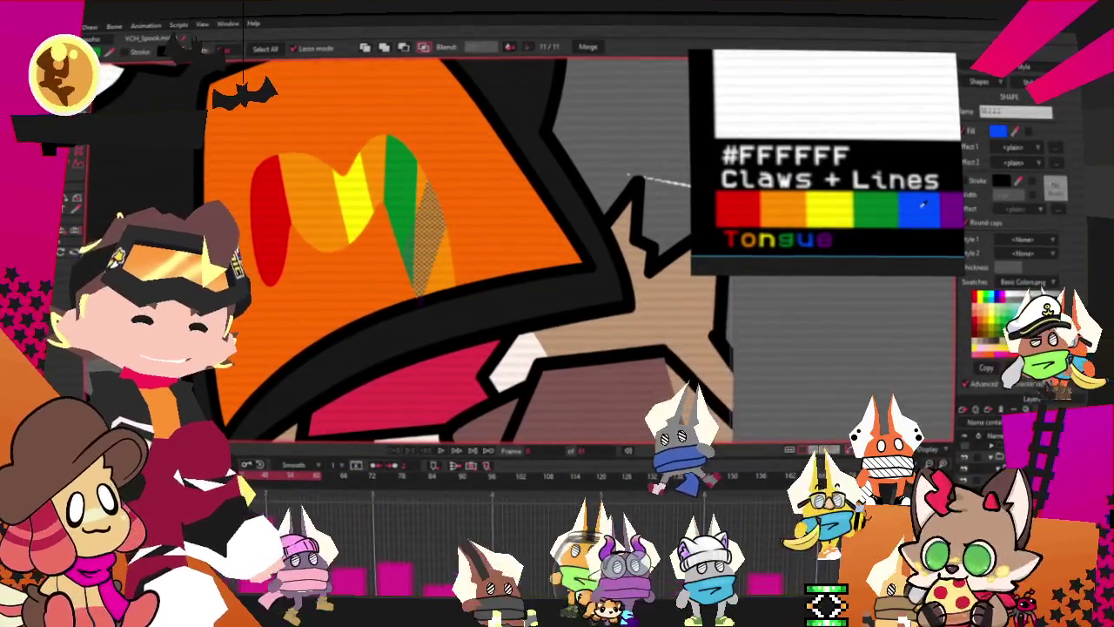
key(t)
scroll(615, 279, up, 2)
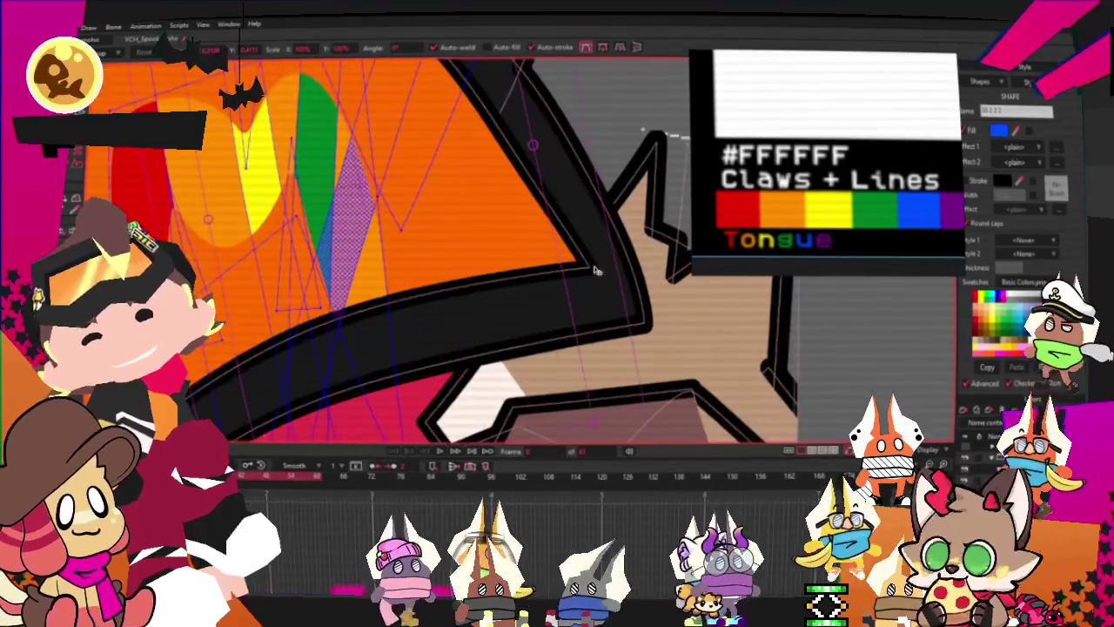
click(348, 217)
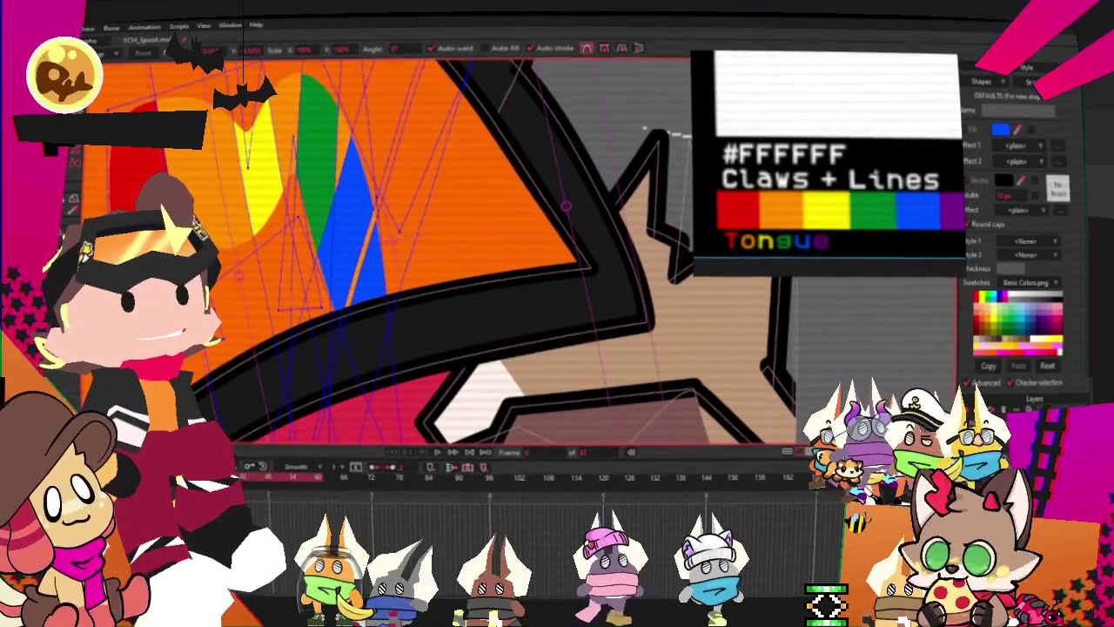
key(alt+a)
click(367, 269)
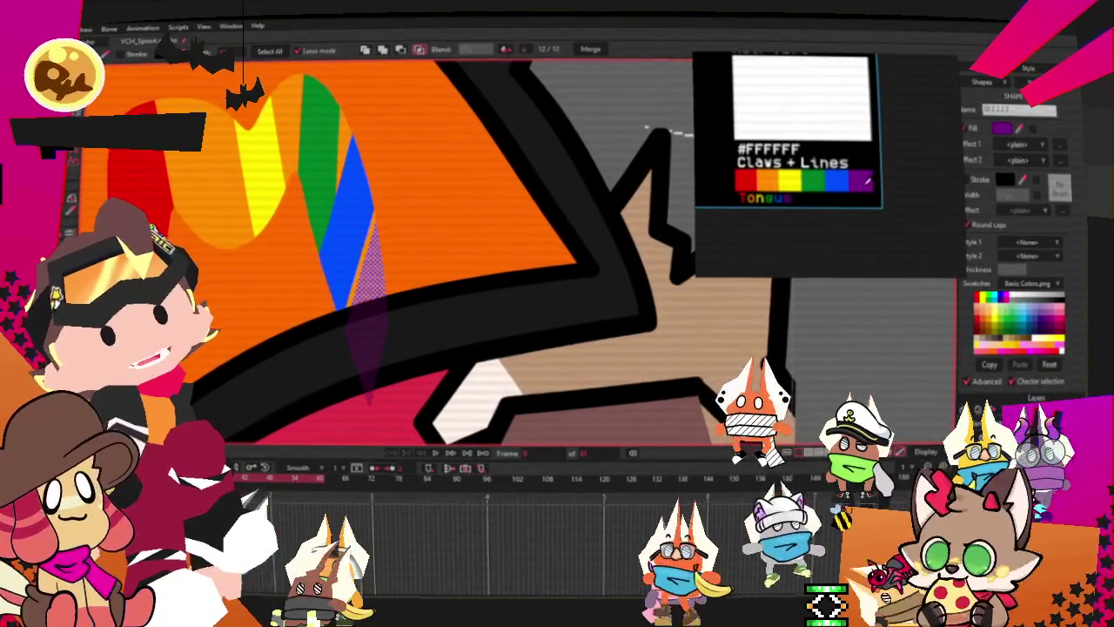
scroll(392, 252, down, 3)
key(t)
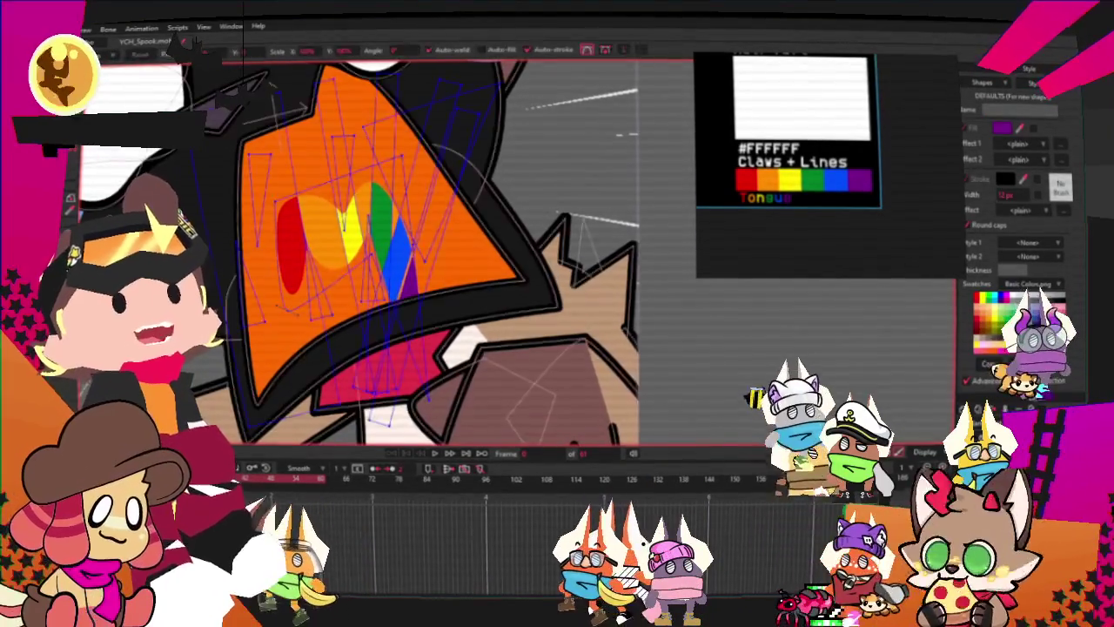
scroll(419, 124, up, 2)
scroll(450, 84, up, 2)
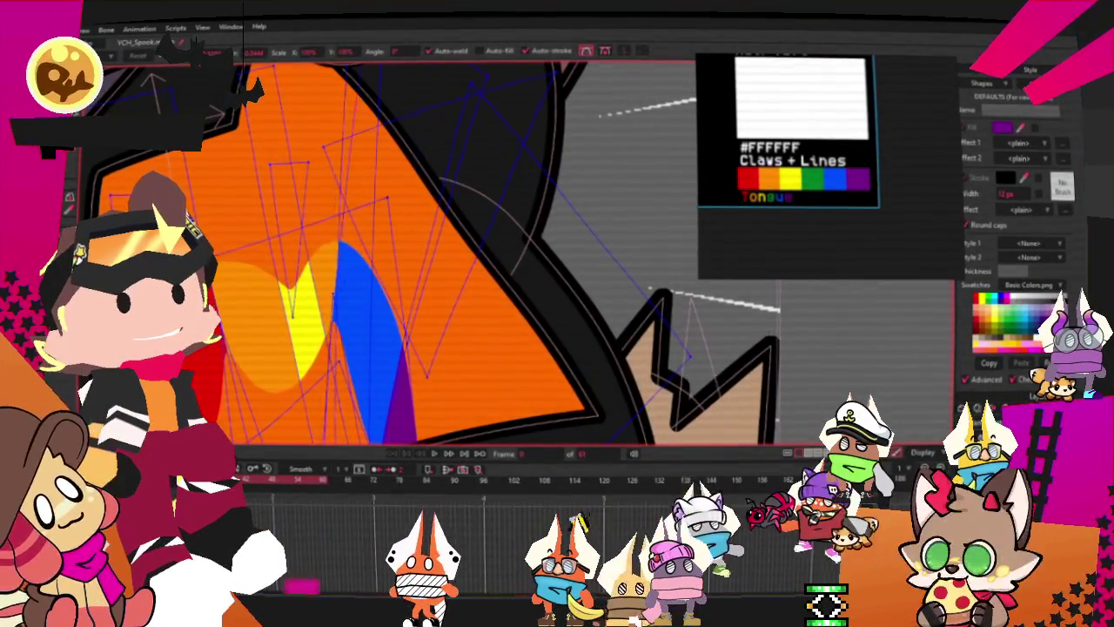
scroll(368, 285, down, 1)
scroll(362, 361, down, 3)
scroll(386, 298, up, 4)
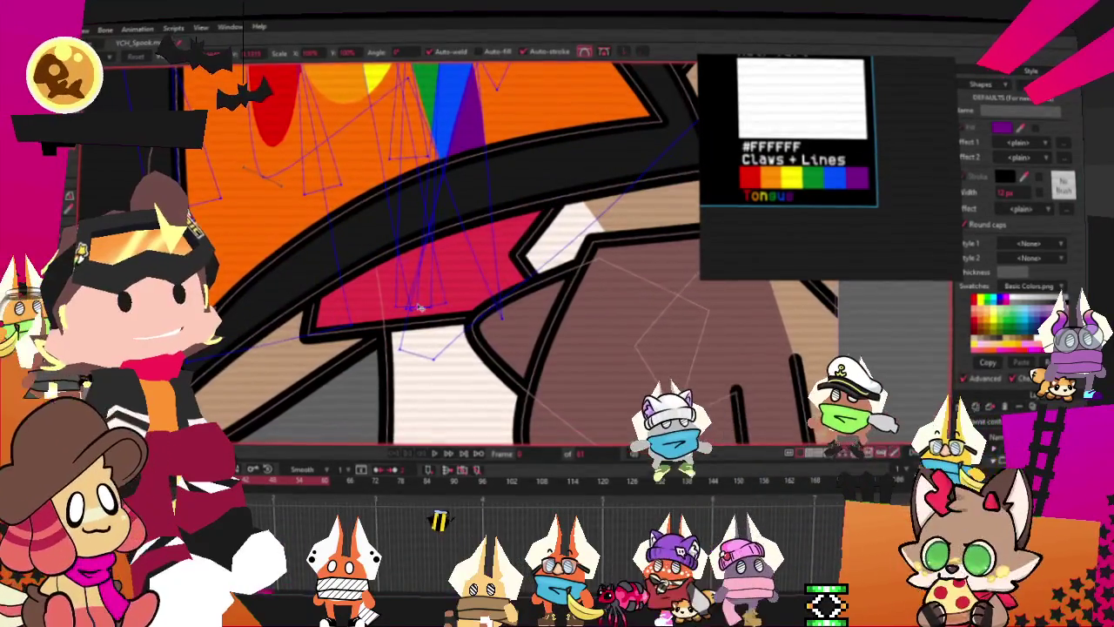
scroll(397, 305, down, 3)
scroll(490, 279, up, 3)
scroll(419, 135, up, 2)
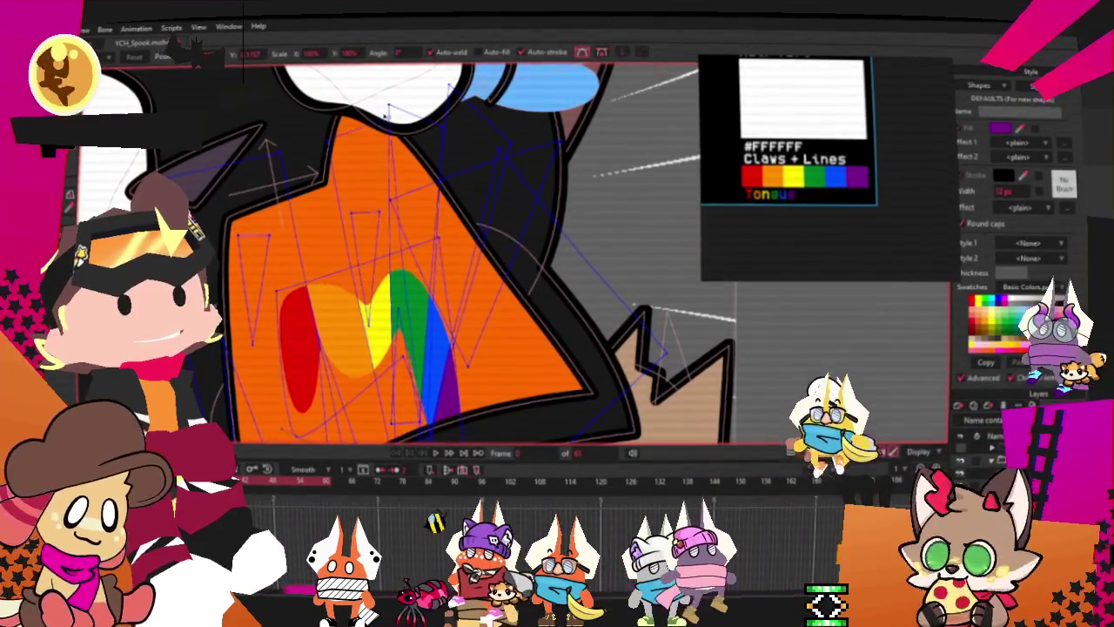
scroll(309, 128, down, 2)
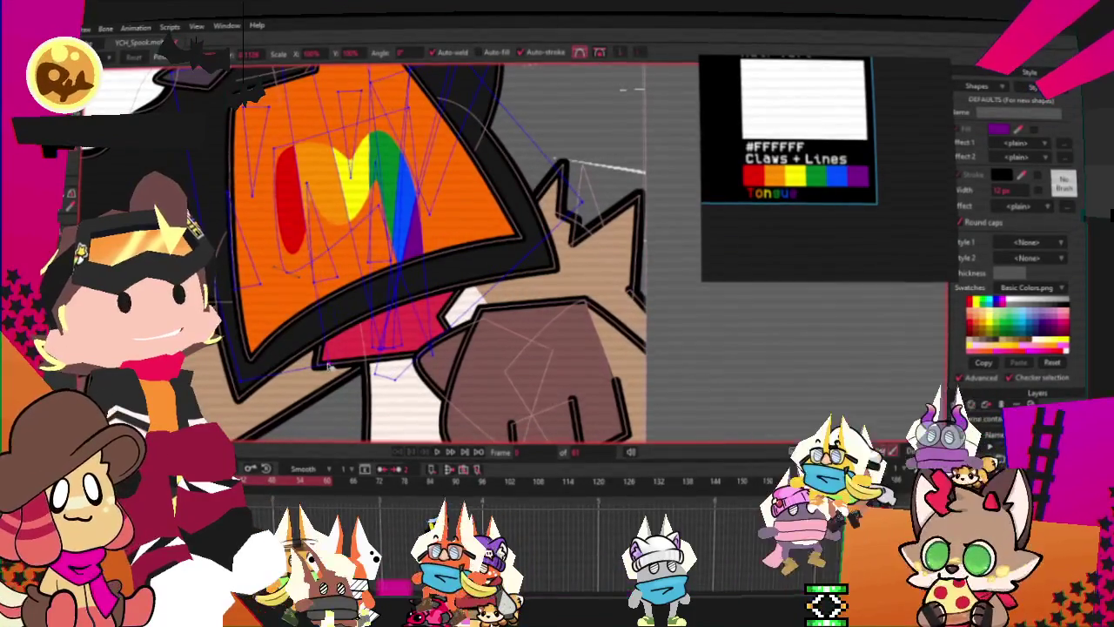
scroll(321, 124, down, 2)
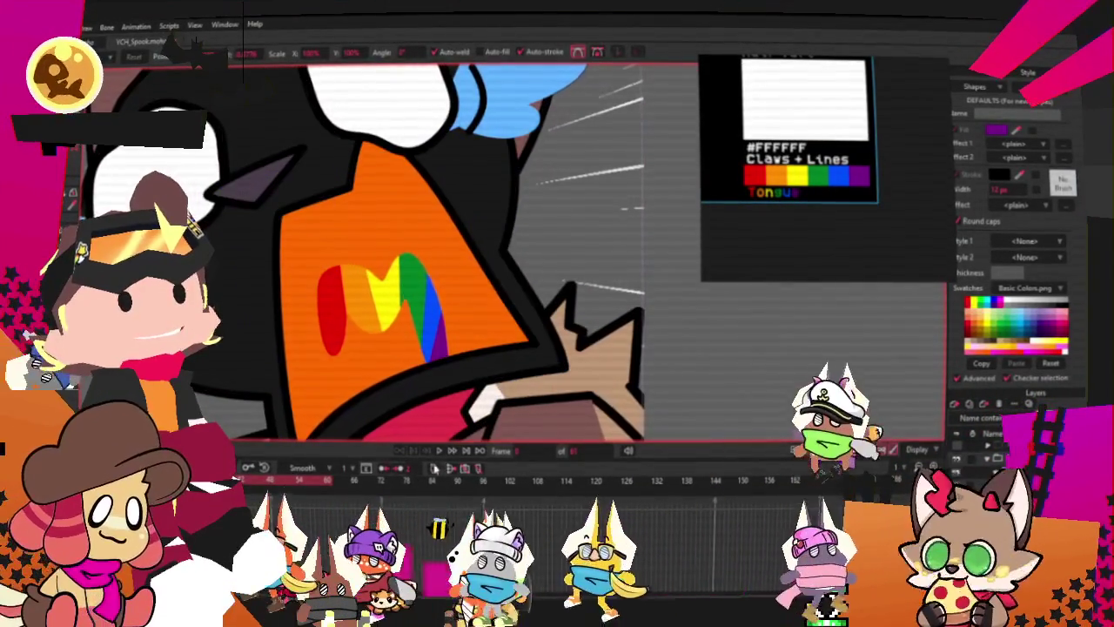
click(441, 458)
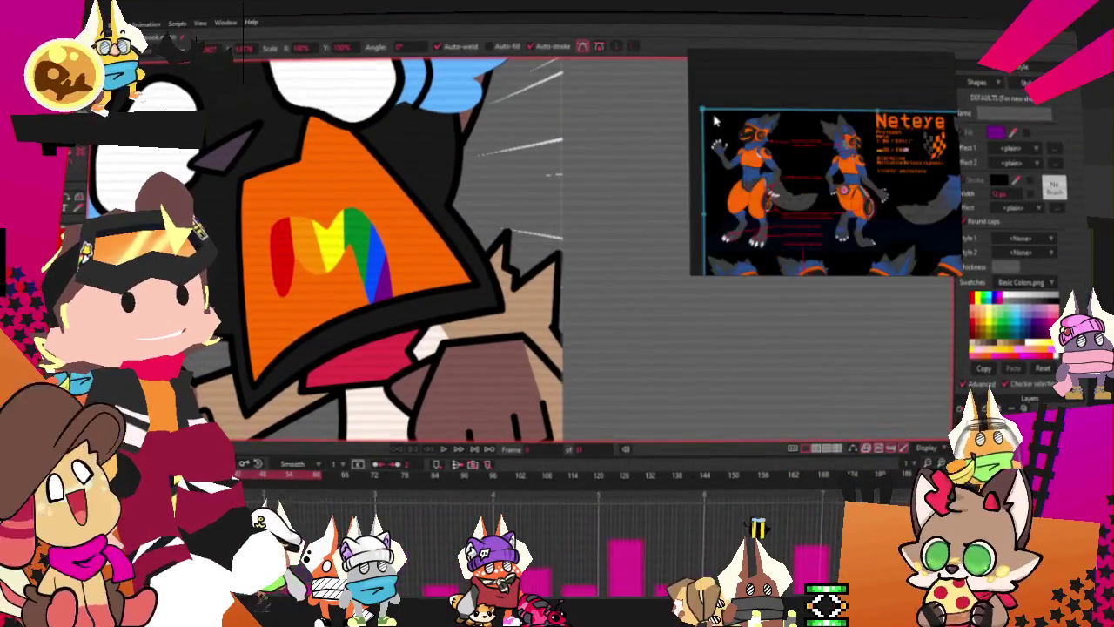
Step: Reframe the reference window to show Neteye's colour notes
mouse_move(709, 261)
mouse_down()
mouse_move(857, 196)
mouse_move(858, 210)
mouse_up()
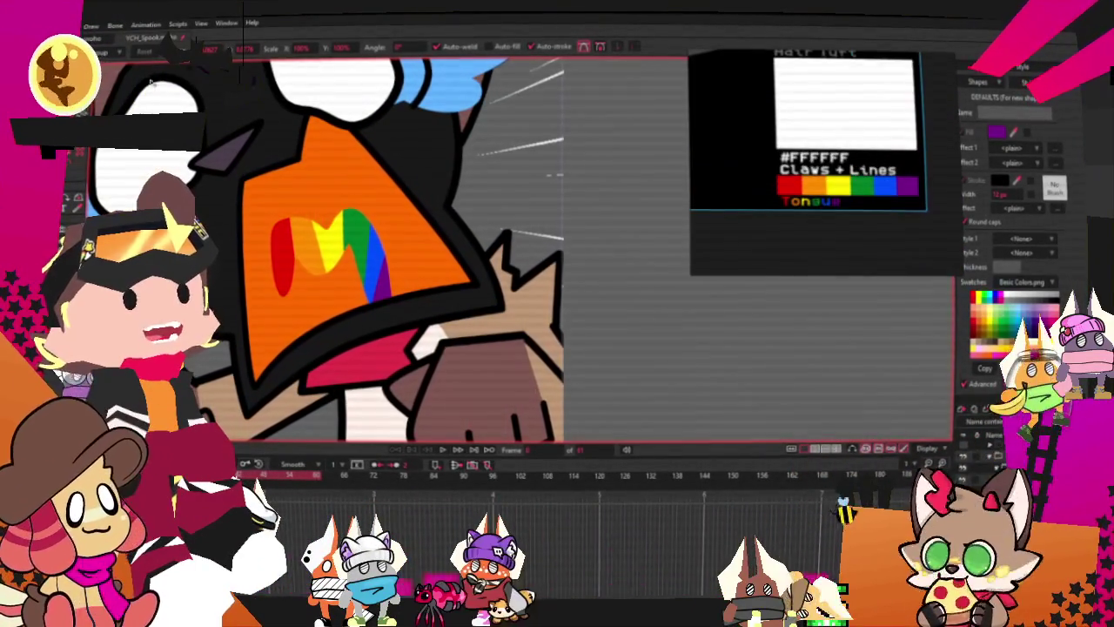
Step: Select all the points of the rainbow M
key(g)
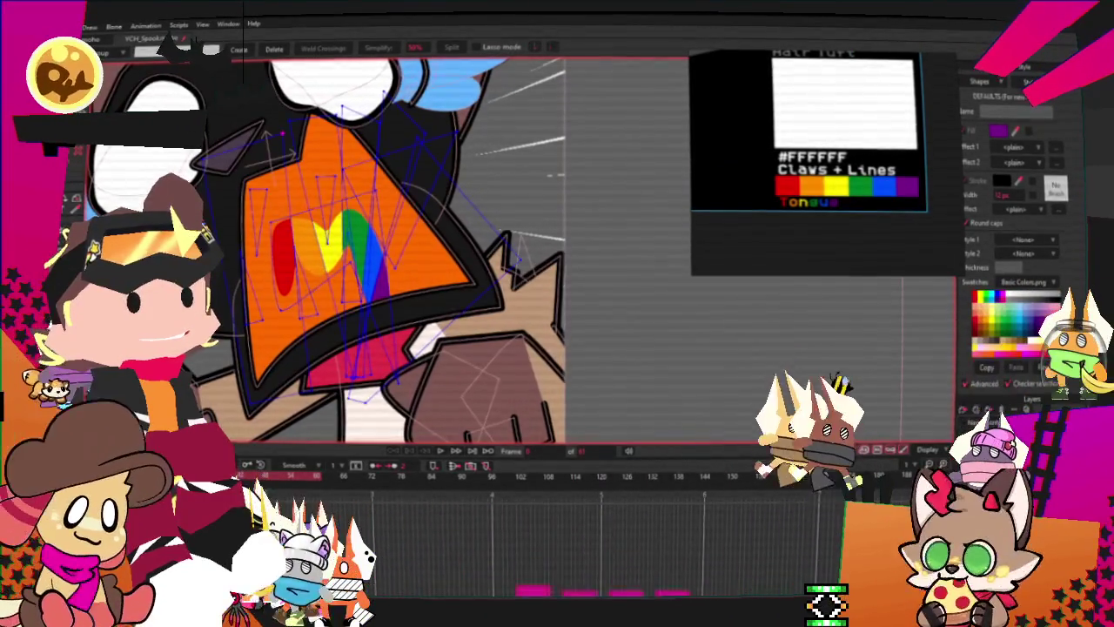
scroll(287, 257, up, 3)
scroll(300, 250, up, 1)
scroll(371, 229, down, 2)
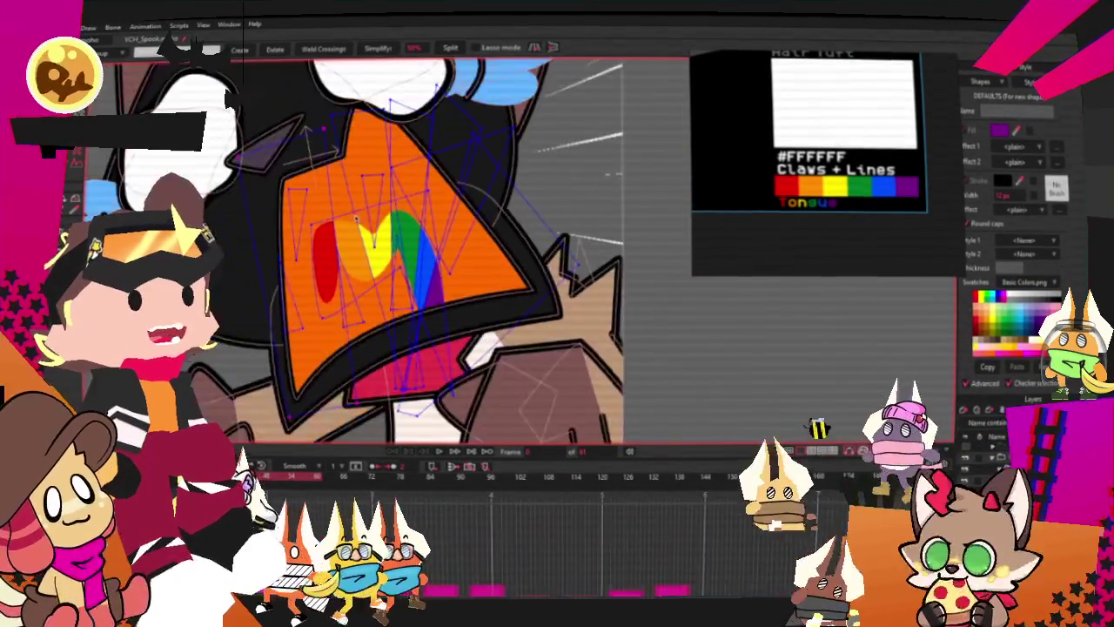
scroll(433, 130, up, 1)
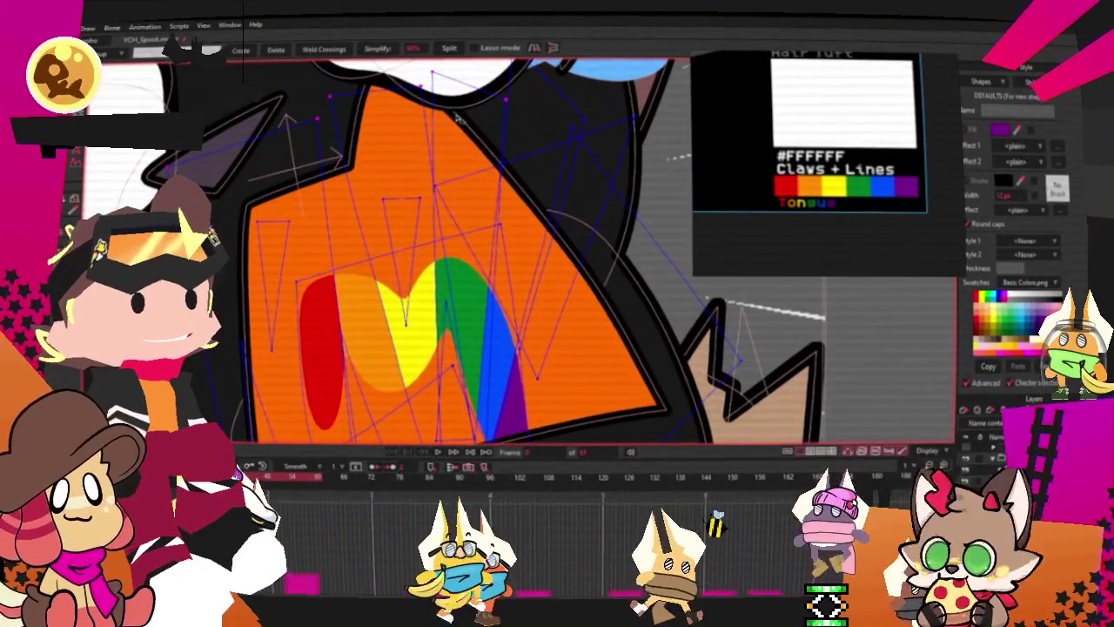
scroll(470, 117, down, 2)
scroll(518, 106, up, 2)
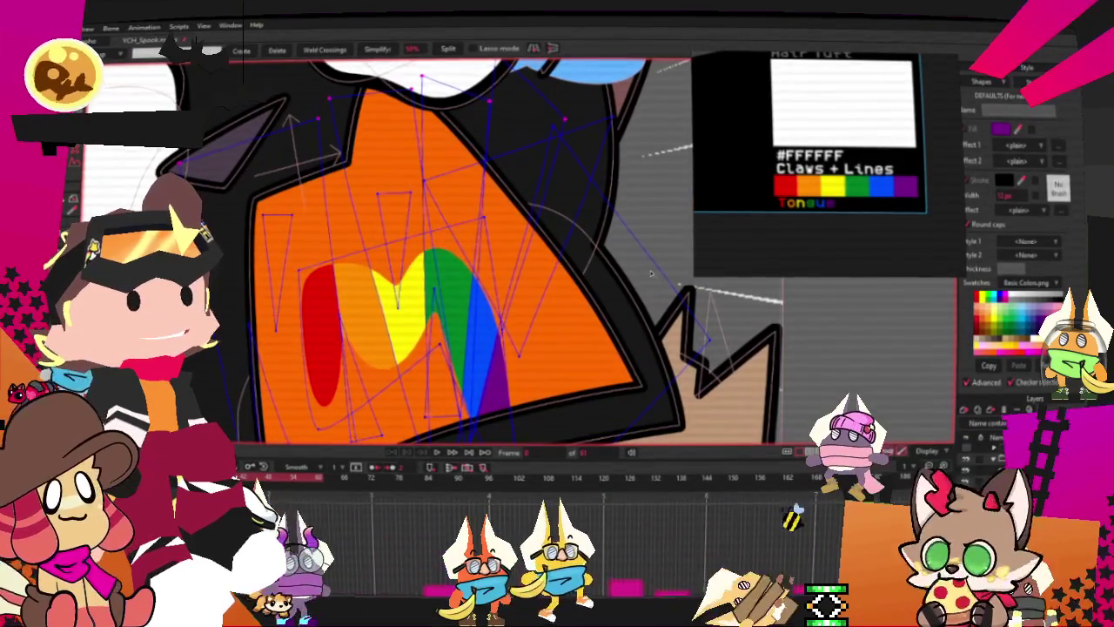
scroll(609, 253, down, 3)
scroll(522, 226, up, 2)
scroll(487, 209, down, 2)
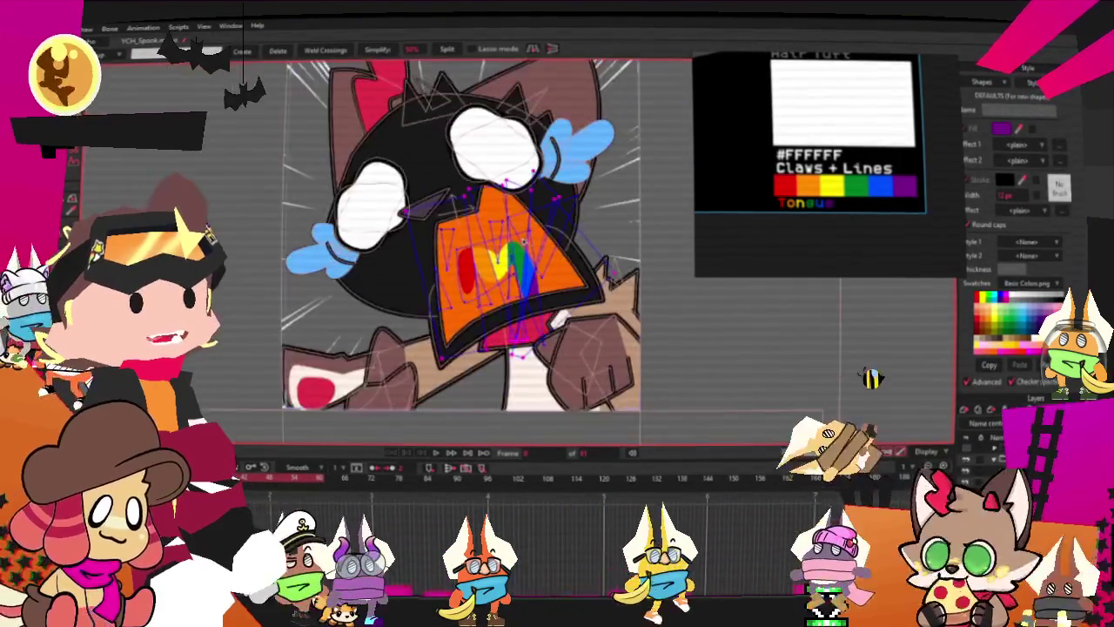
scroll(473, 200, up, 1)
scroll(472, 200, up, 1)
scroll(496, 287, up, 1)
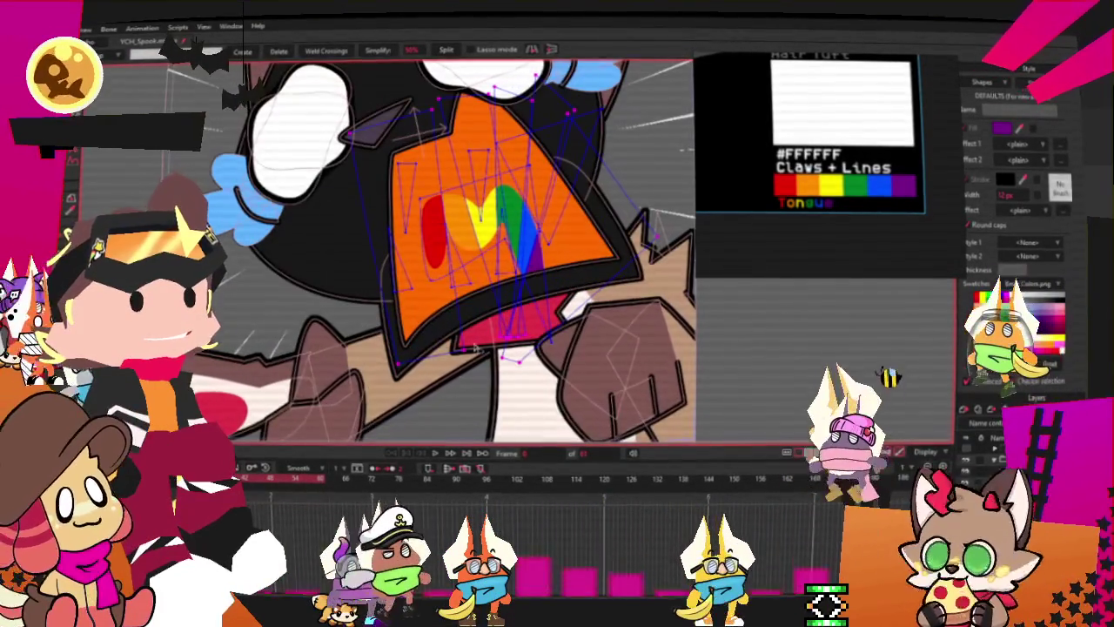
scroll(490, 230, up, 1)
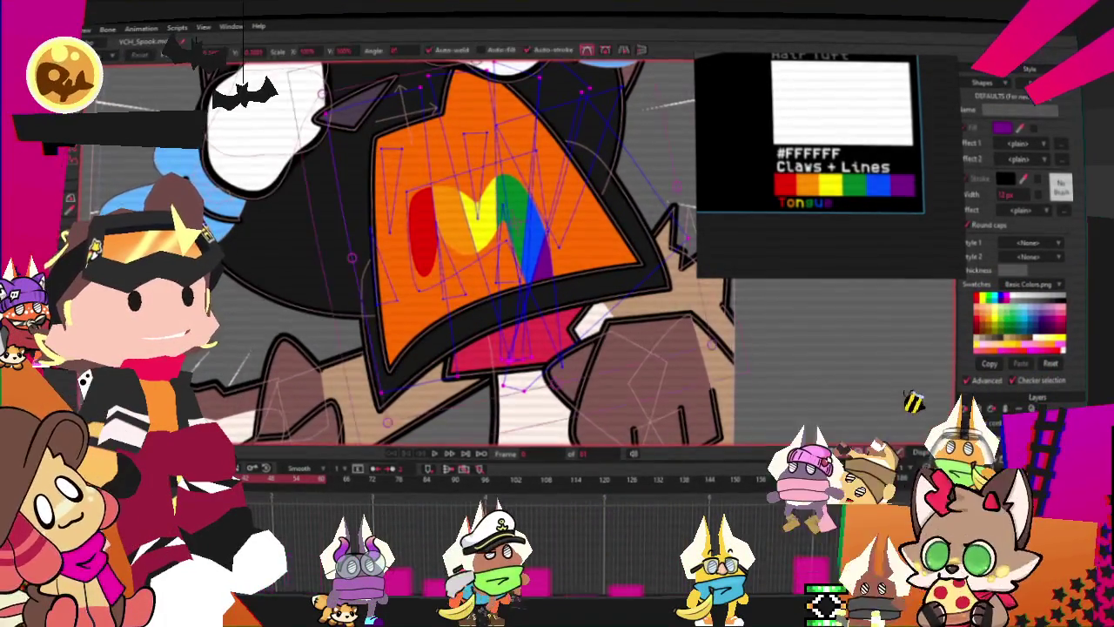
scroll(505, 343, down, 2)
Step: Rotate the rainbow M upright and nudge it up and to the left
key(t)
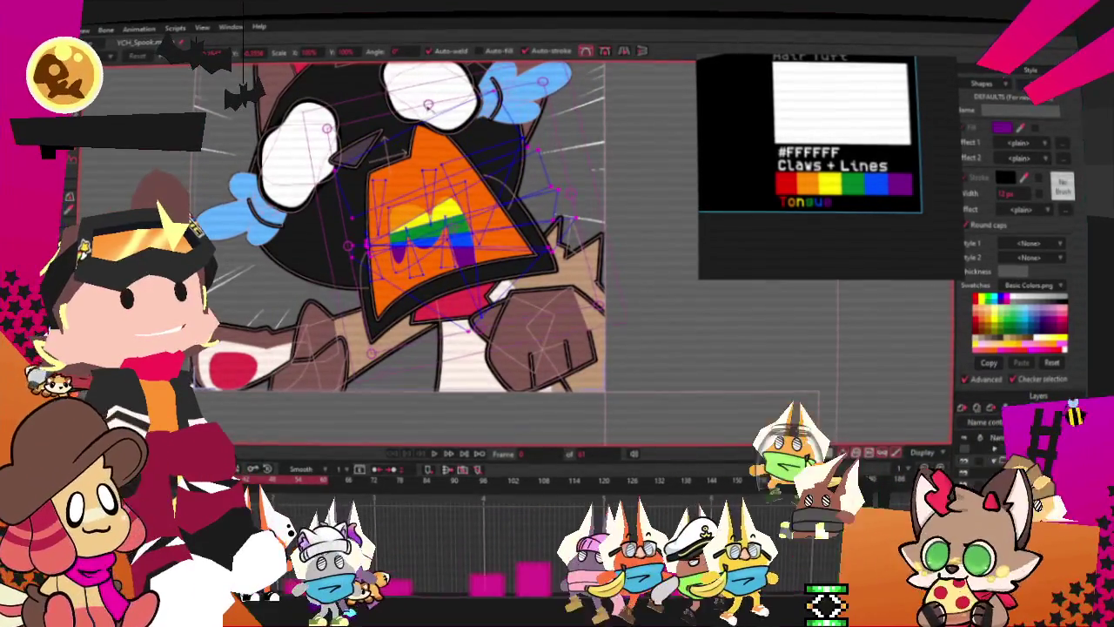
drag(574, 224, 553, 228)
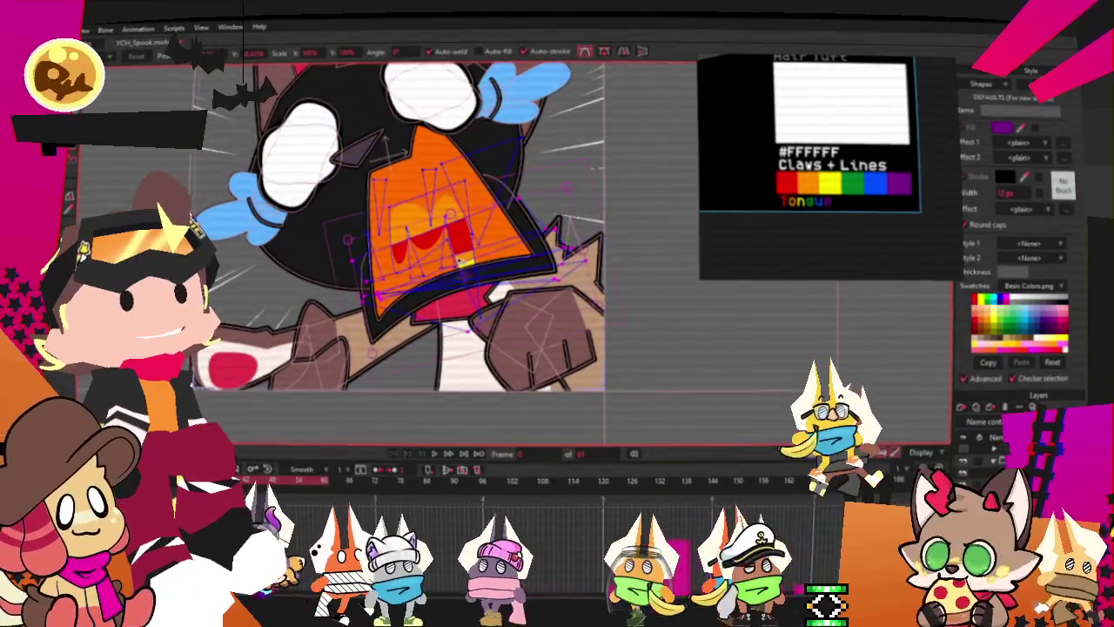
scroll(448, 213, up, 2)
drag(449, 221, 445, 214)
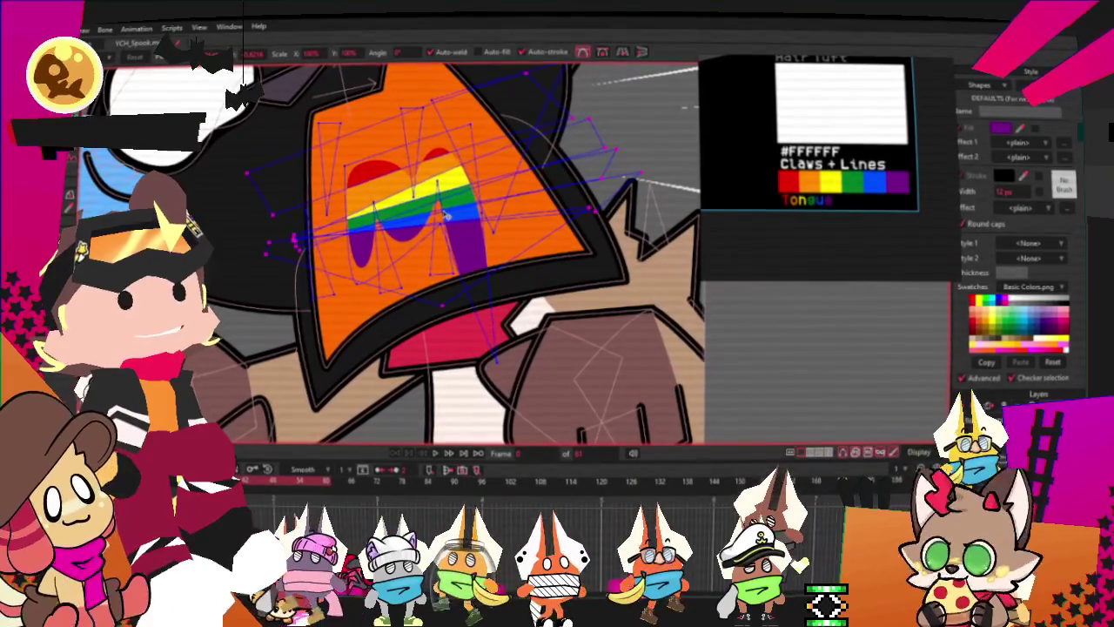
scroll(447, 216, down, 2)
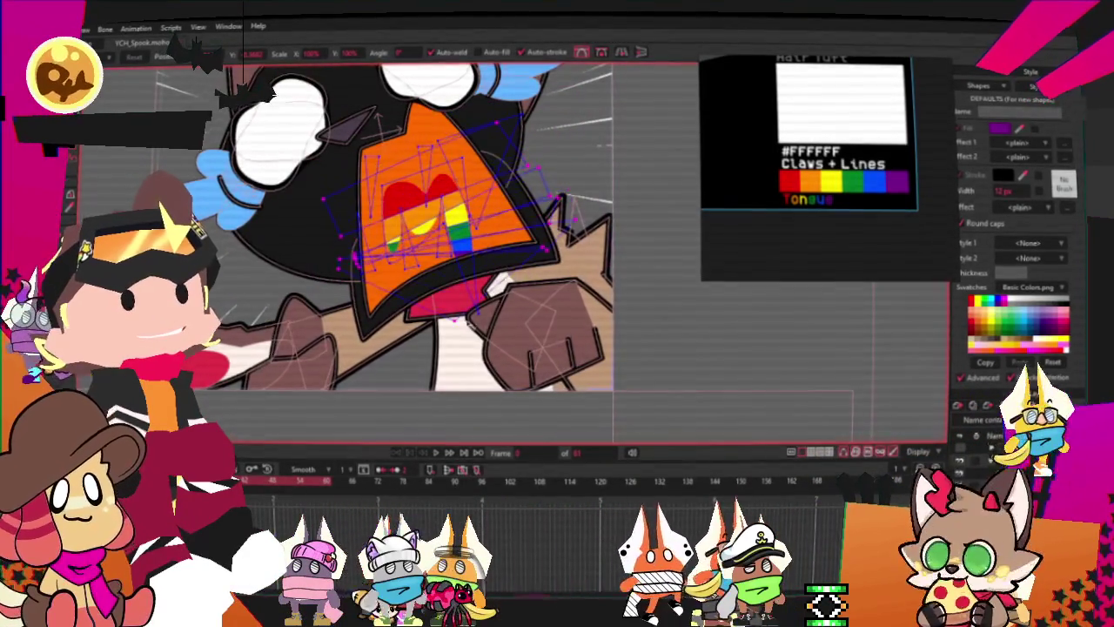
scroll(457, 228, up, 2)
scroll(461, 228, up, 1)
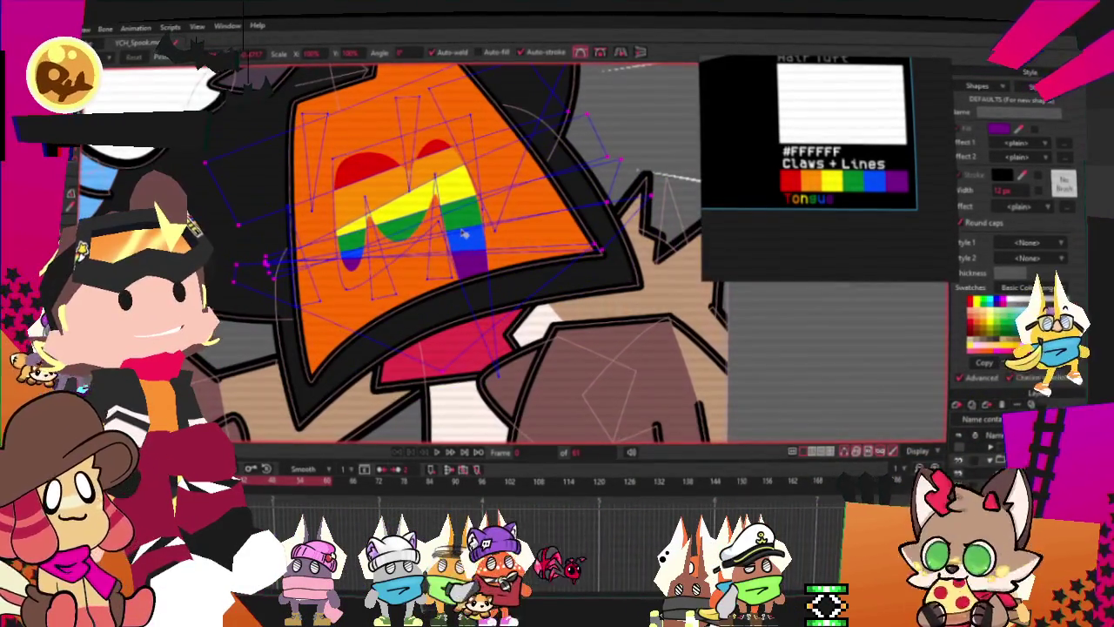
scroll(330, 239, up, 2)
scroll(231, 289, up, 2)
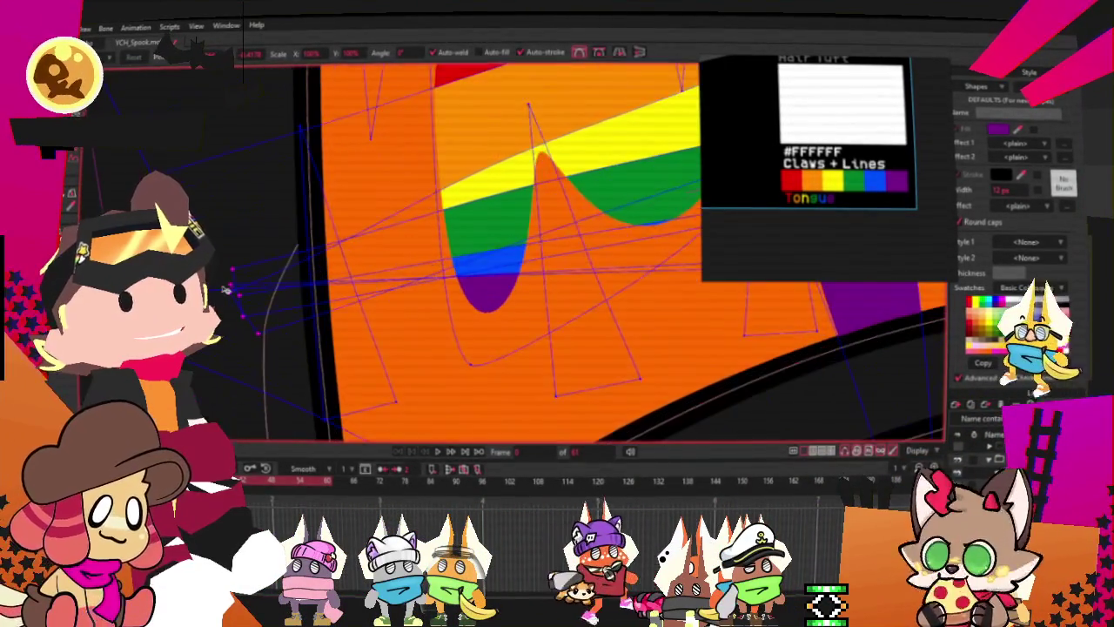
scroll(233, 294, up, 2)
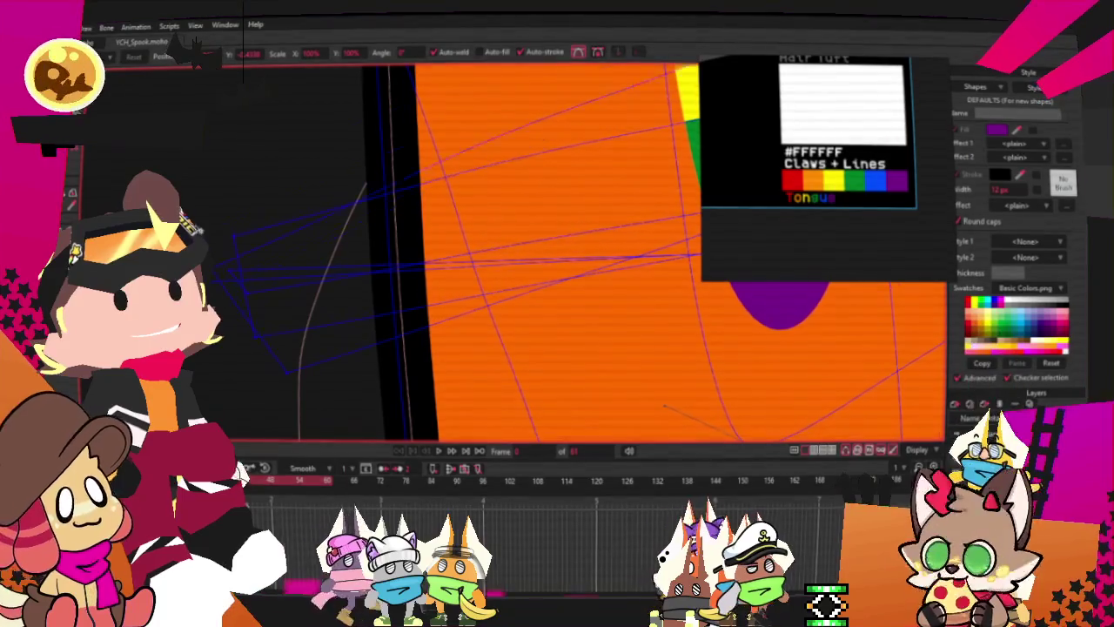
scroll(208, 218, down, 3)
scroll(513, 228, up, 1)
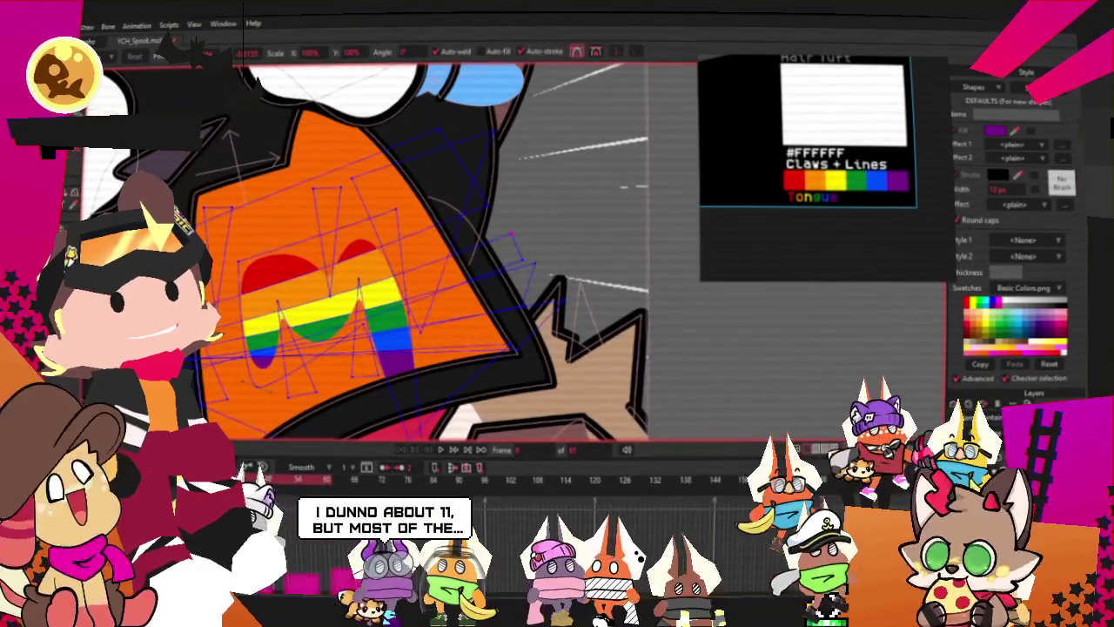
Step: Deselect the points and inspect the clean rainbow M artwork
key(Escape)
scroll(383, 261, down, 2)
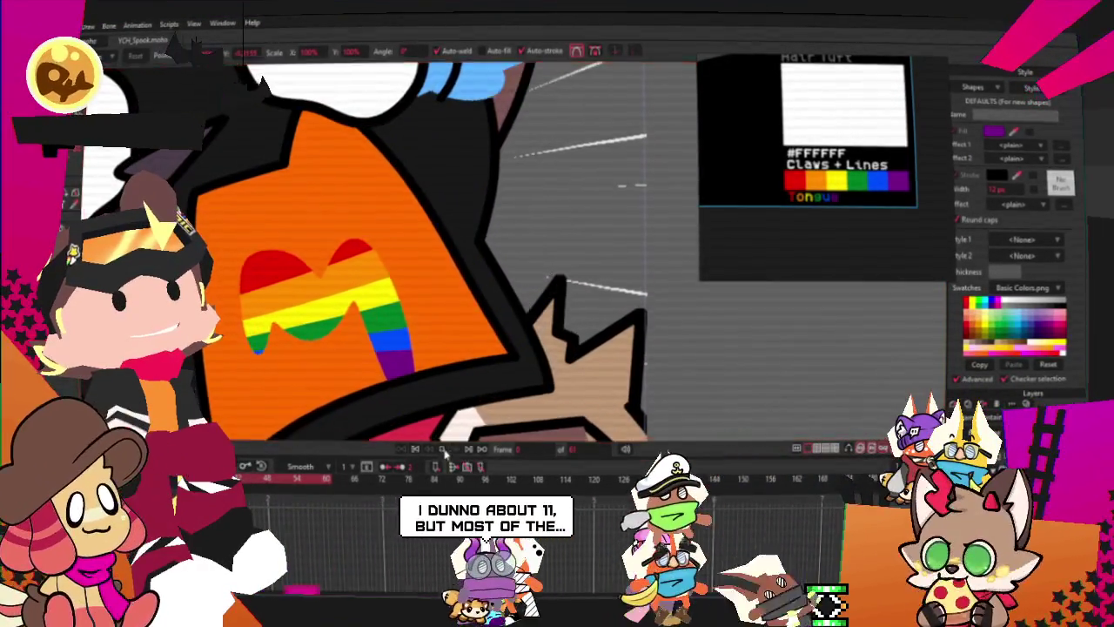
scroll(382, 261, down, 1)
scroll(400, 339, up, 3)
scroll(387, 337, down, 1)
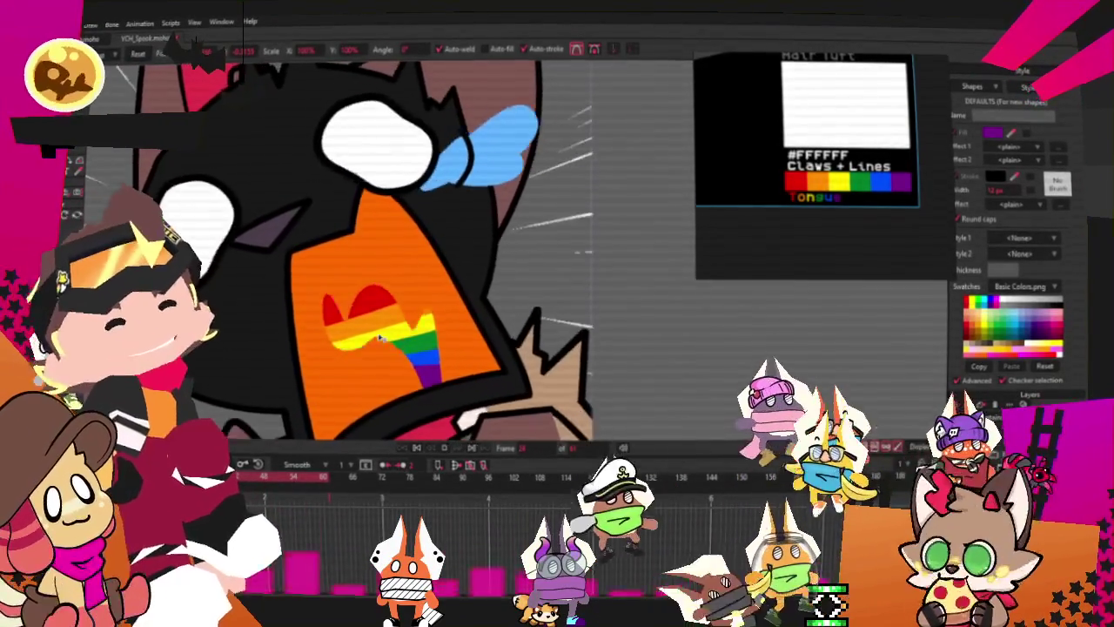
scroll(387, 348, down, 2)
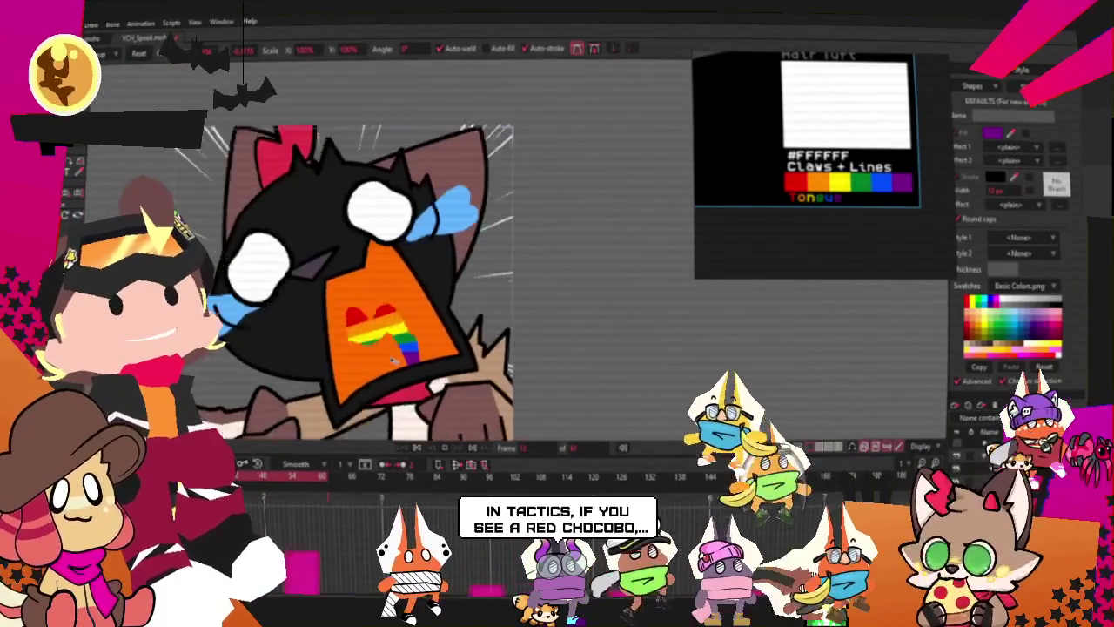
scroll(392, 361, up, 1)
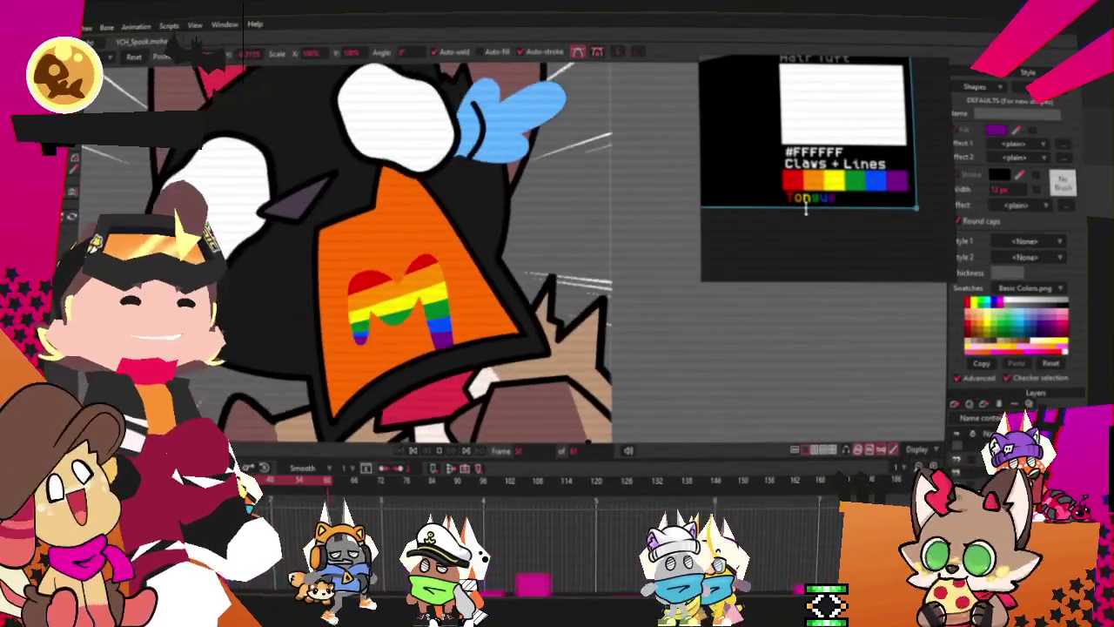
Step: Zoom out the reference window to show the full character sheet and the image below
scroll(796, 135, down, 2)
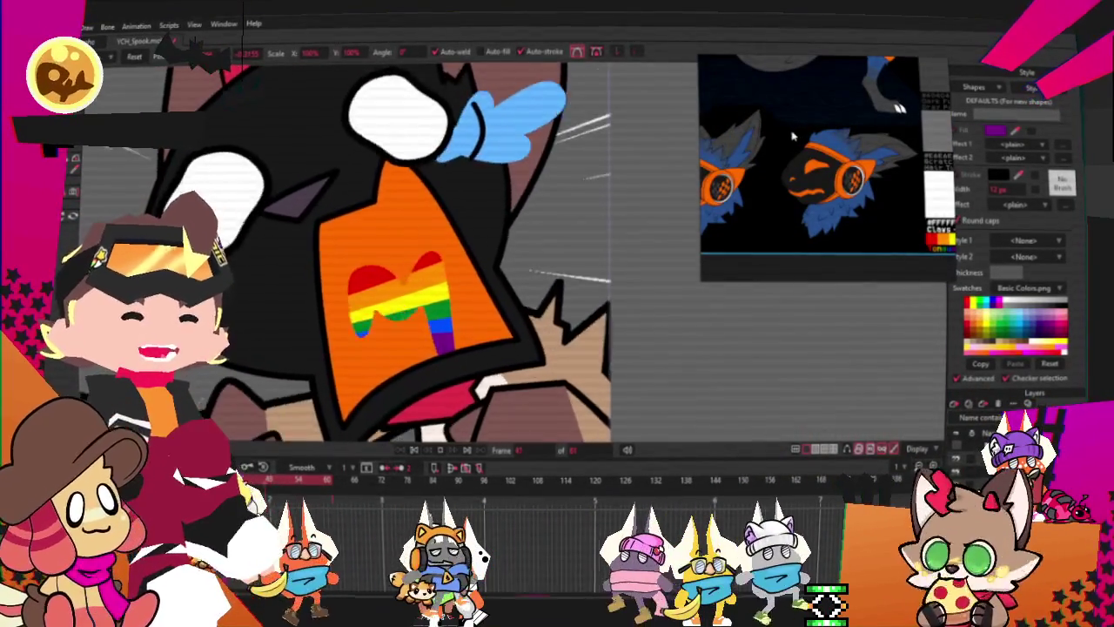
scroll(793, 138, down, 3)
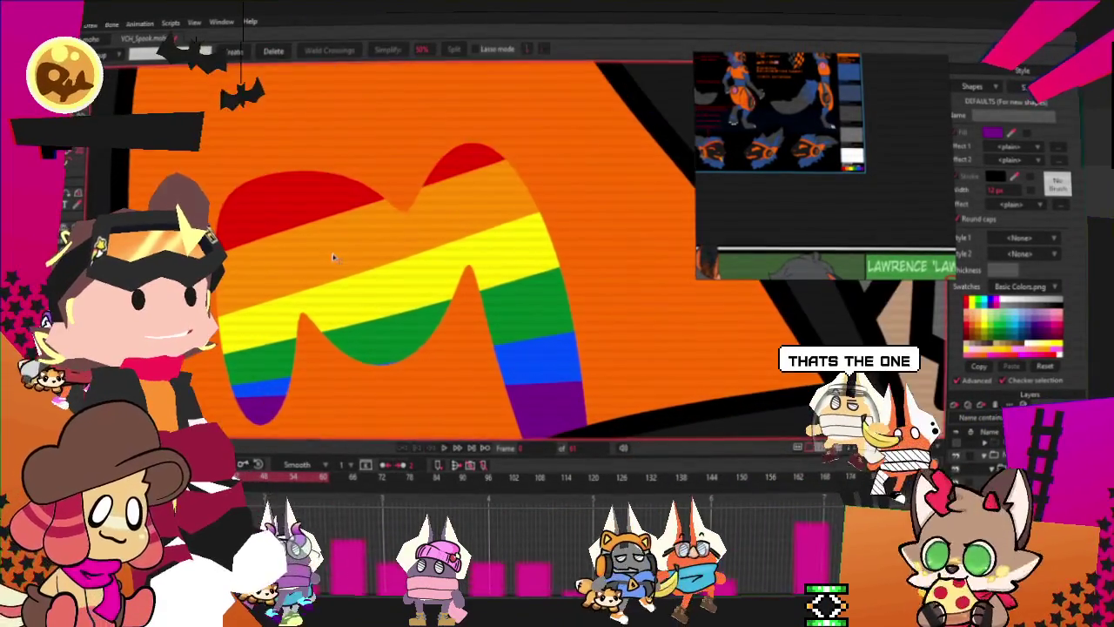
Step: Check the shirt's M with vector outlines shown and an animation playback
scroll(335, 253, down, 1)
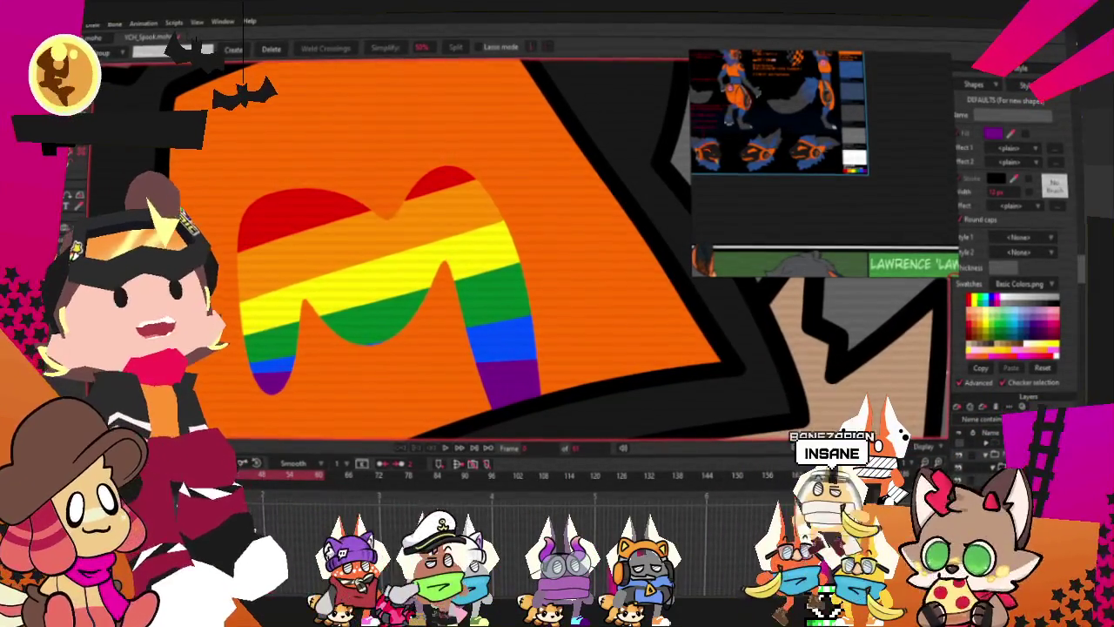
key(ctrl+a)
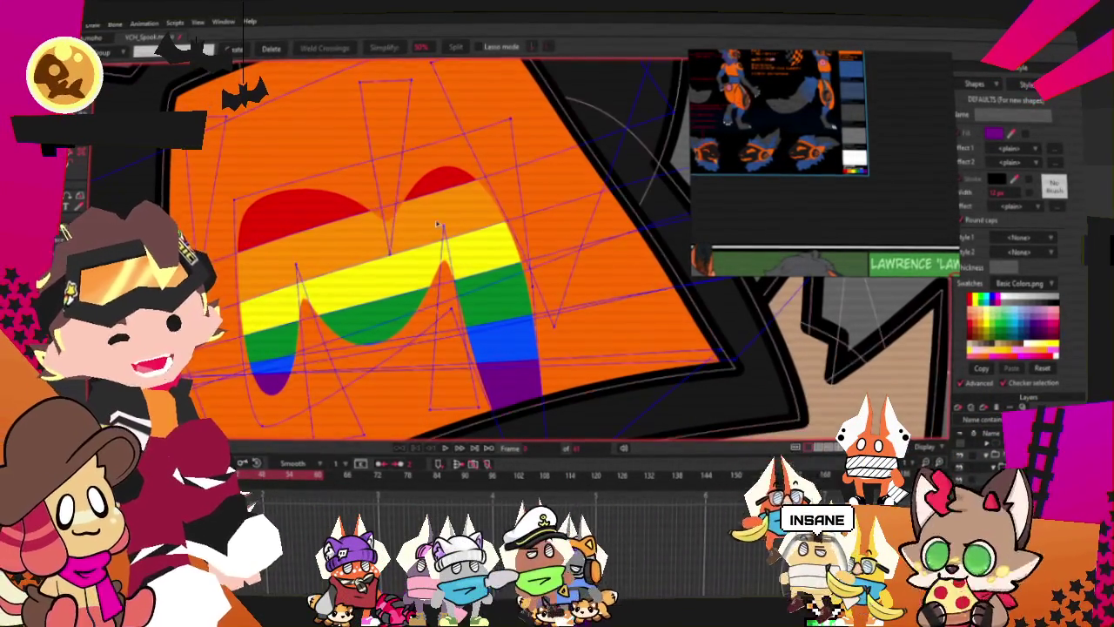
key(space)
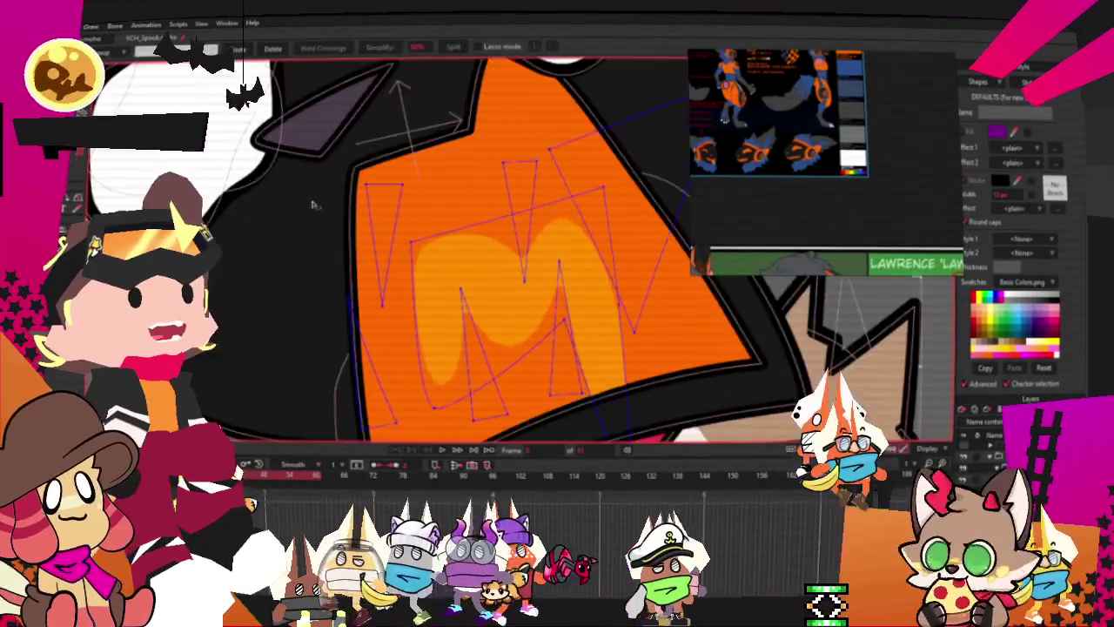
key(q)
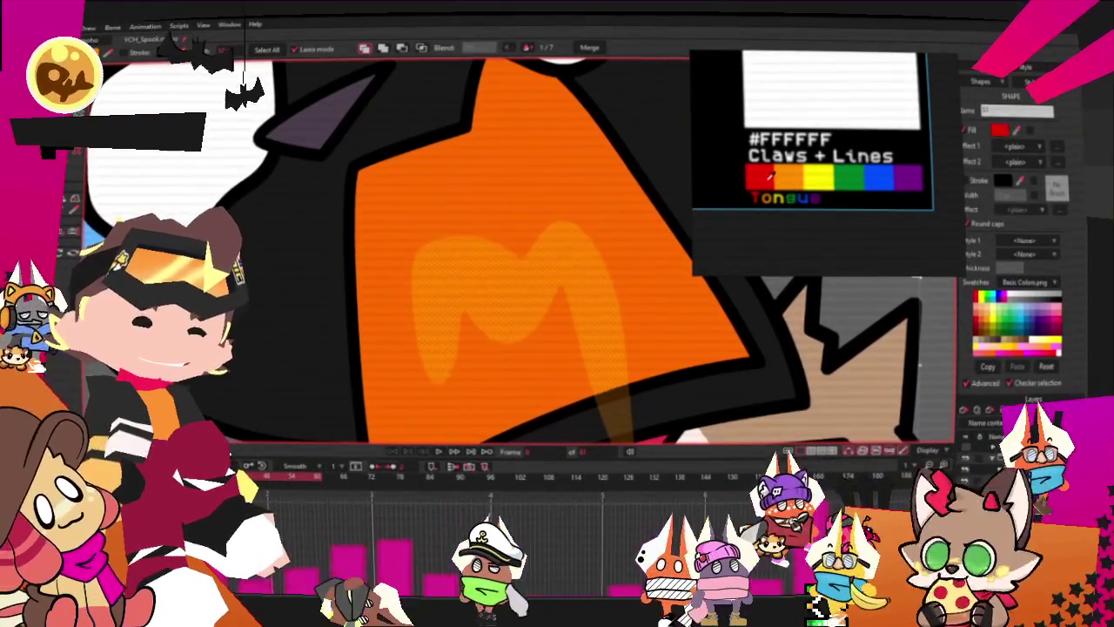
Step: Fill the shirt's M red and shift its colour toward orange-red in the Color Picker
key(Delete)
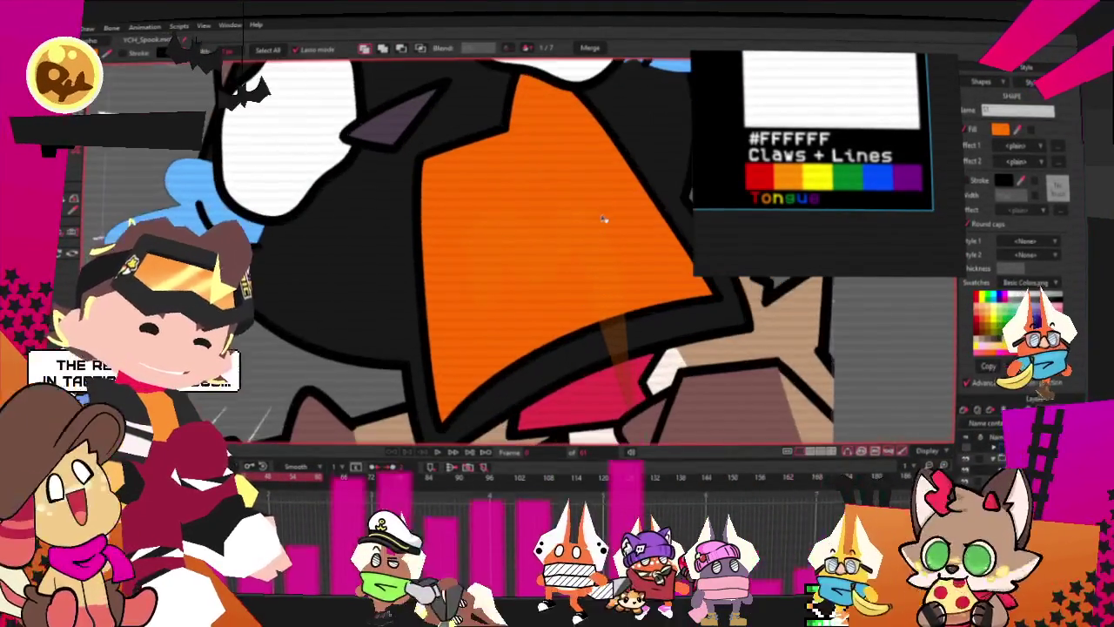
key(ctrl+z)
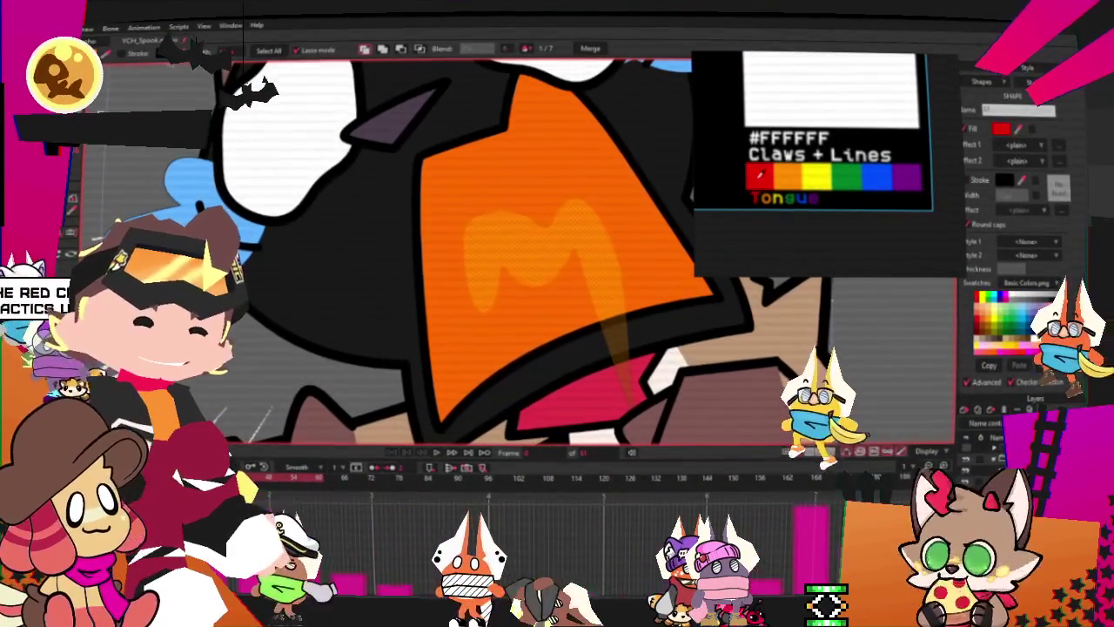
click(980, 299)
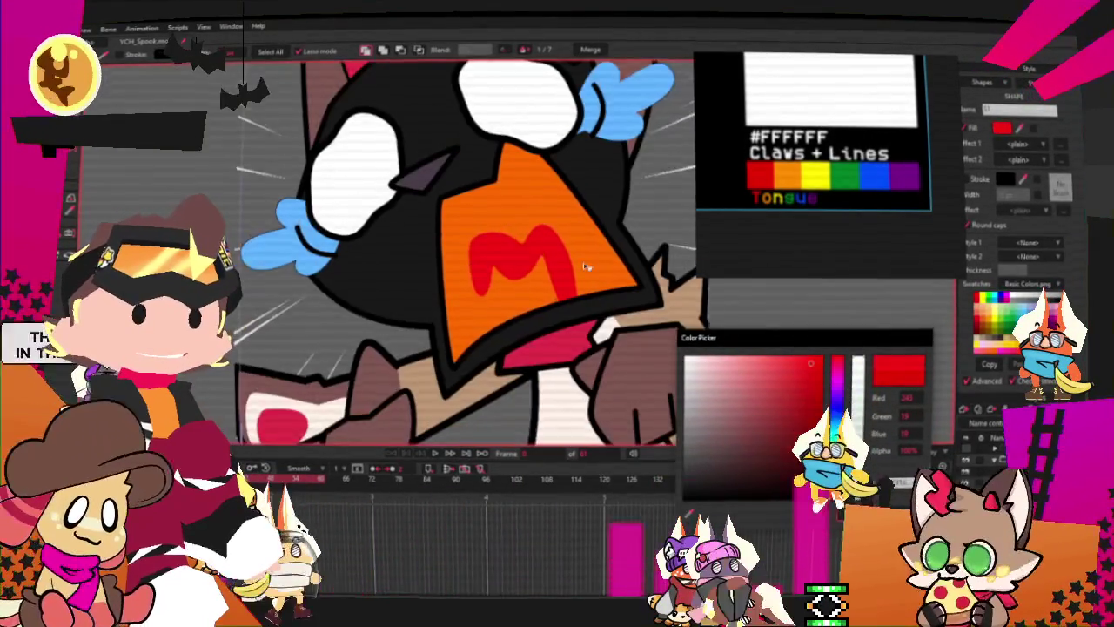
mouse_move(837, 483)
mouse_down()
mouse_move(837, 499)
mouse_move(833, 372)
mouse_up()
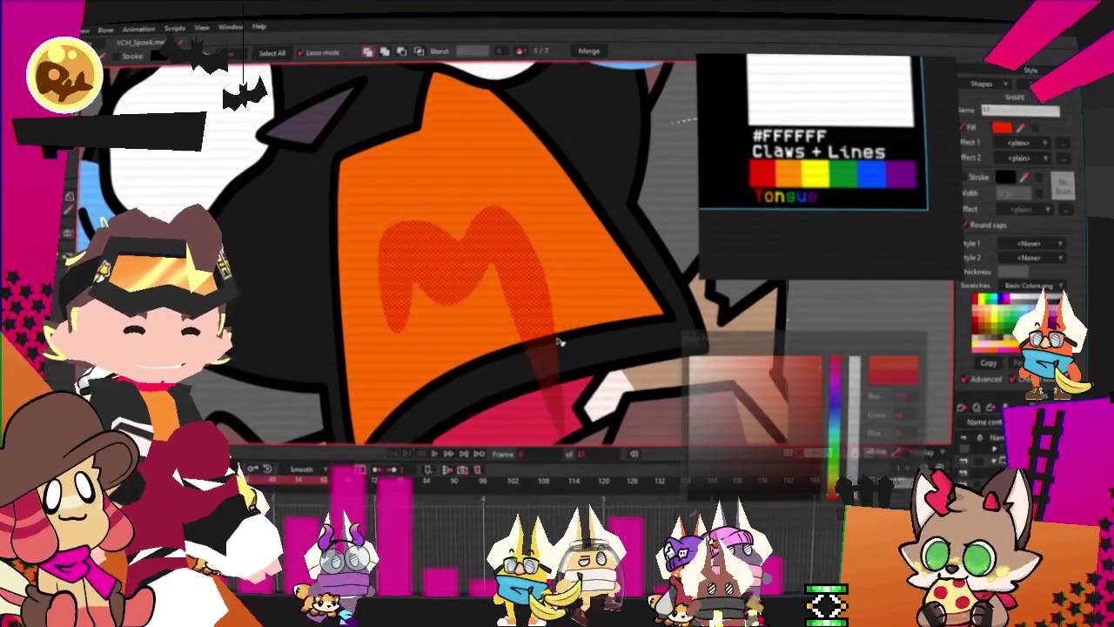
scroll(522, 392, down, 3)
scroll(445, 242, up, 3)
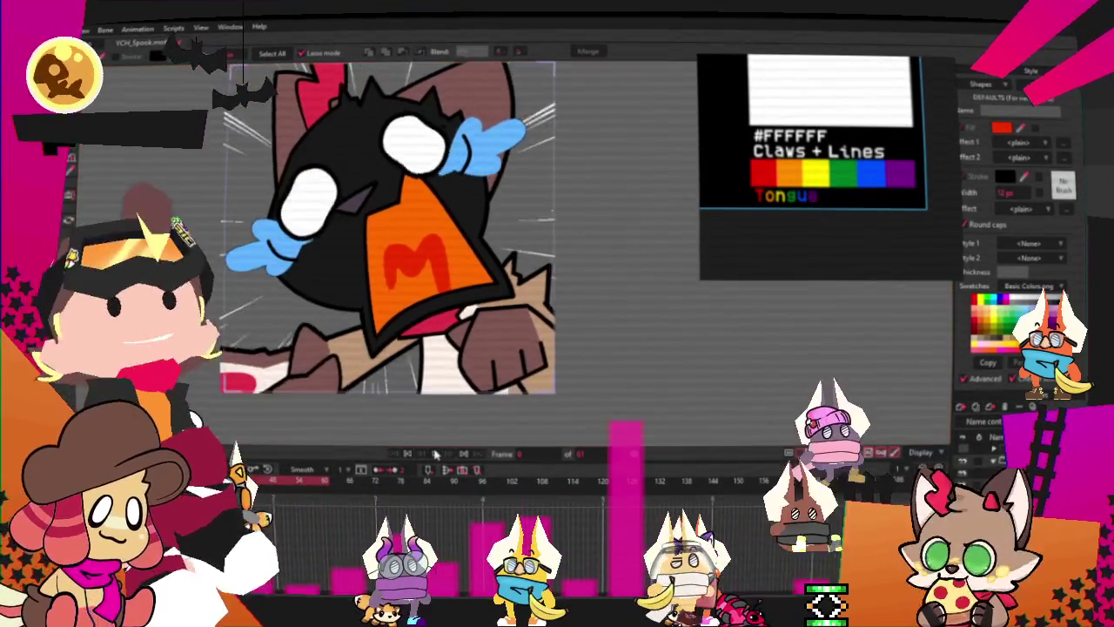
scroll(446, 242, down, 3)
scroll(445, 242, up, 3)
scroll(445, 242, down, 1)
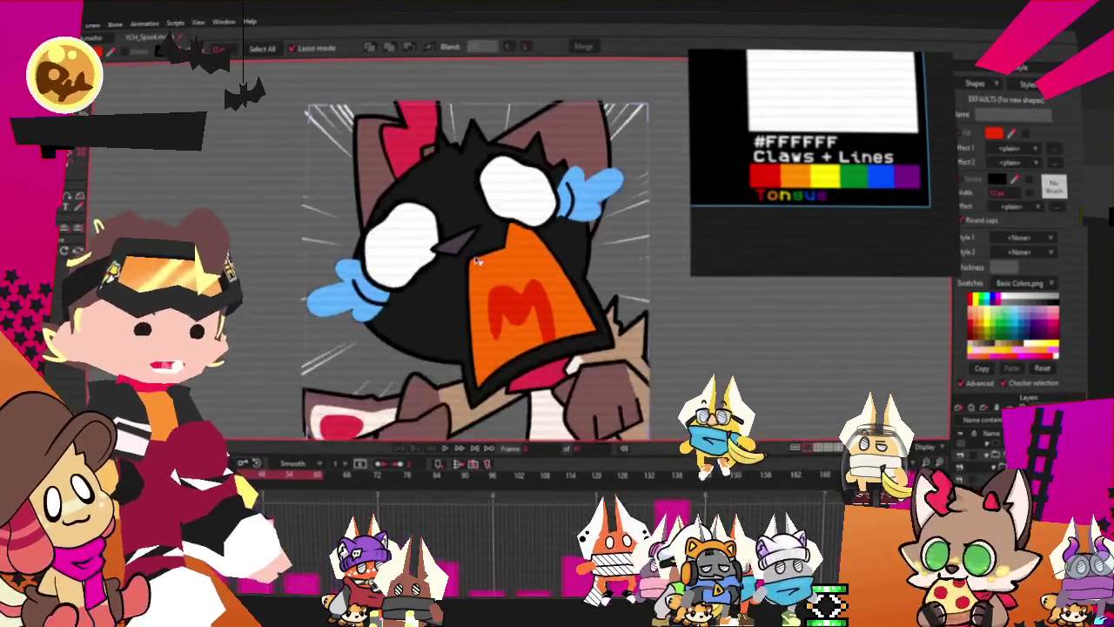
Step: Select the orange marking on the head and move the reference image aside
scroll(879, 233, down, 2)
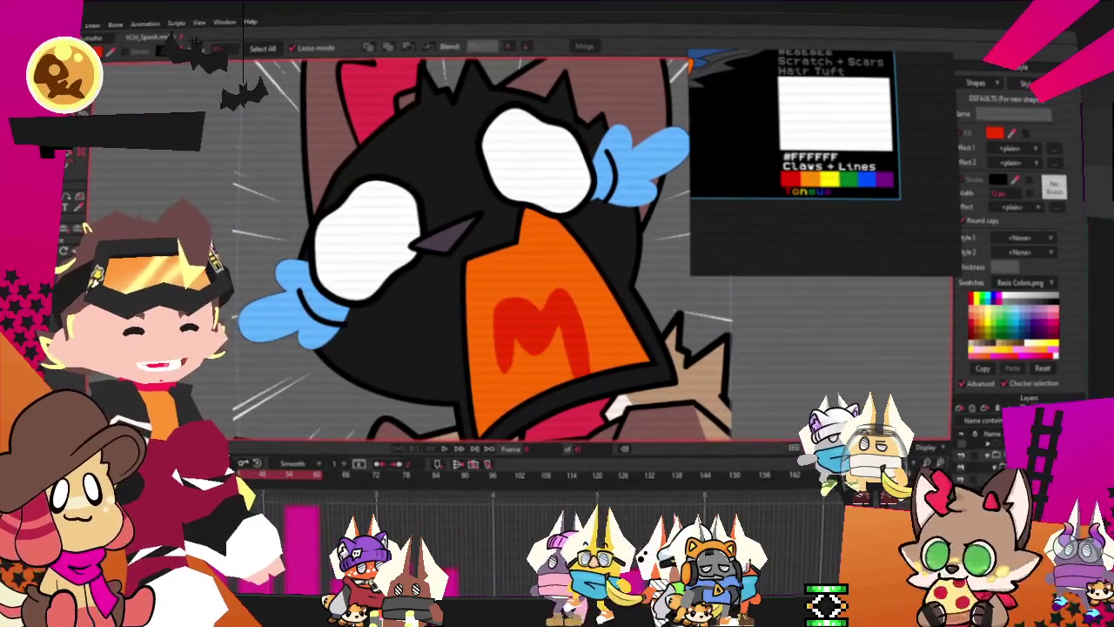
scroll(488, 244, up, 3)
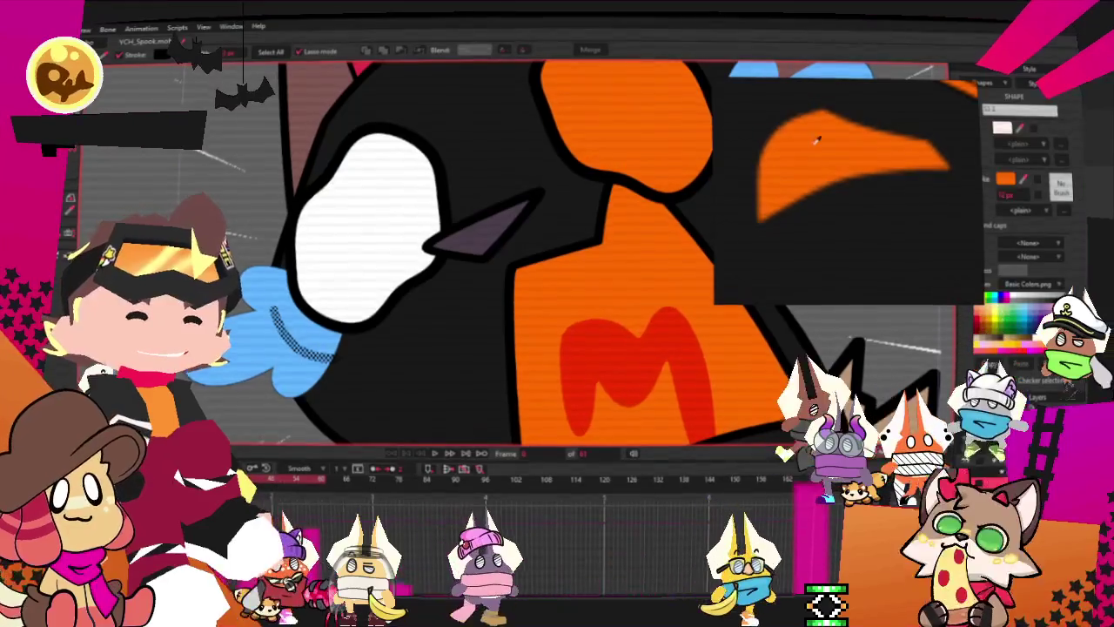
scroll(842, 144, up, 3)
scroll(842, 144, down, 3)
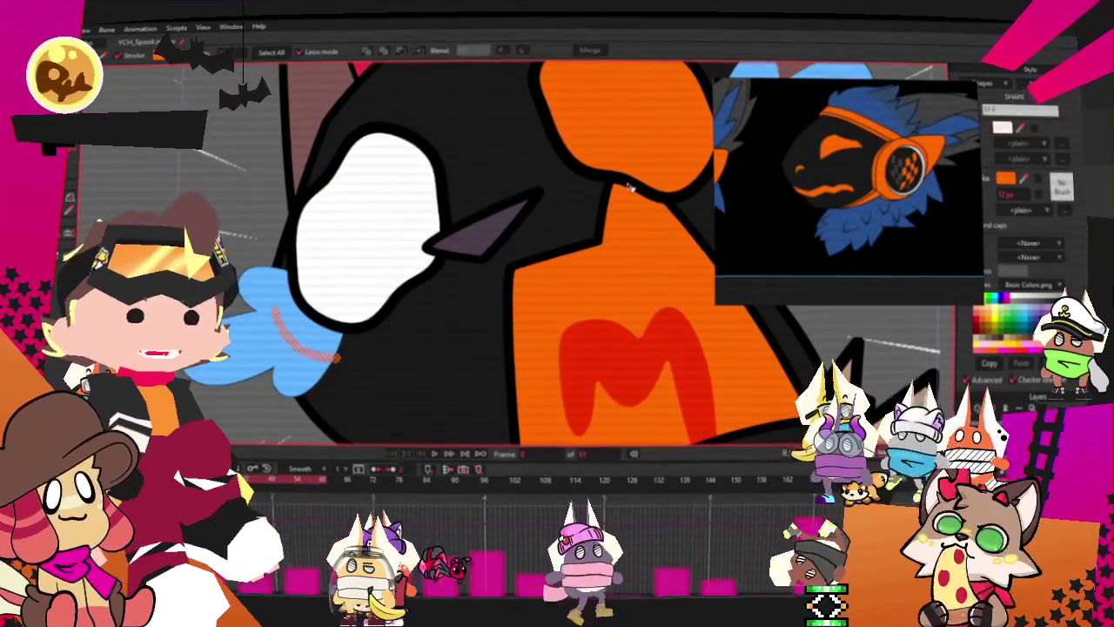
scroll(557, 208, down, 3)
scroll(570, 195, up, 3)
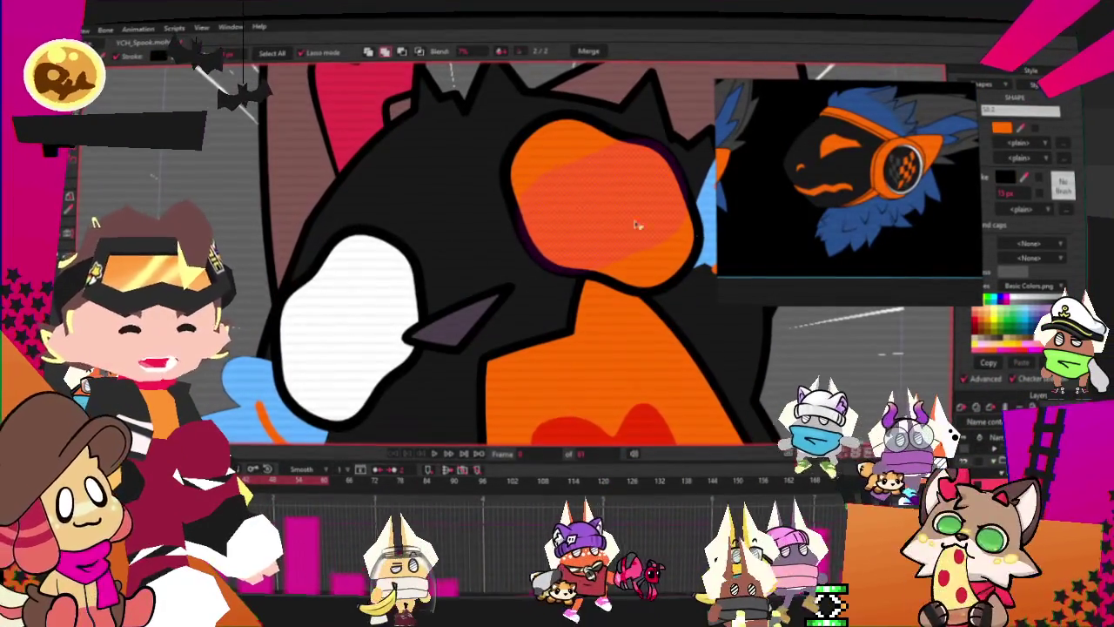
click(557, 182)
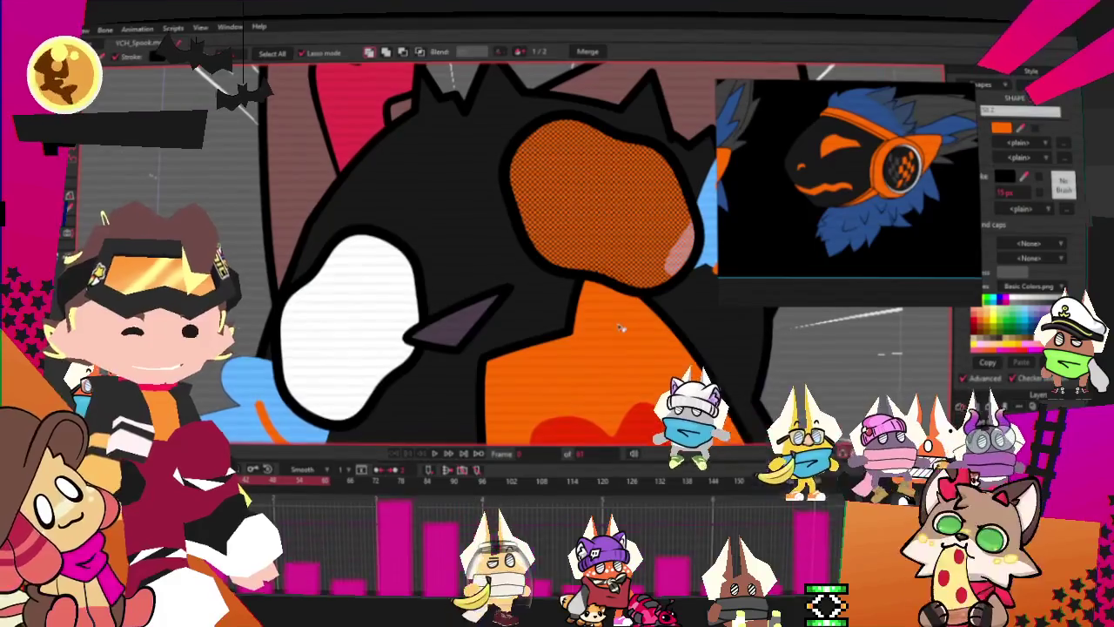
drag(962, 211, 934, 211)
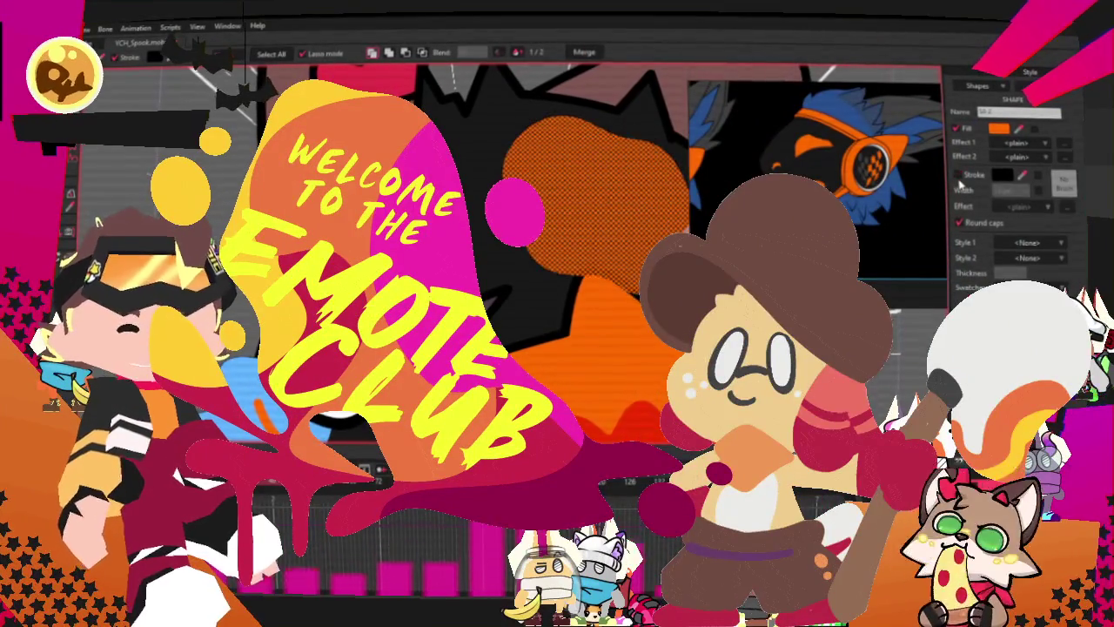
Step: Enable Stroke on the orange head marking in the Style panel
click(957, 175)
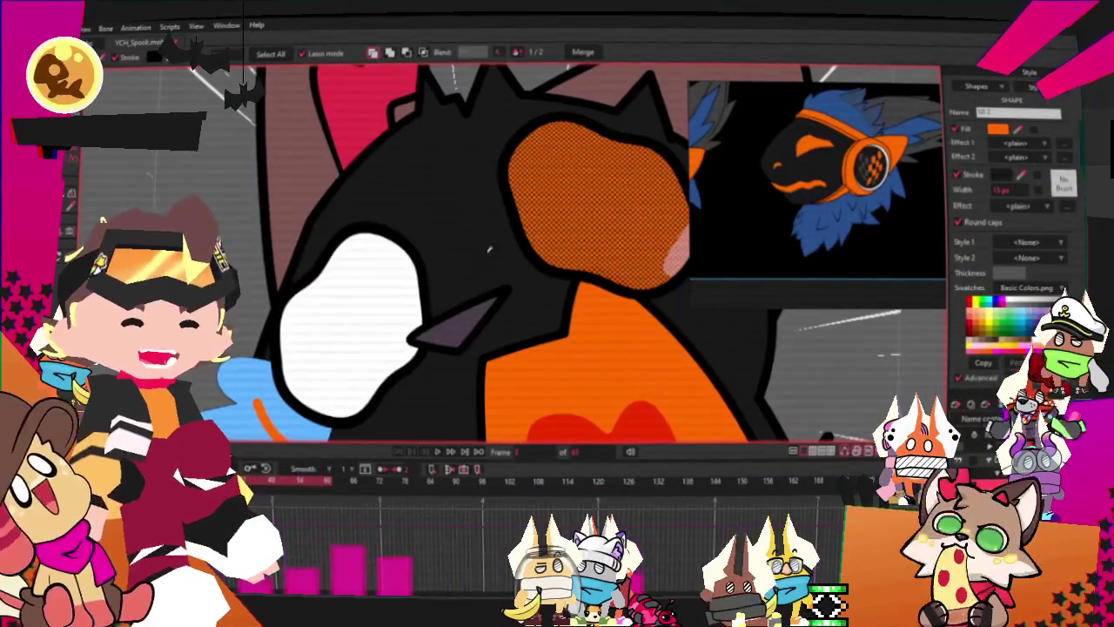
scroll(745, 353, down, 3)
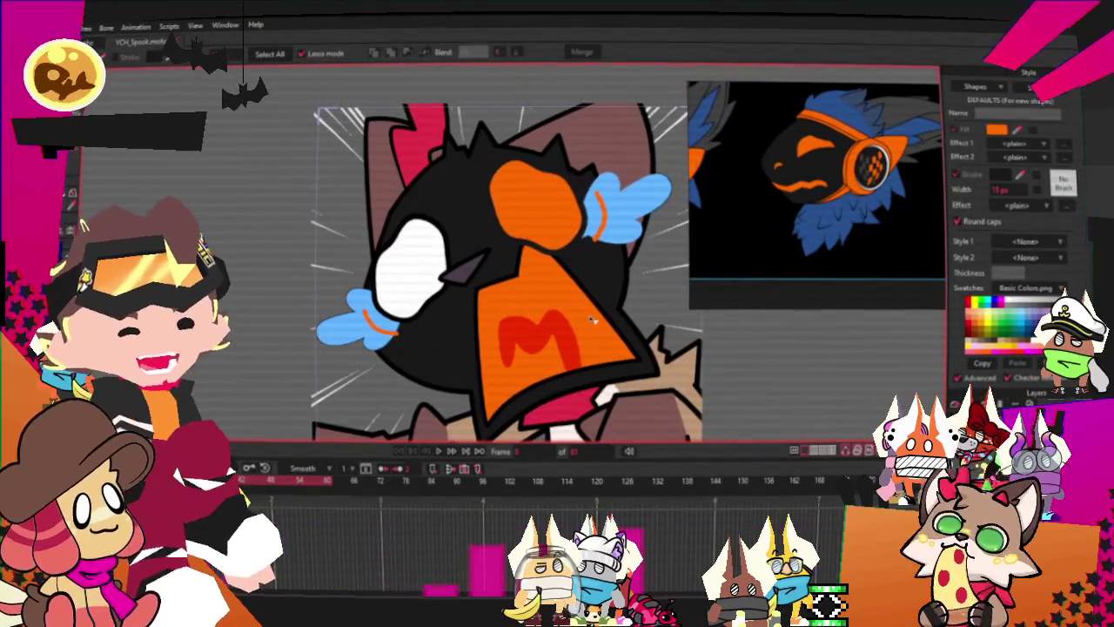
scroll(615, 325, up, 3)
scroll(546, 220, down, 2)
scroll(505, 235, down, 2)
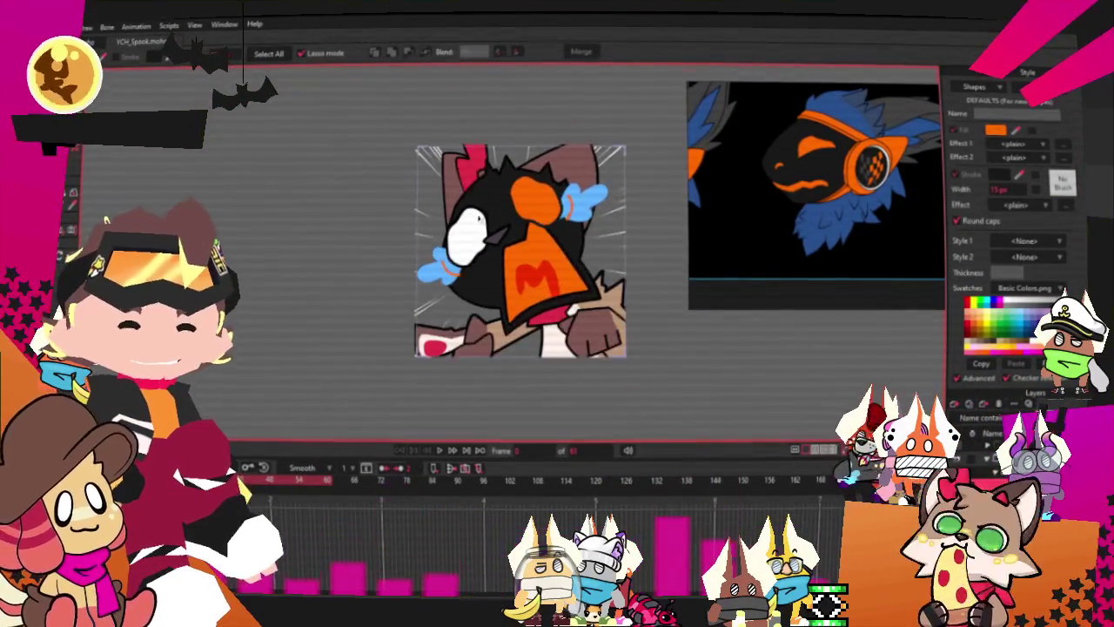
scroll(462, 247, up, 2)
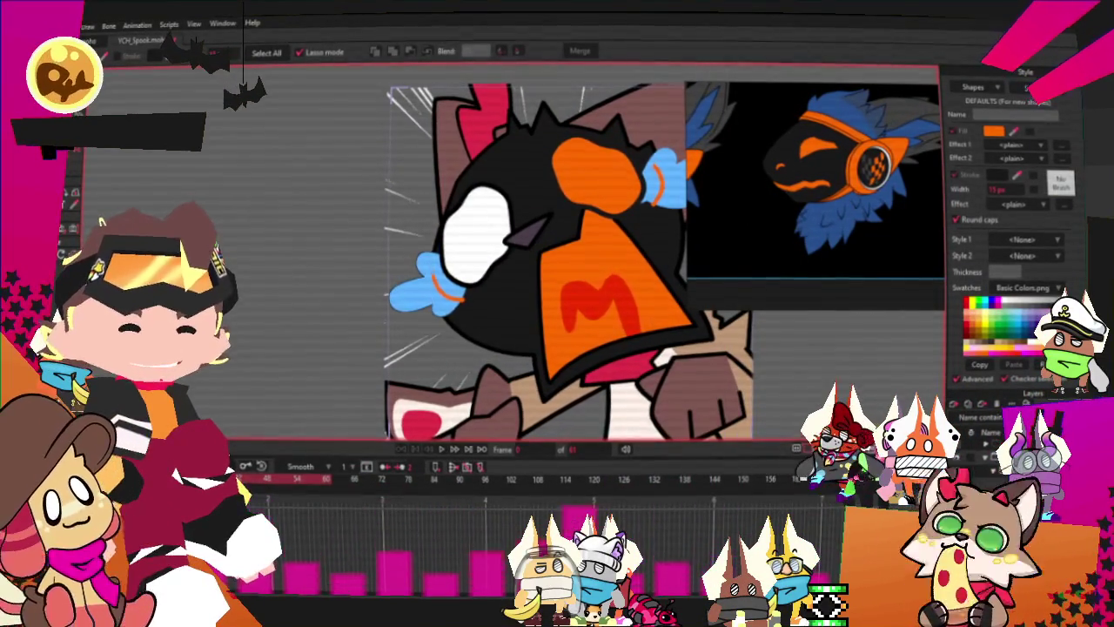
Step: Fill the white eye shape orange, deselect it, and play the animation
scroll(514, 206, up, 2)
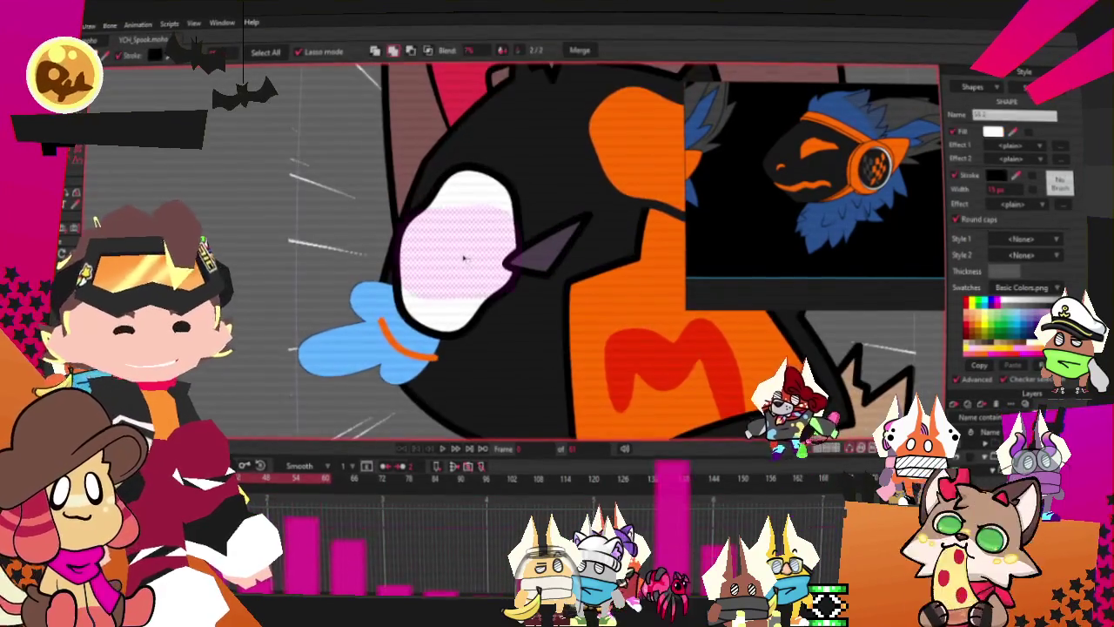
scroll(505, 204, up, 2)
click(487, 191)
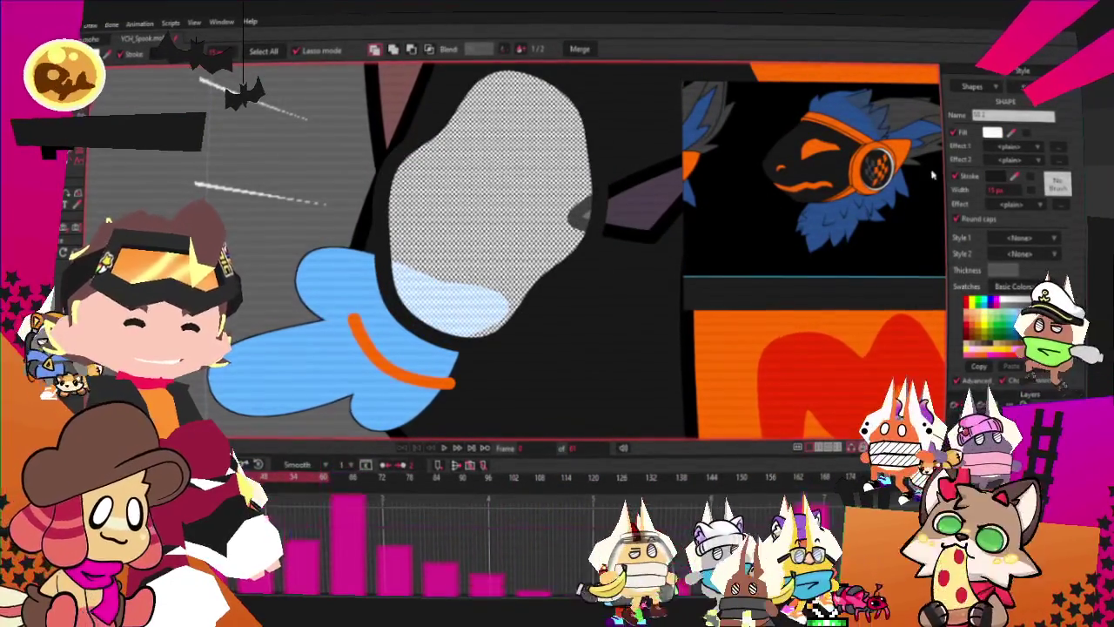
click(982, 315)
click(789, 348)
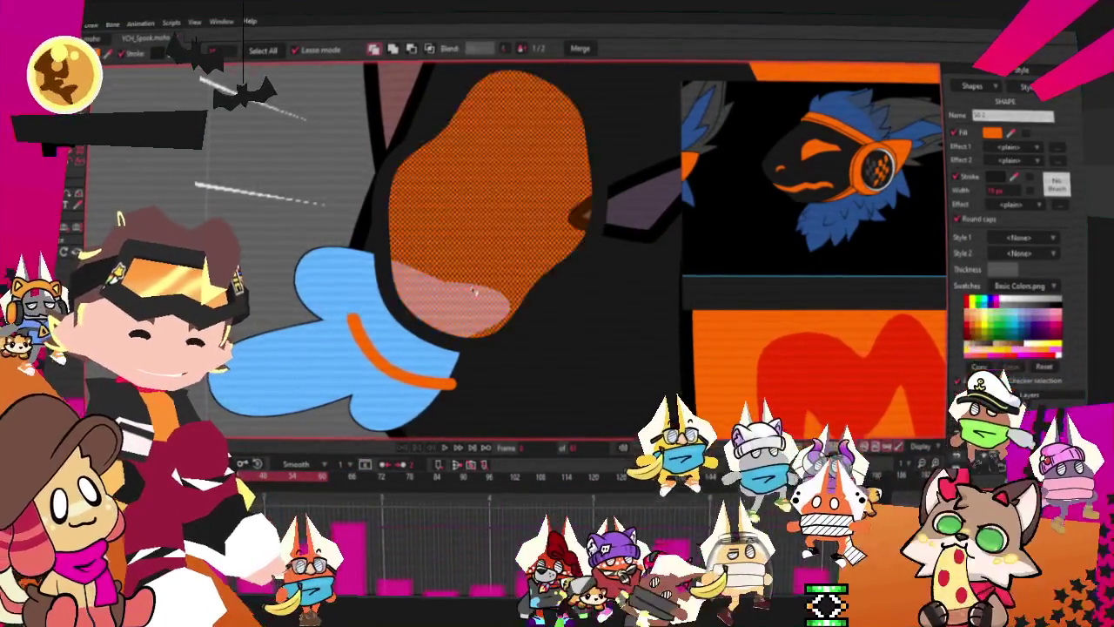
scroll(788, 348, down, 5)
scroll(788, 348, up, 3)
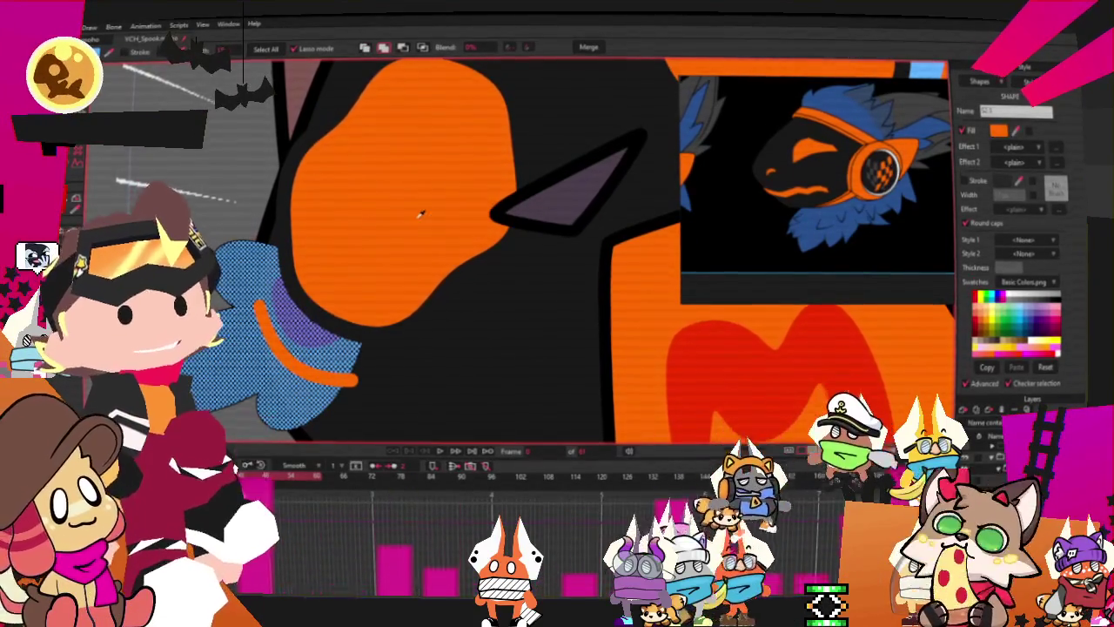
click(440, 453)
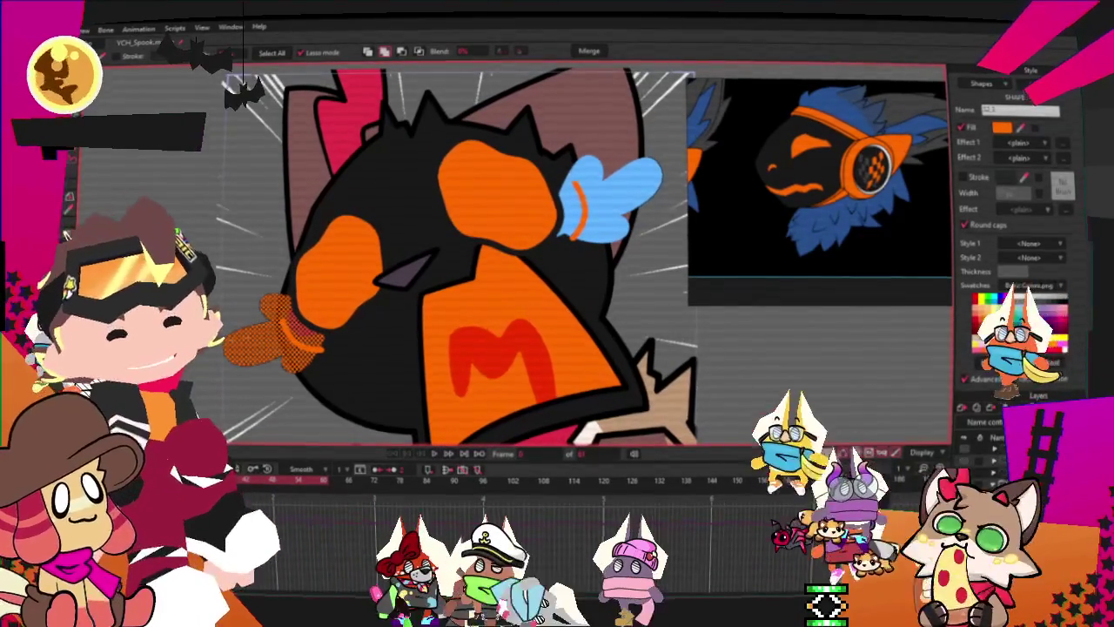
Step: Recolor the blue hand on the right orange
click(558, 160)
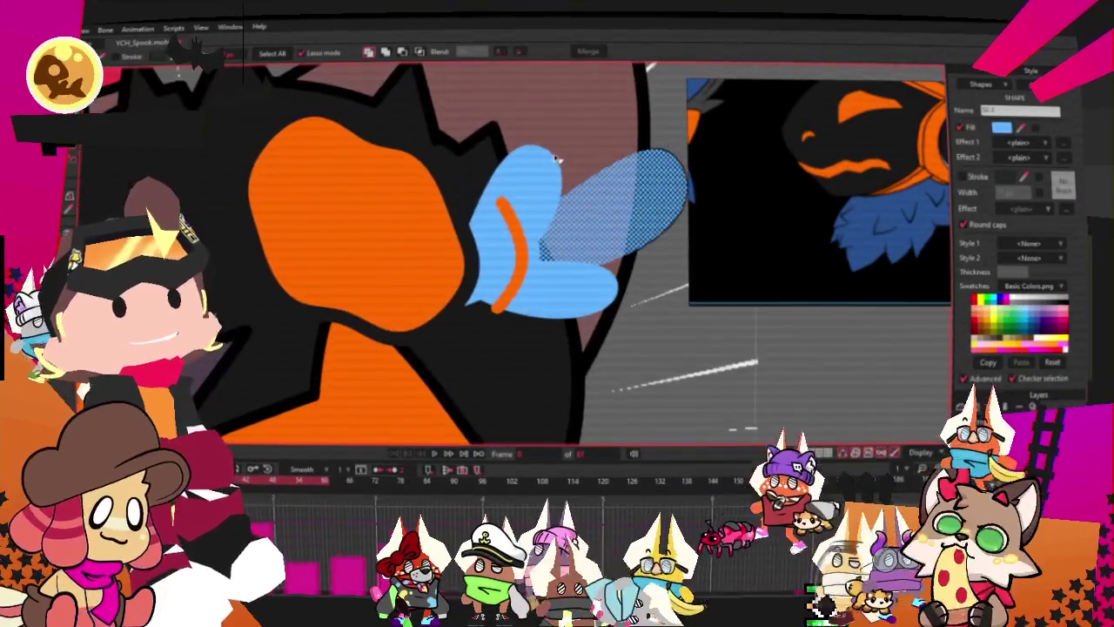
scroll(661, 284, down, 3)
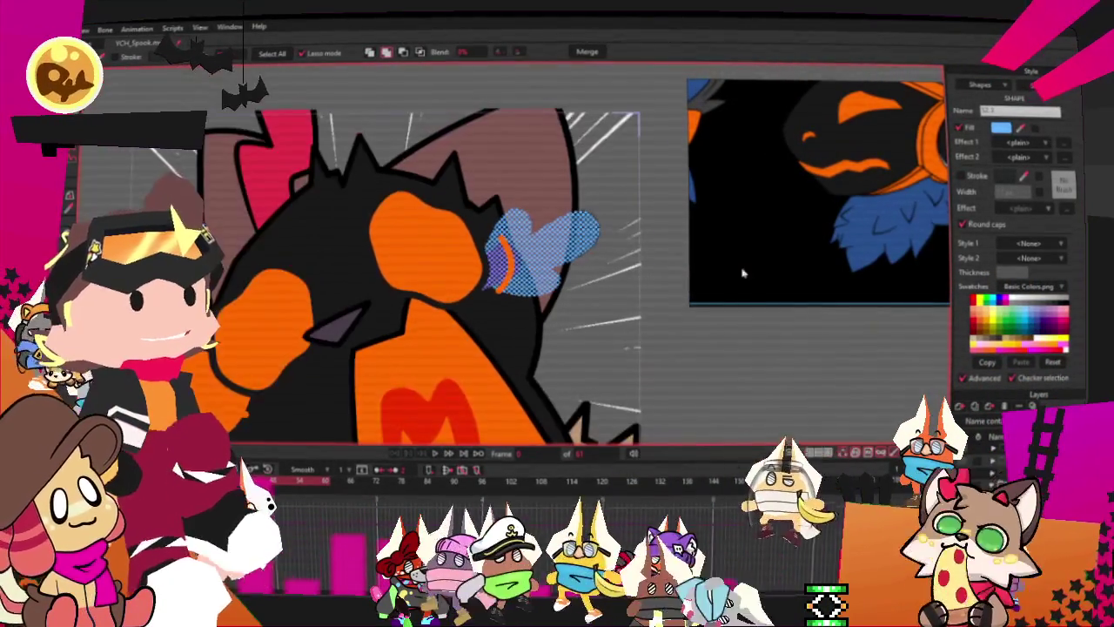
click(390, 226)
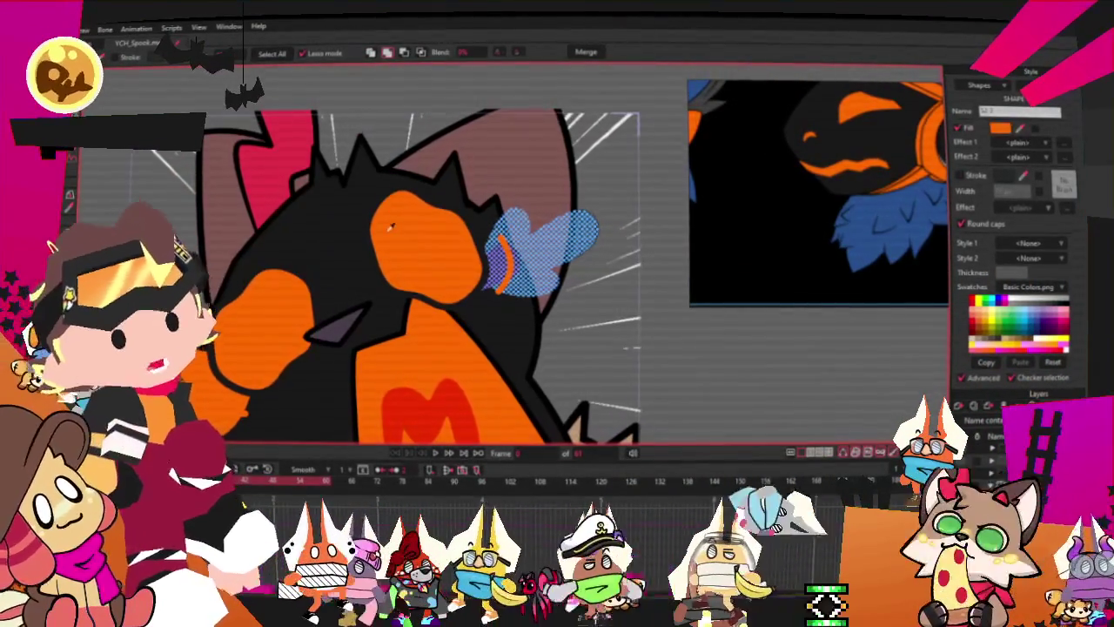
scroll(541, 287, down, 3)
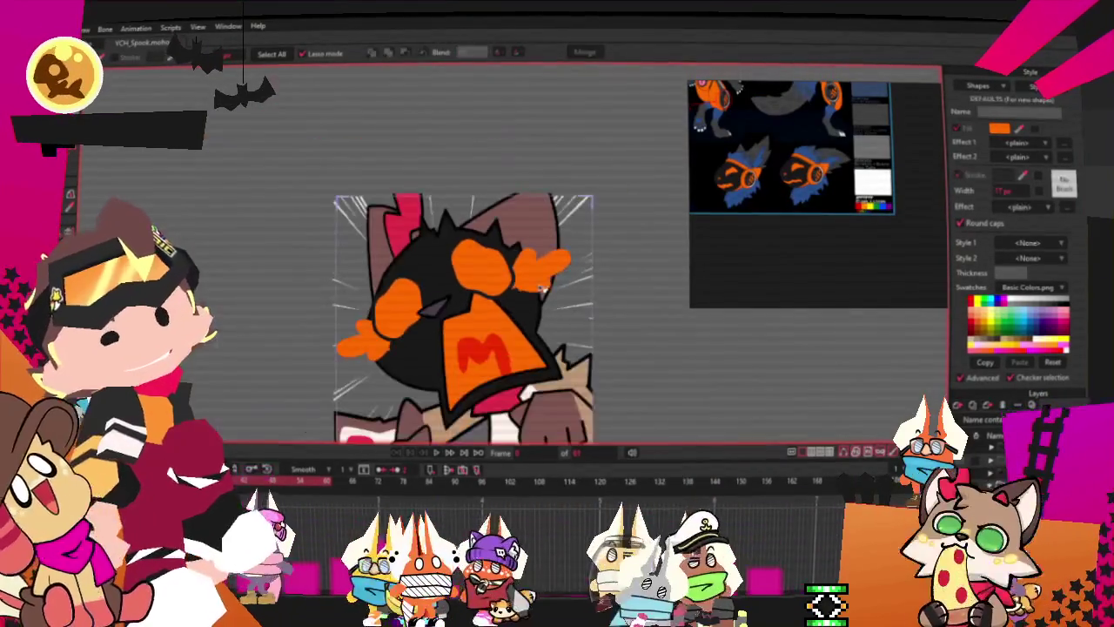
scroll(541, 288, up, 3)
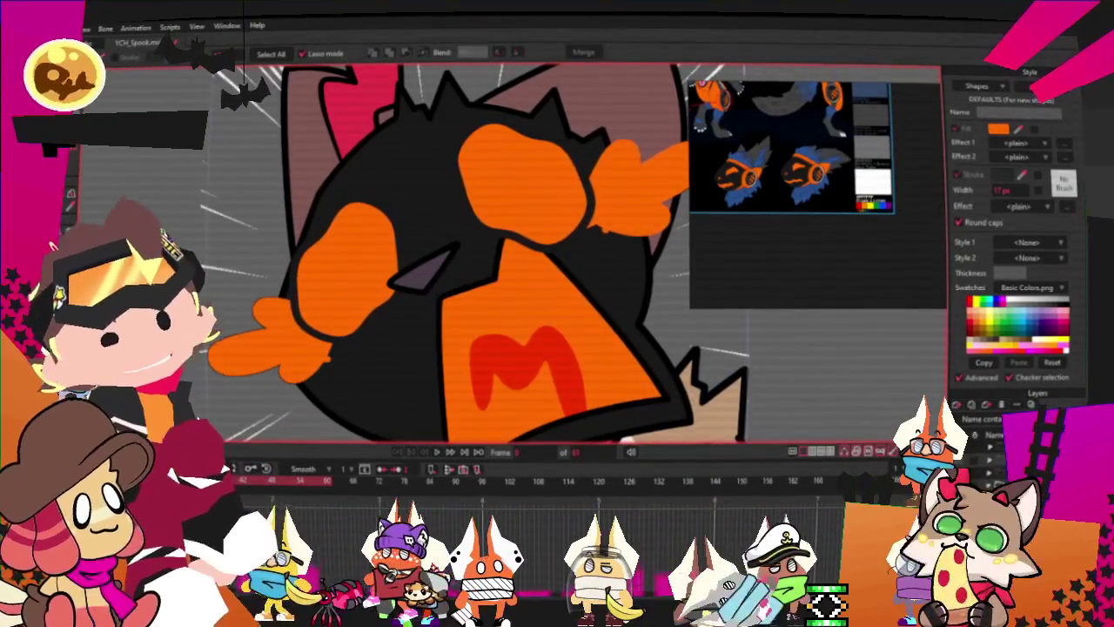
scroll(427, 272, up, 2)
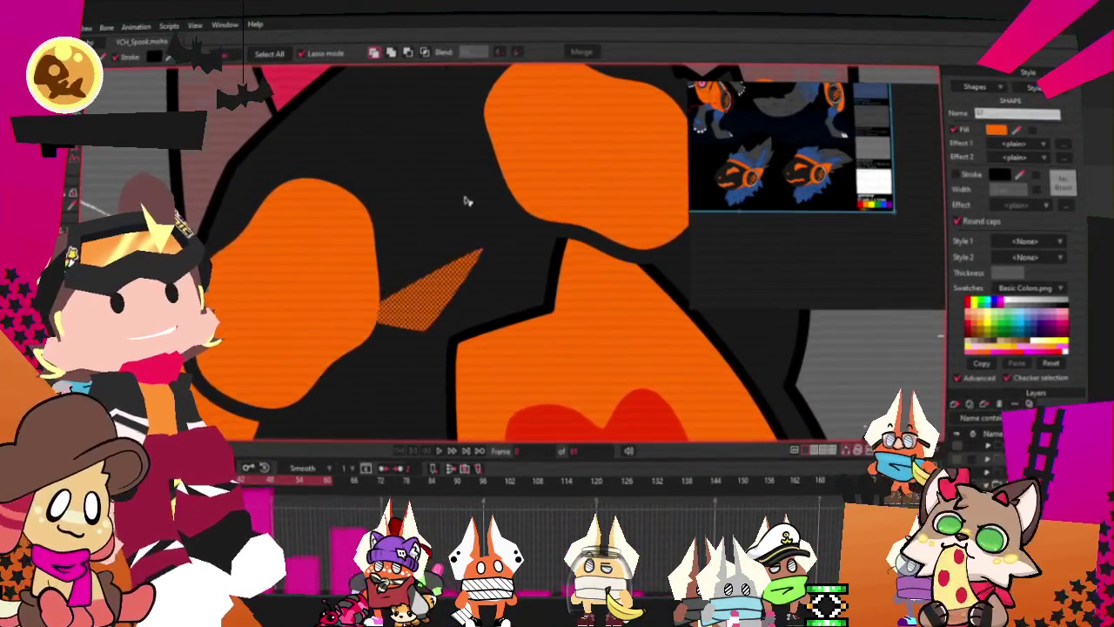
scroll(601, 324, down, 2)
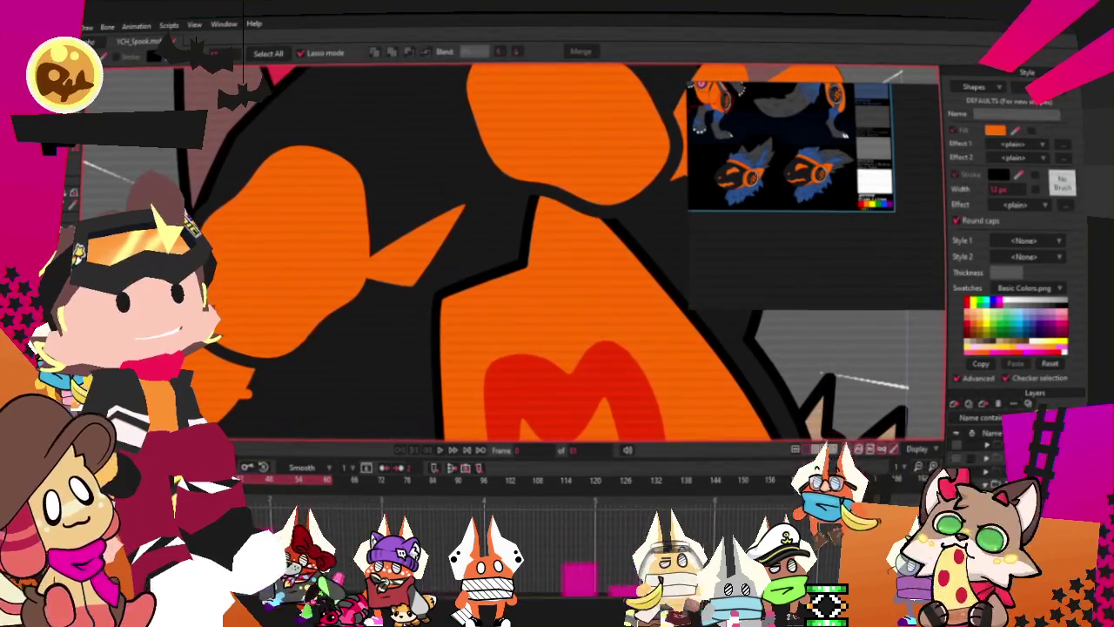
Step: Select the orange shirt shape and stop playback
click(630, 281)
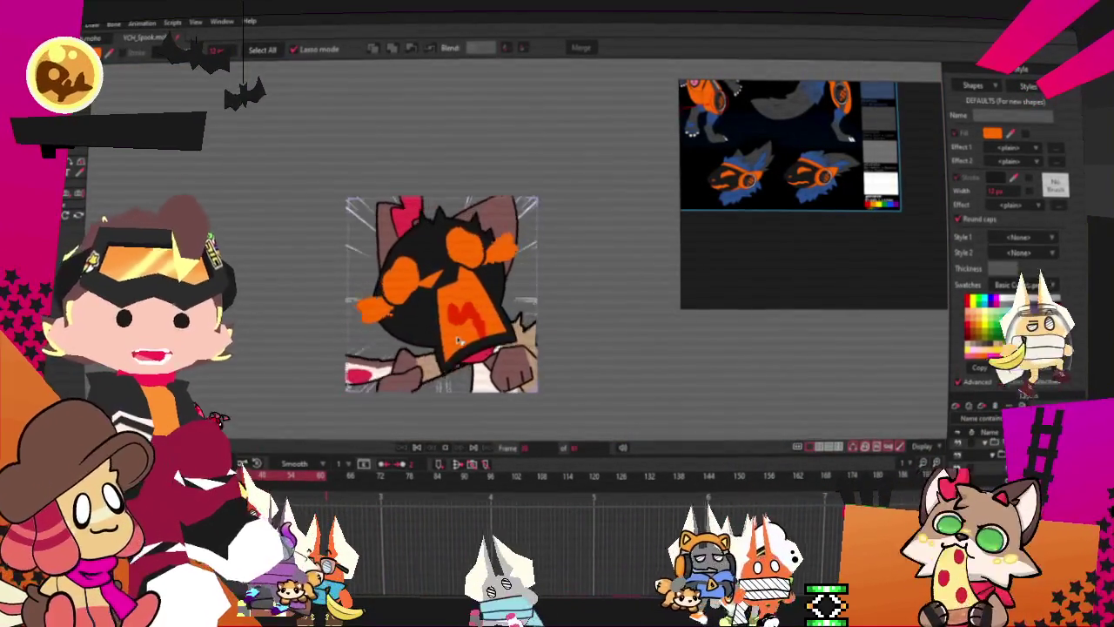
scroll(474, 259, up, 5)
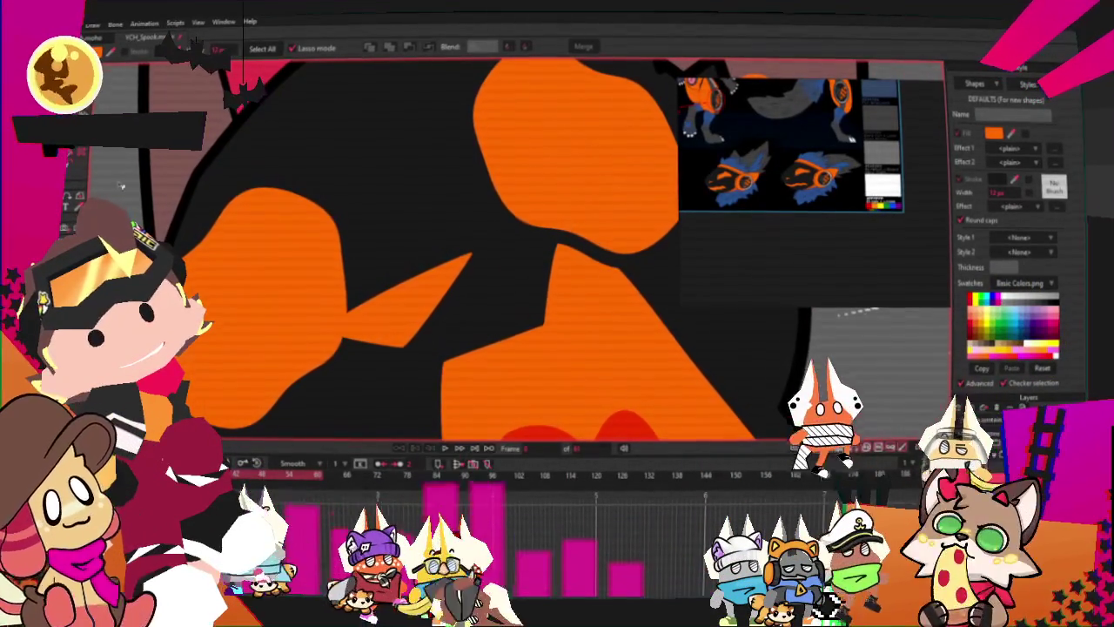
key(space)
Step: Reshape the orange triangle by dragging its left and bottom points
key(t)
drag(329, 324, 503, 335)
scroll(450, 369, up, 3)
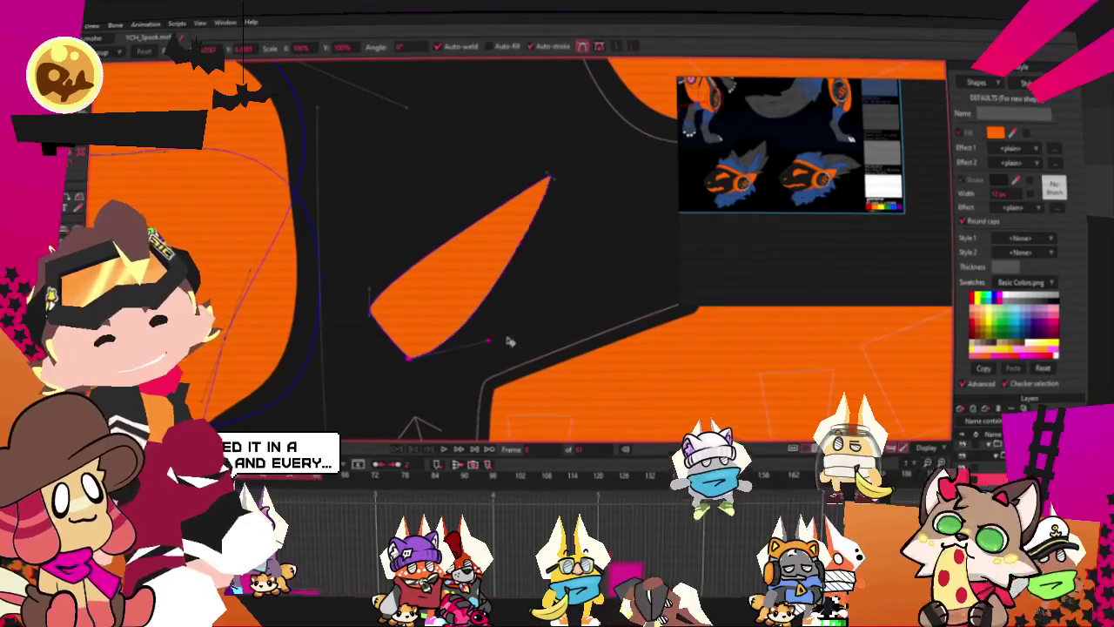
scroll(513, 318, up, 1)
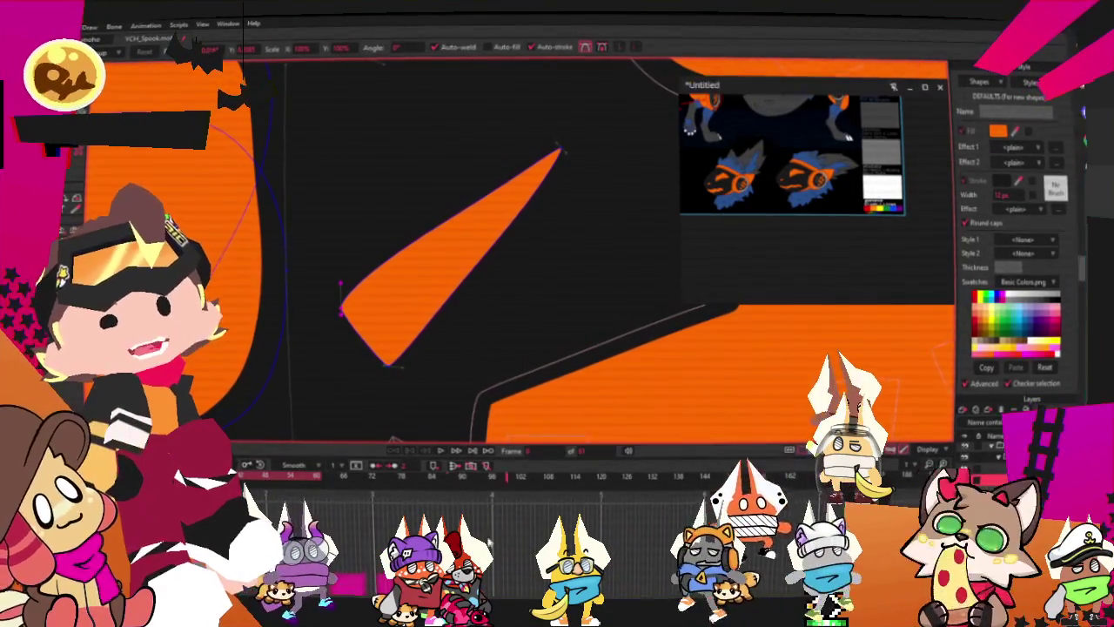
drag(388, 363, 522, 311)
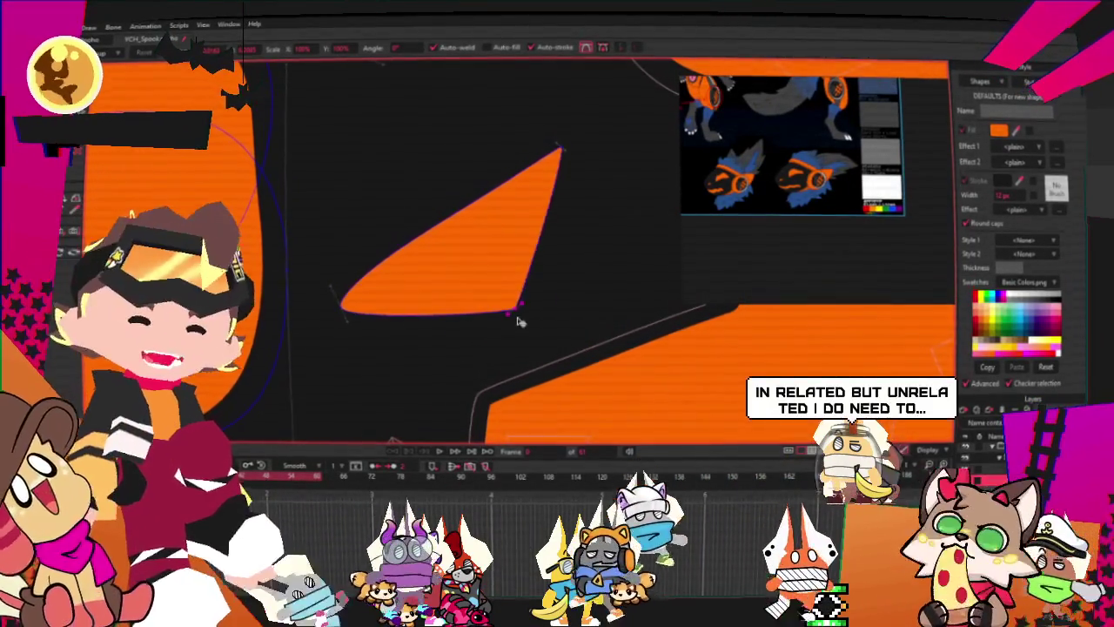
scroll(440, 268, up, 1)
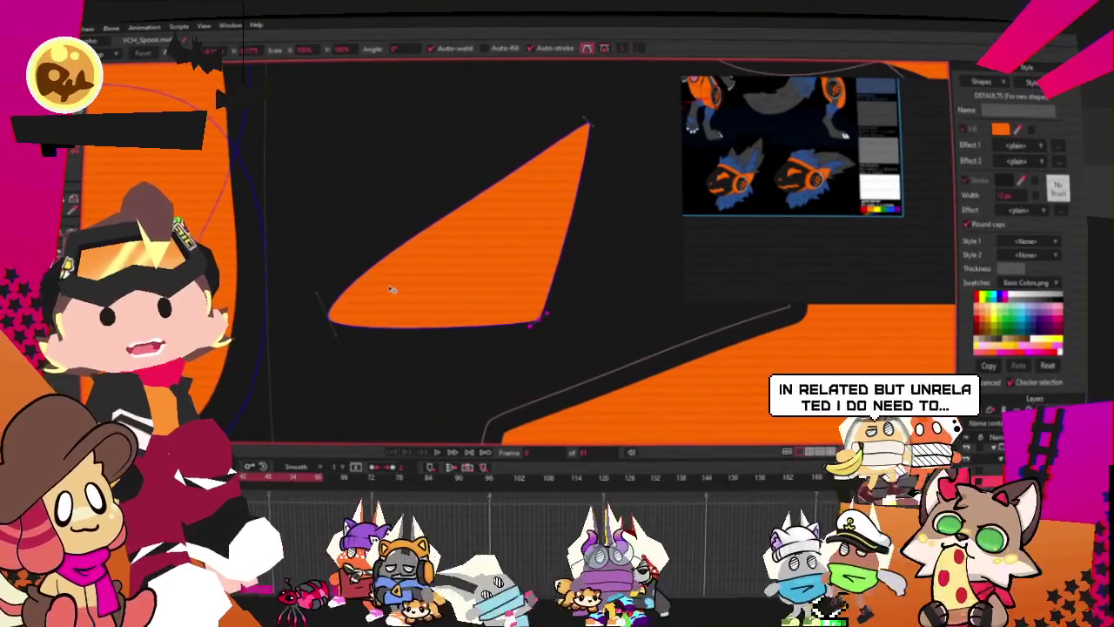
drag(331, 322, 463, 300)
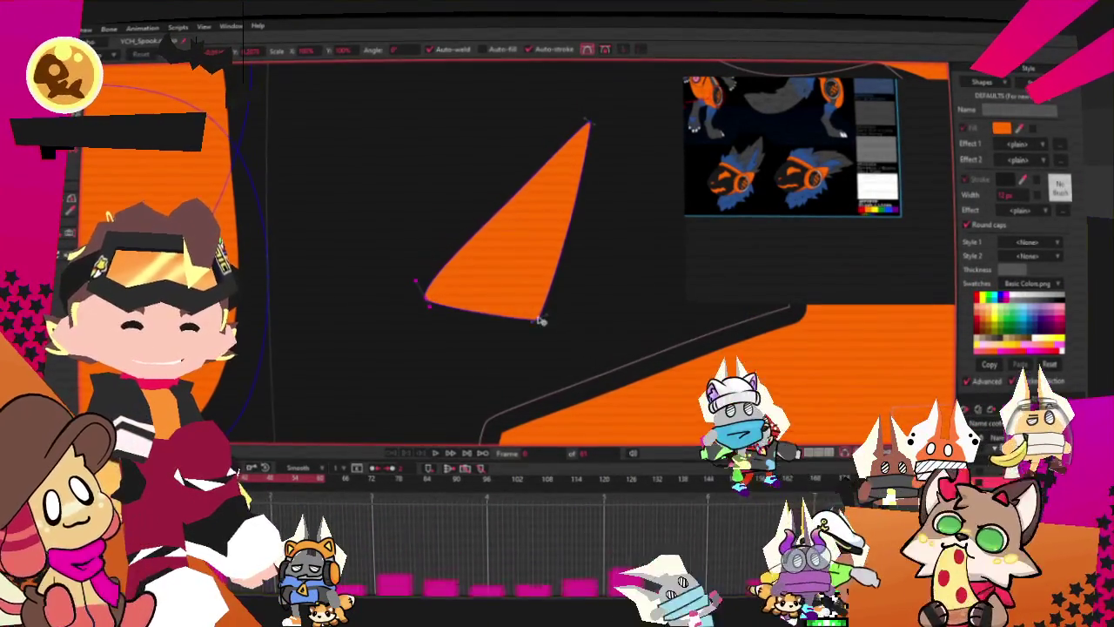
scroll(518, 265, down, 3)
Step: Select all of the triangle's points, shift it up-right, and rotate it slightly
key(ctrl+a)
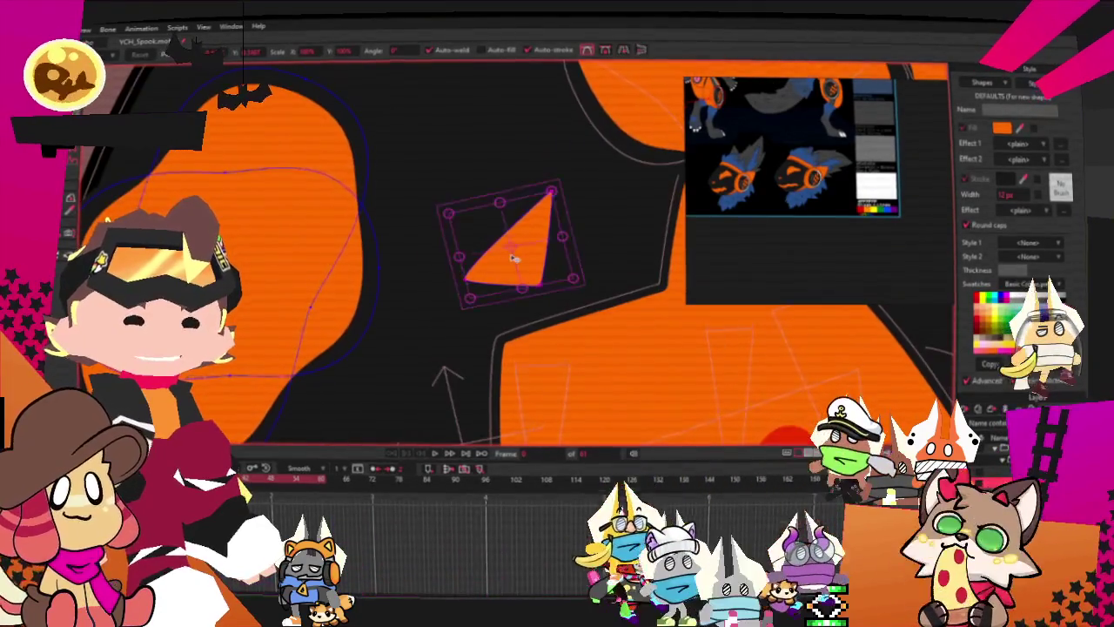
scroll(515, 257, up, 2)
scroll(608, 285, up, 2)
scroll(487, 263, down, 2)
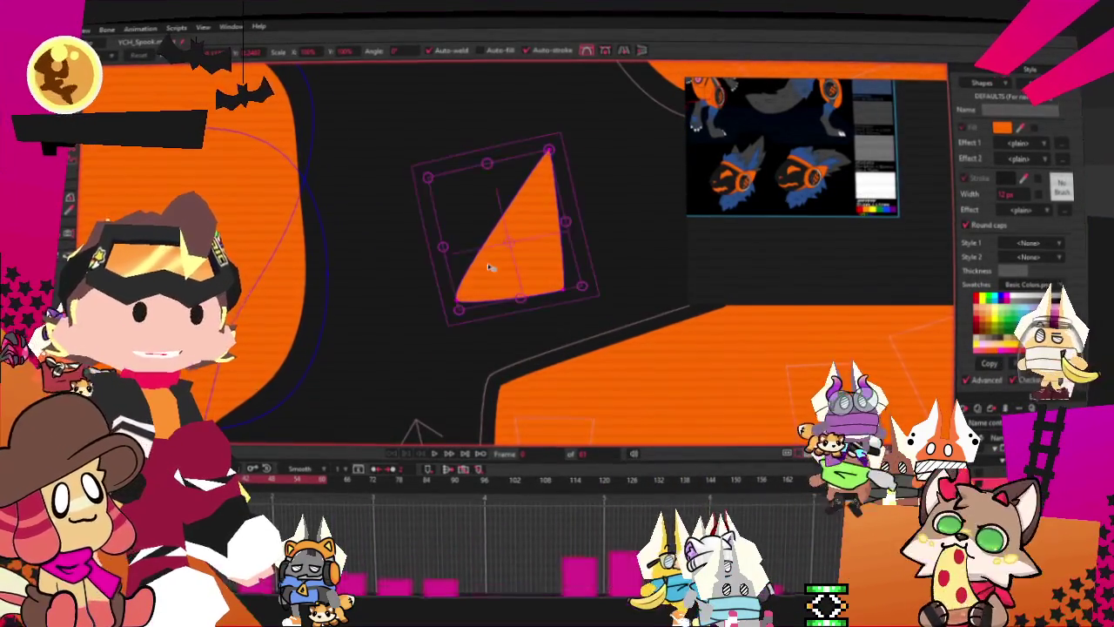
scroll(488, 263, down, 1)
scroll(516, 212, up, 2)
drag(551, 279, 570, 273)
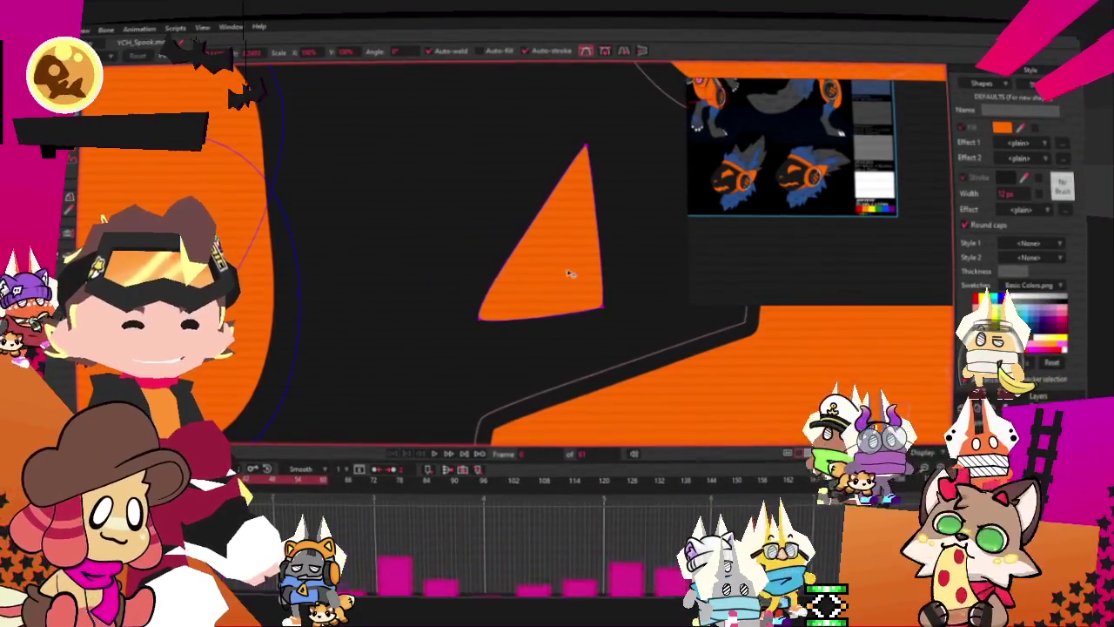
scroll(633, 284, down, 3)
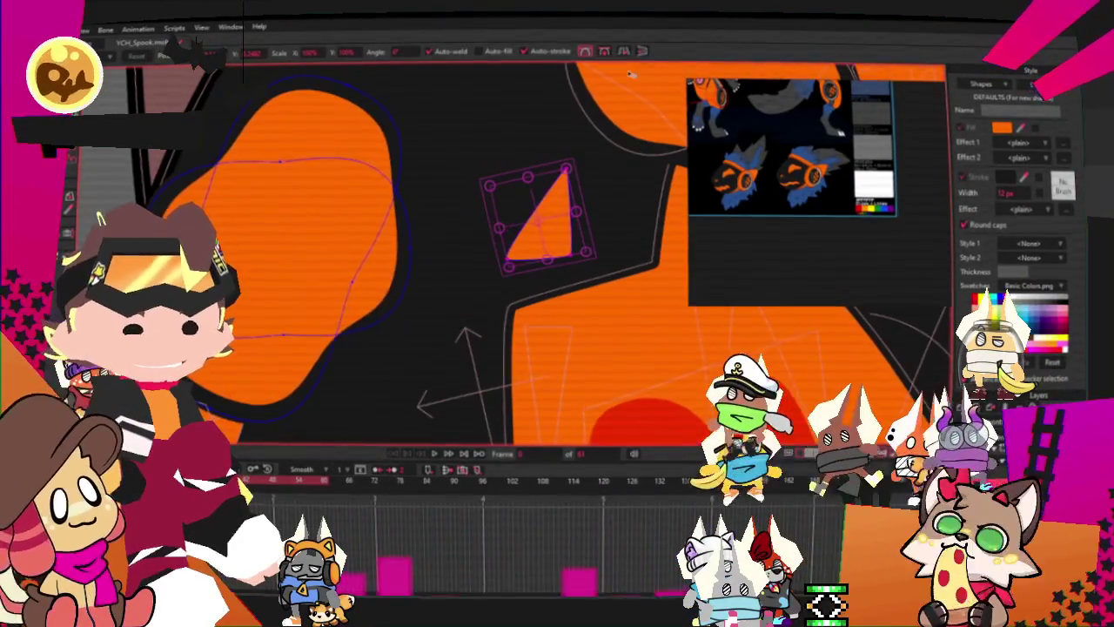
scroll(467, 301, up, 2)
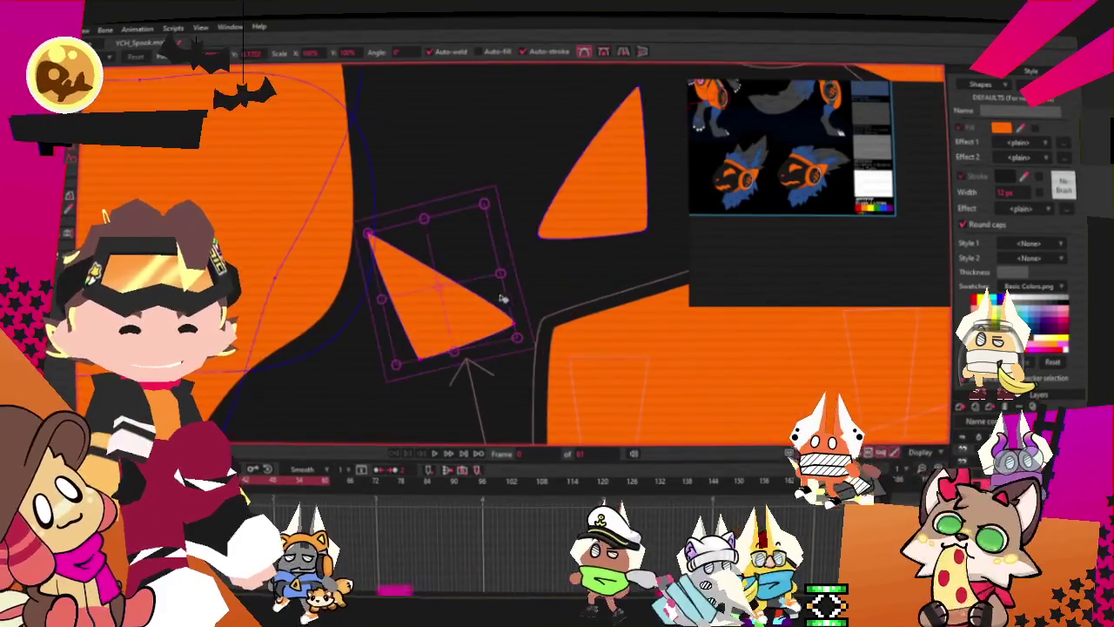
drag(534, 310, 474, 383)
Step: Preview the reshaped marking by playing and stopping the animation
key(space)
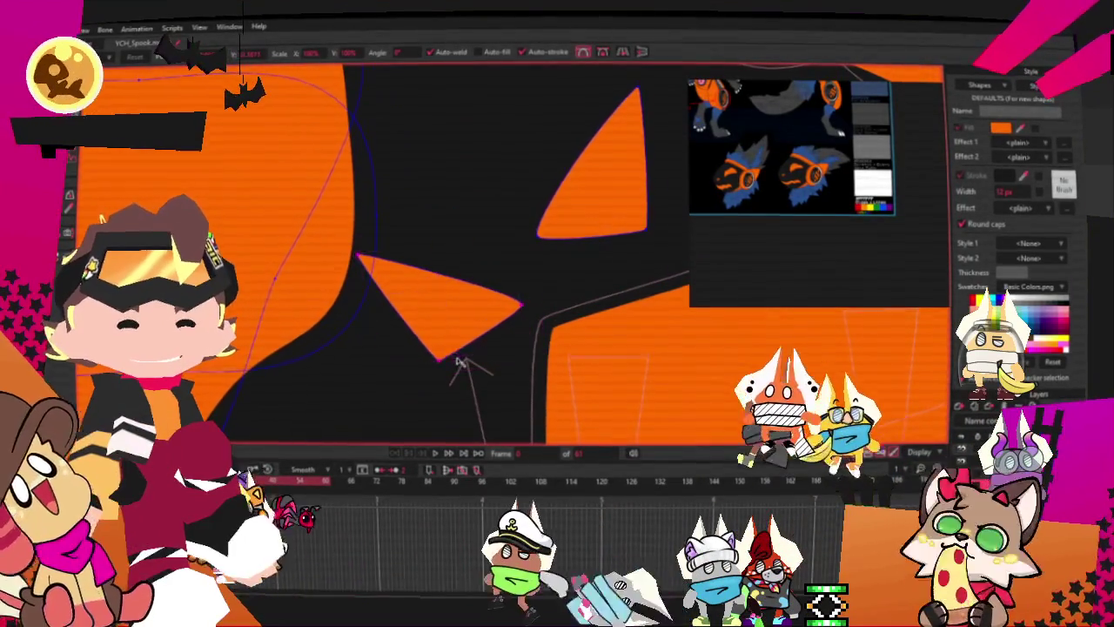
key(space)
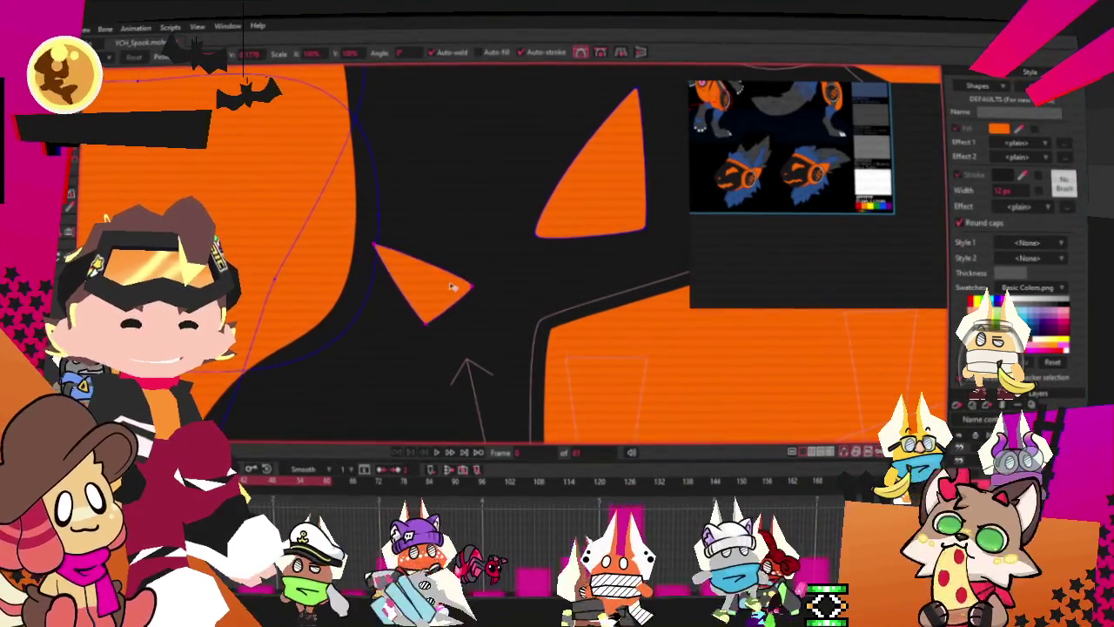
key(space)
key(space)
key(space)
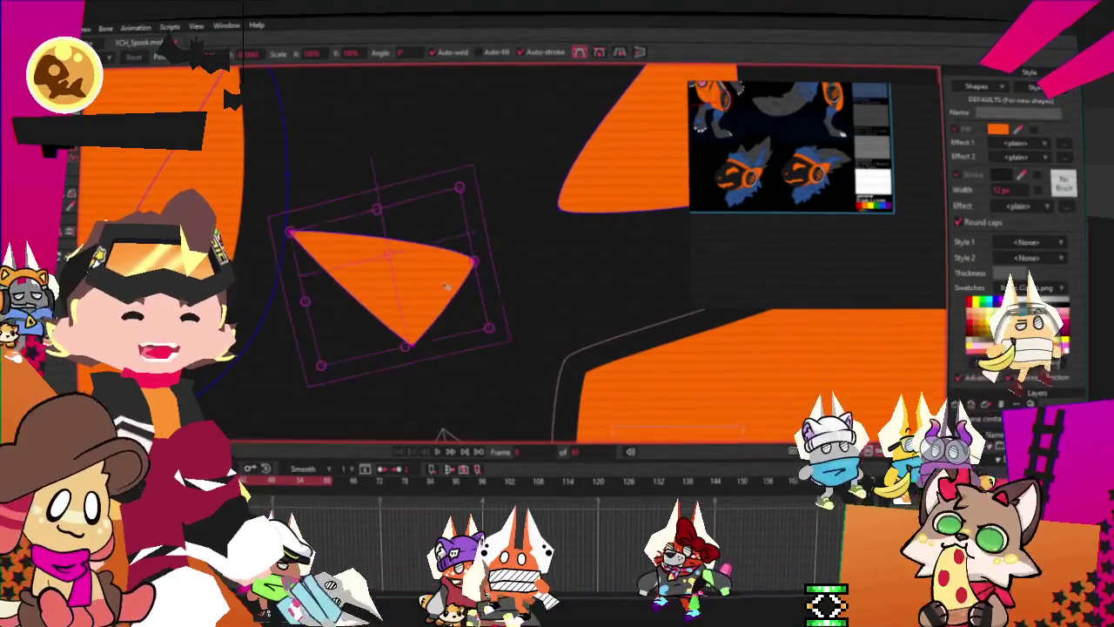
key(space)
key(space)
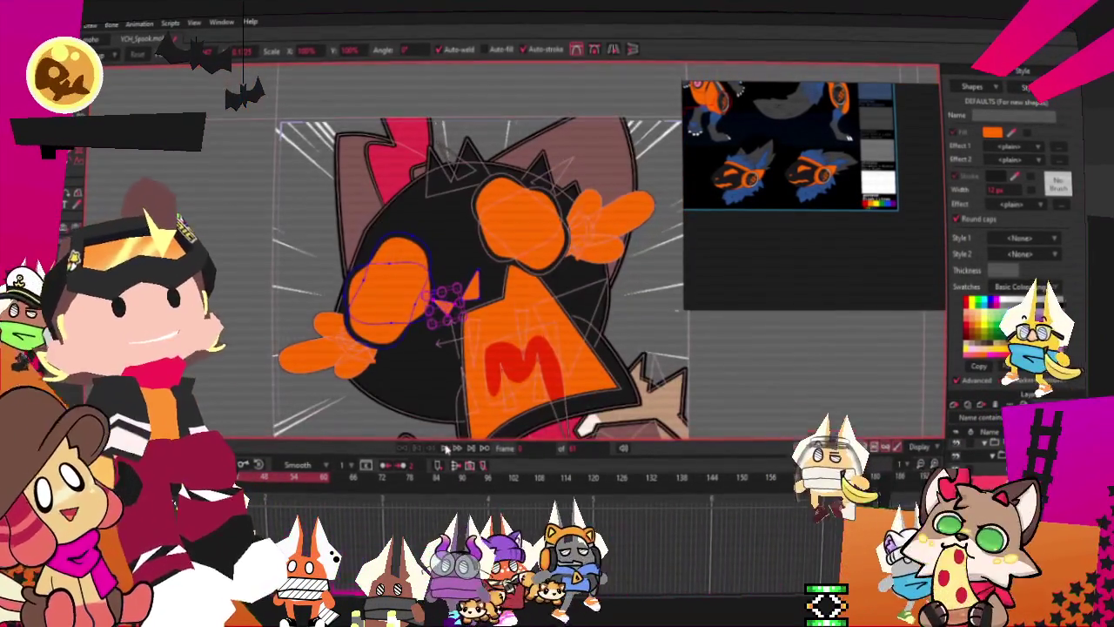
click(446, 447)
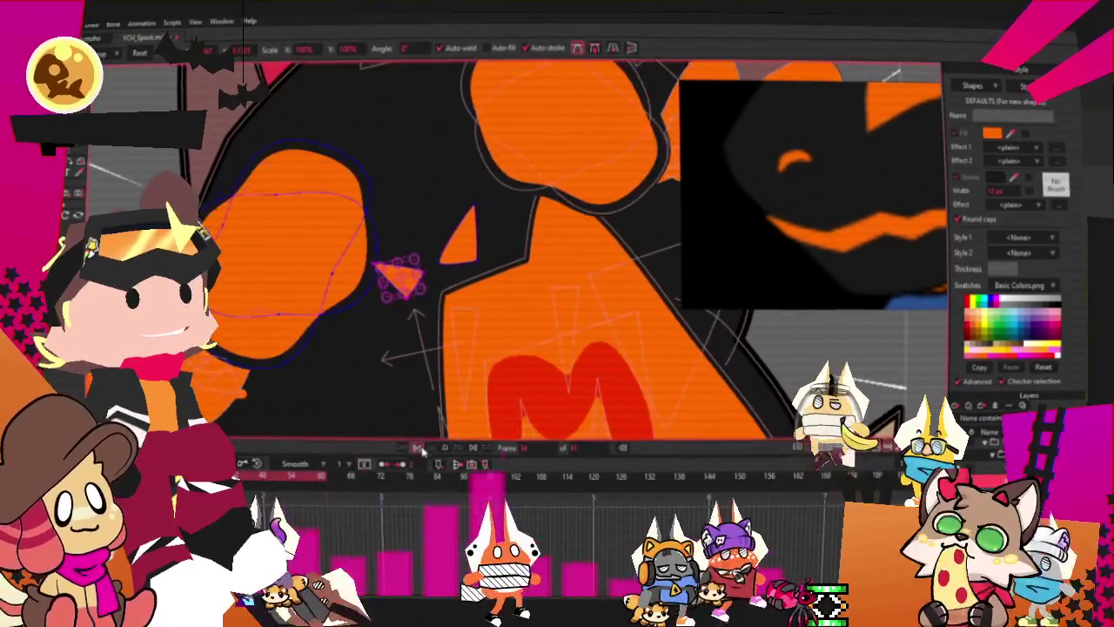
Step: Stop playback and add a point pulling the triangle's top edge into a V
click(422, 448)
key(a)
drag(470, 293, 487, 333)
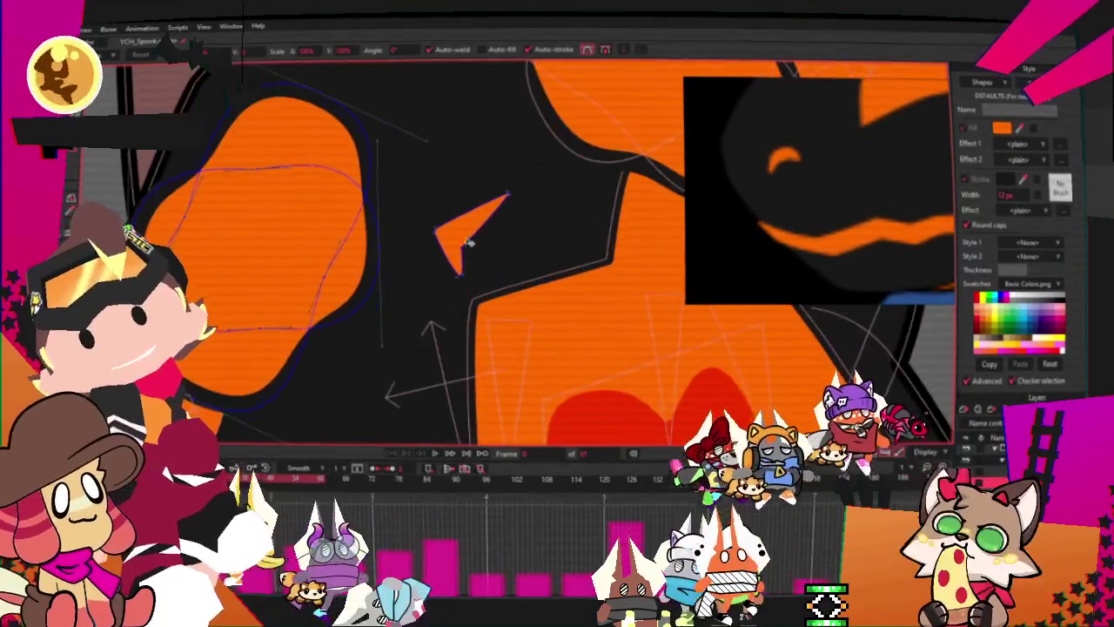
Step: Preview the animation, then select the spike and turn on its stroke
click(469, 241)
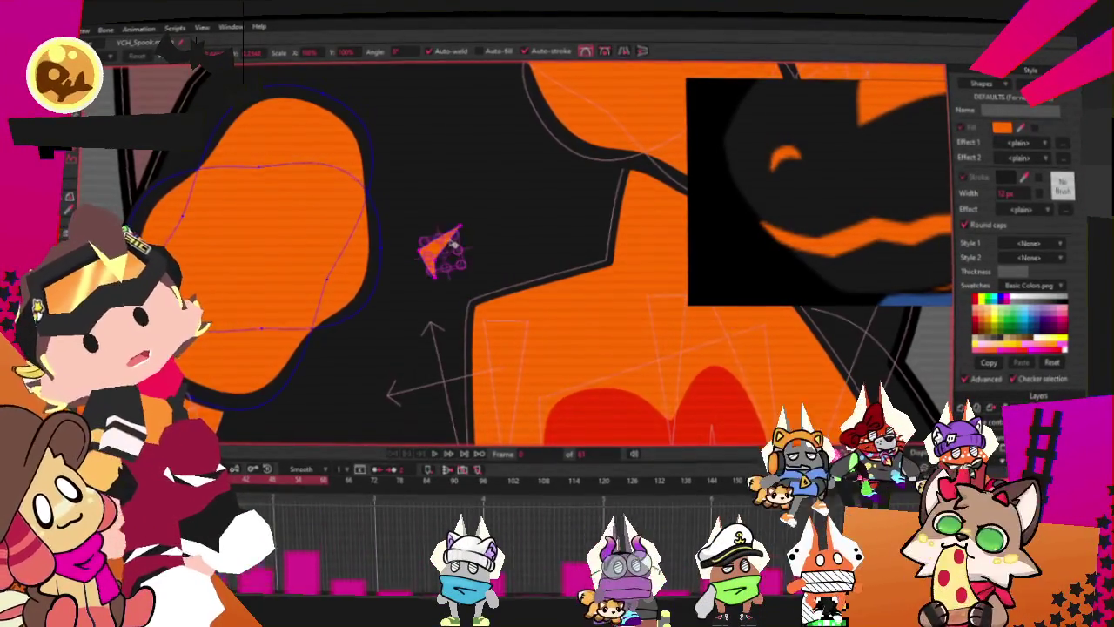
click(435, 454)
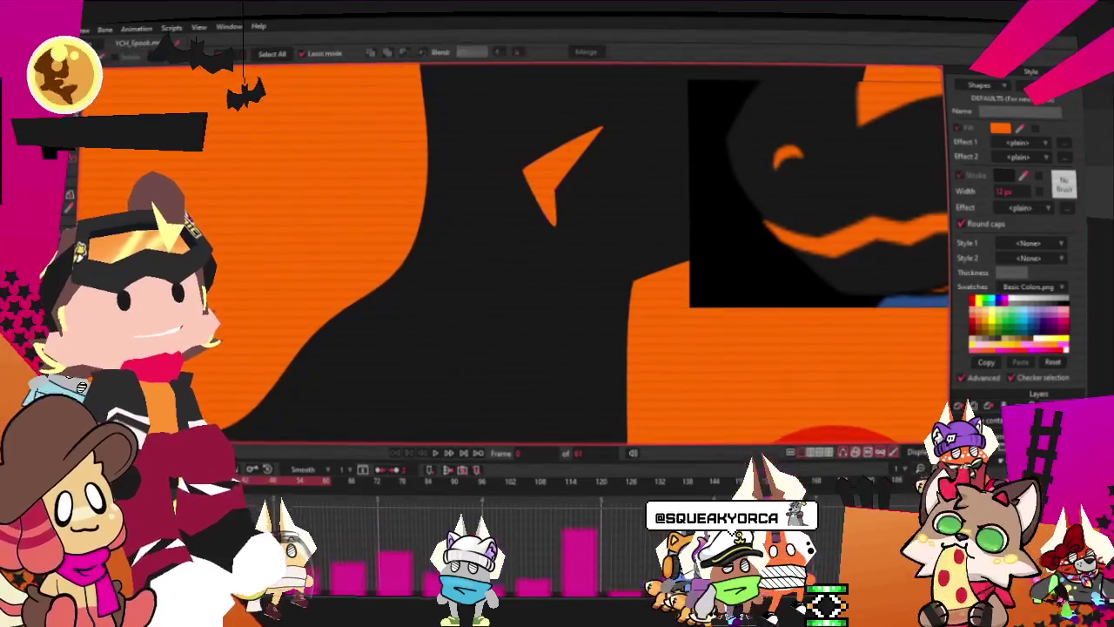
click(544, 174)
click(960, 175)
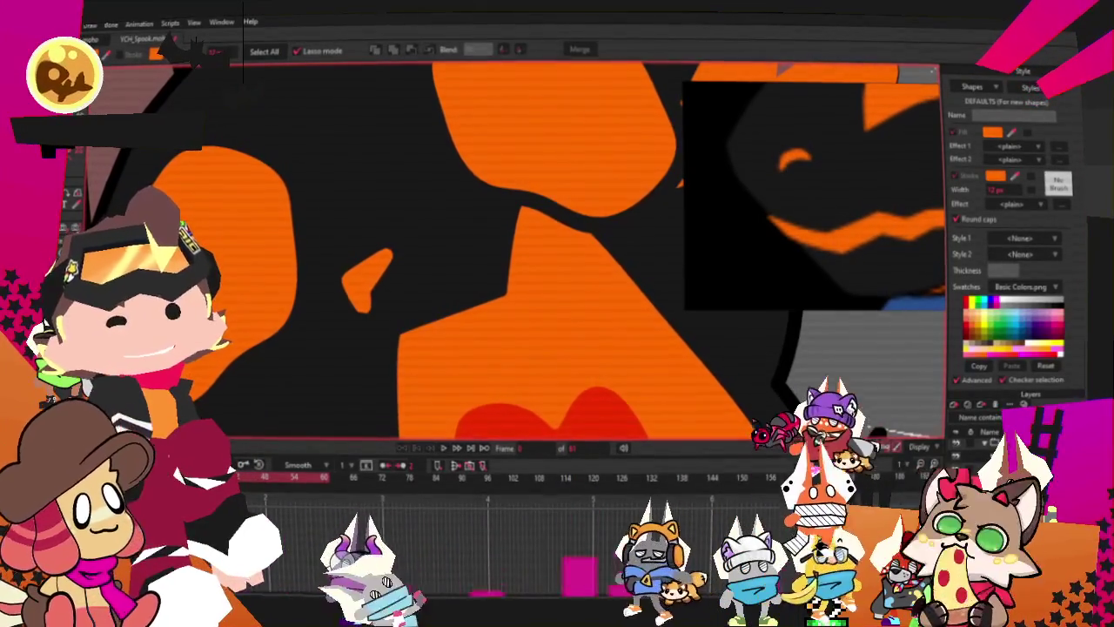
Step: Adjust the orange marking's bottom point and right-edge curvature with the Curvature tool
scroll(365, 278, up, 5)
key(c)
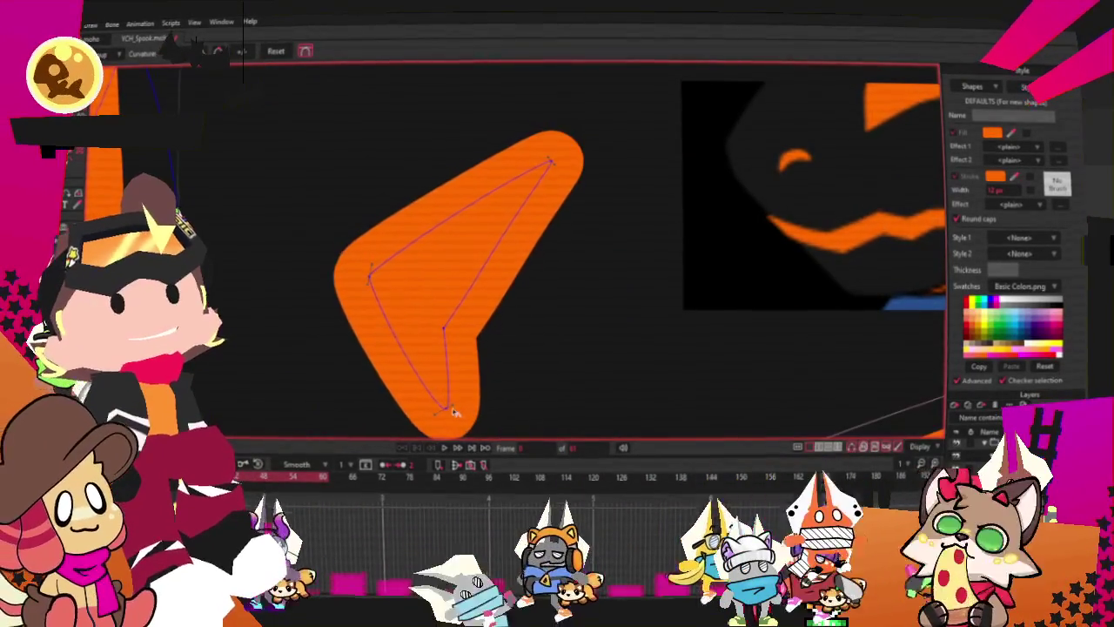
drag(327, 409, 366, 408)
scroll(400, 383, up, 2)
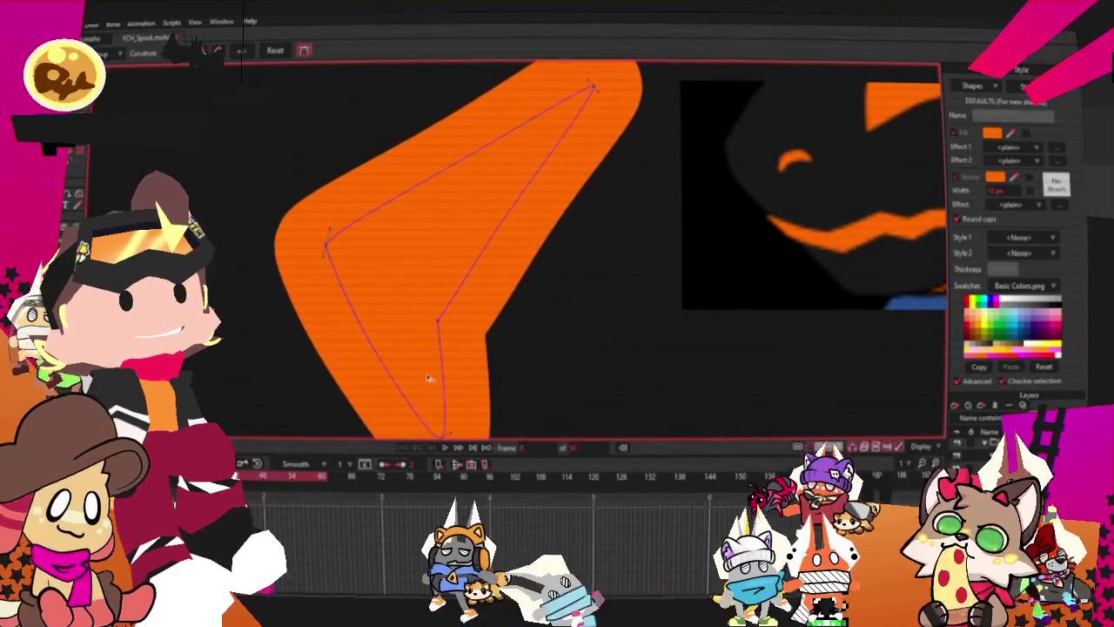
drag(451, 424, 392, 258)
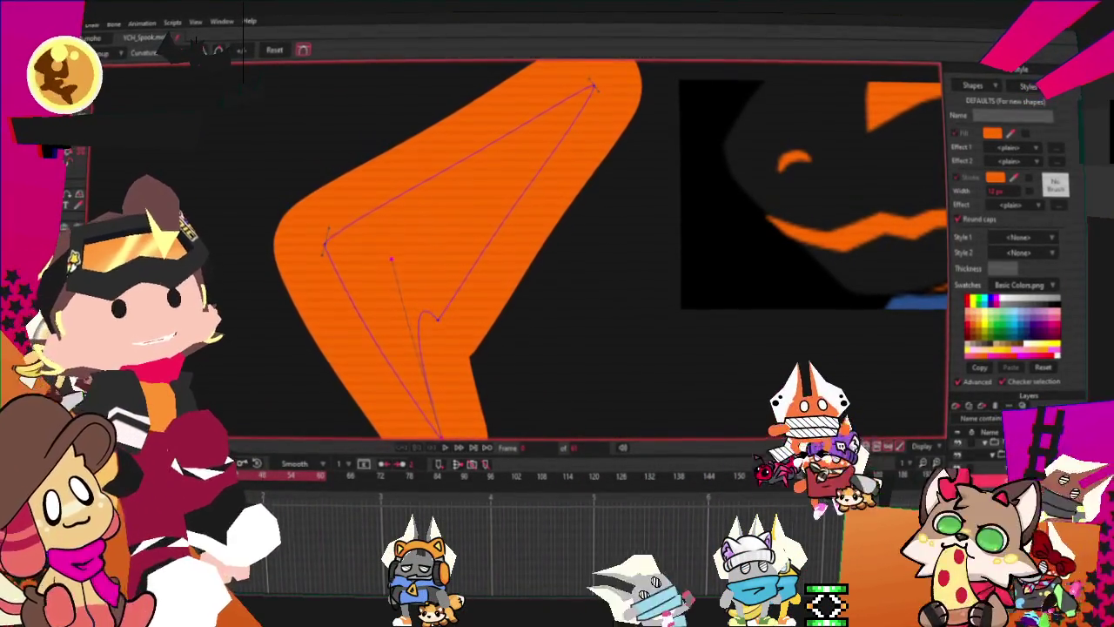
drag(424, 326, 451, 259)
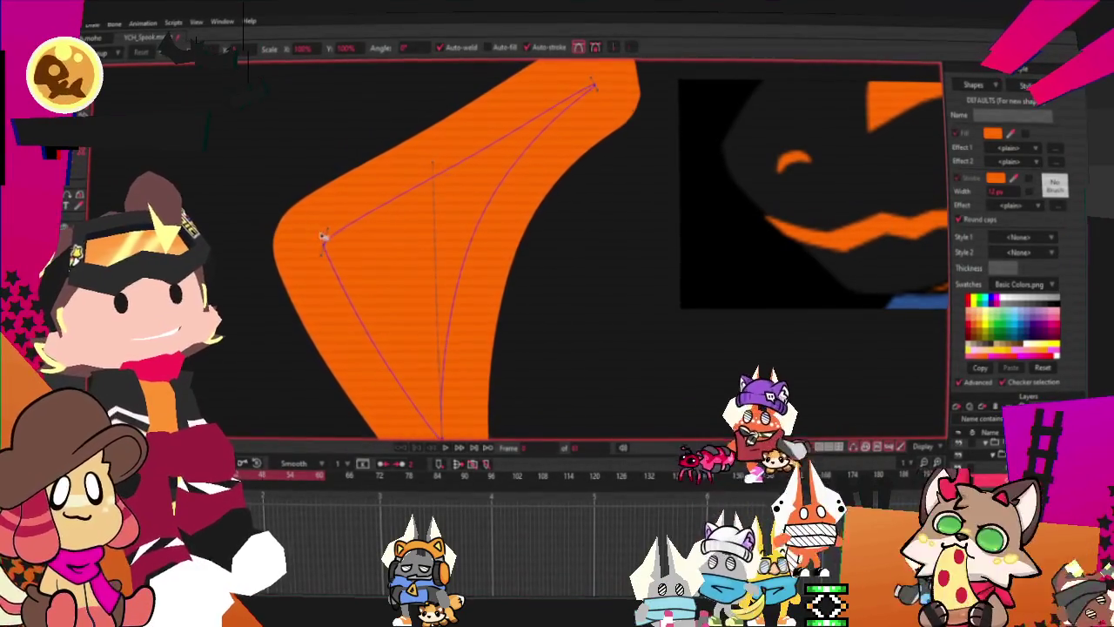
scroll(358, 218, down, 4)
scroll(357, 219, up, 3)
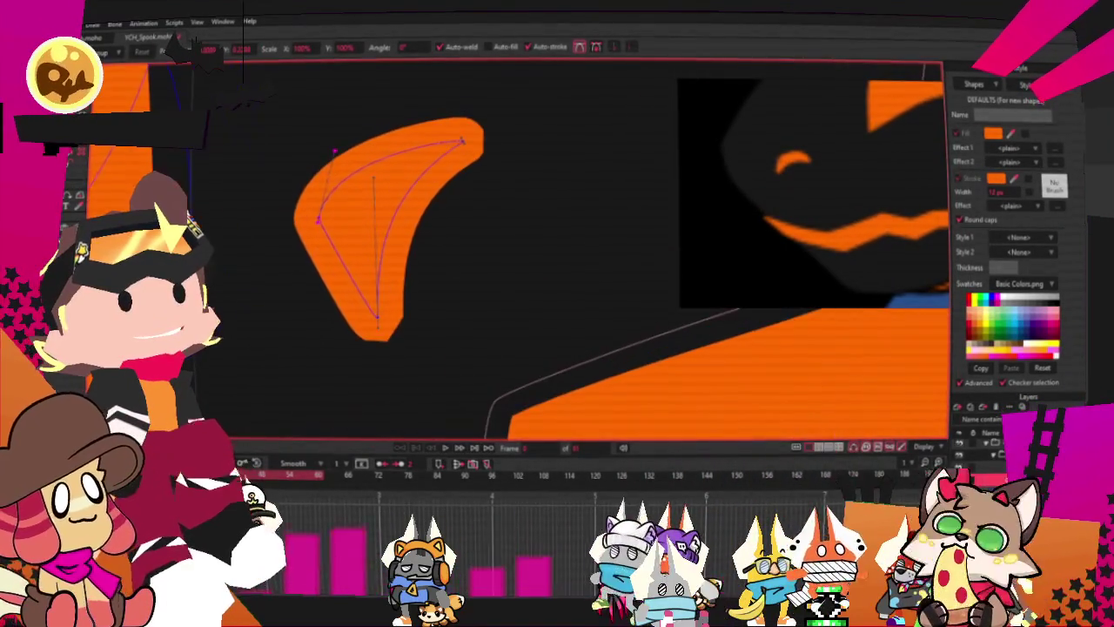
scroll(401, 196, down, 2)
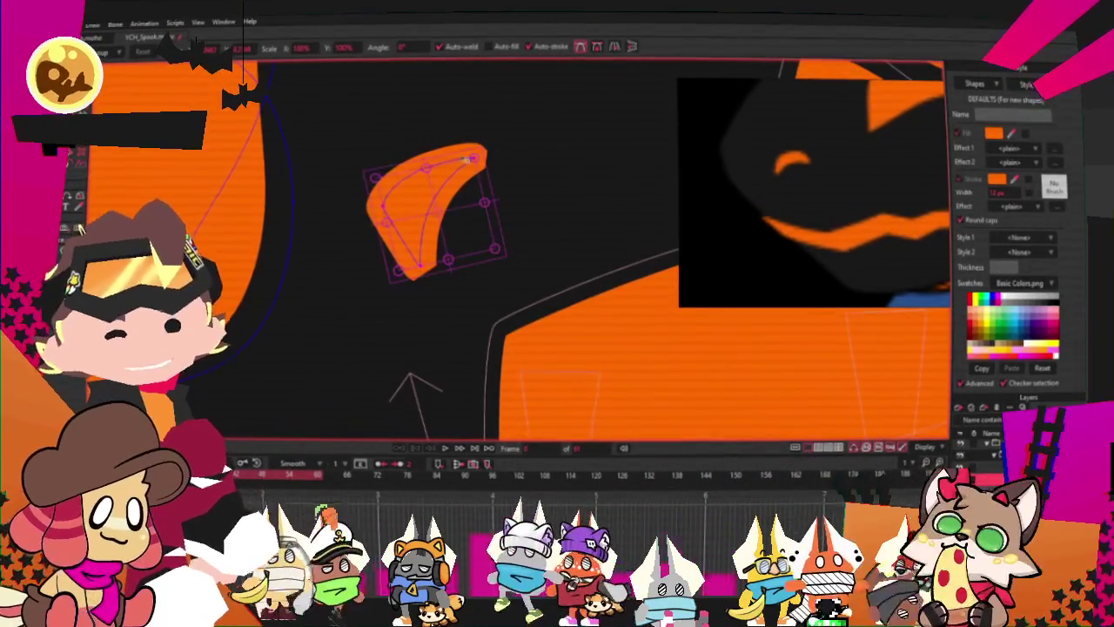
Step: Copy the marking, move the copy down-left, and play the animation
key(ctrl+z)
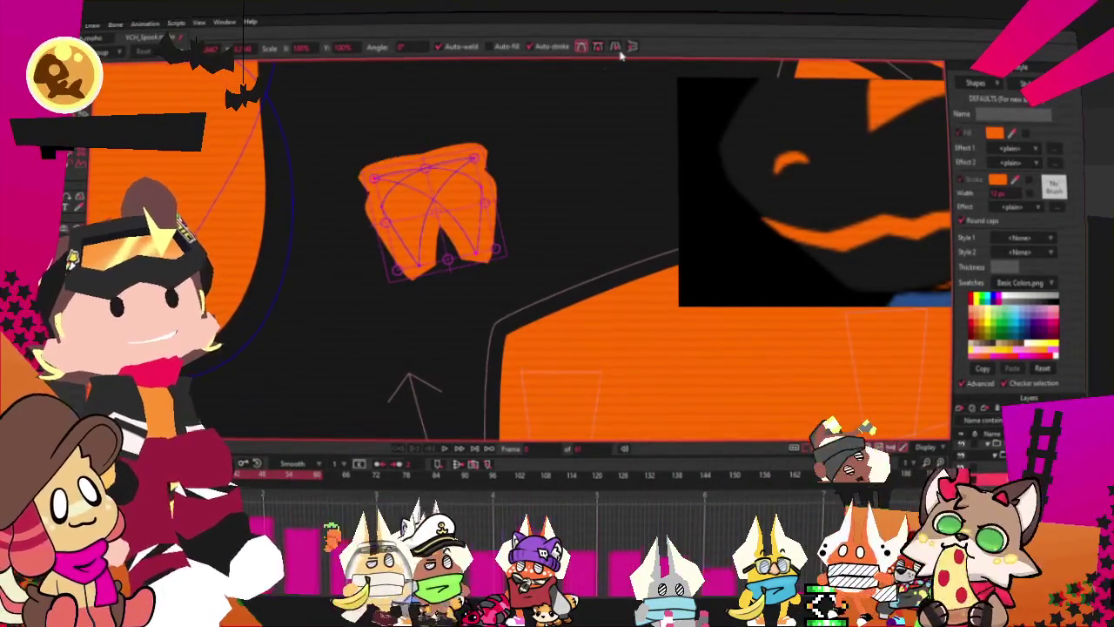
drag(400, 228, 257, 324)
scroll(397, 286, down, 3)
scroll(368, 269, up, 3)
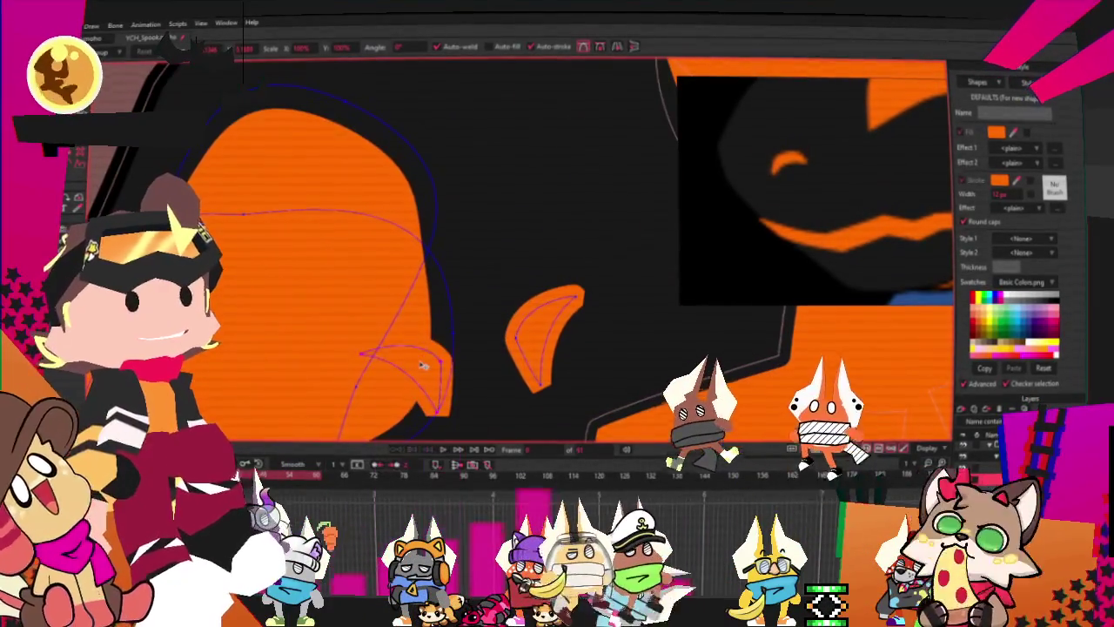
scroll(485, 424, up, 3)
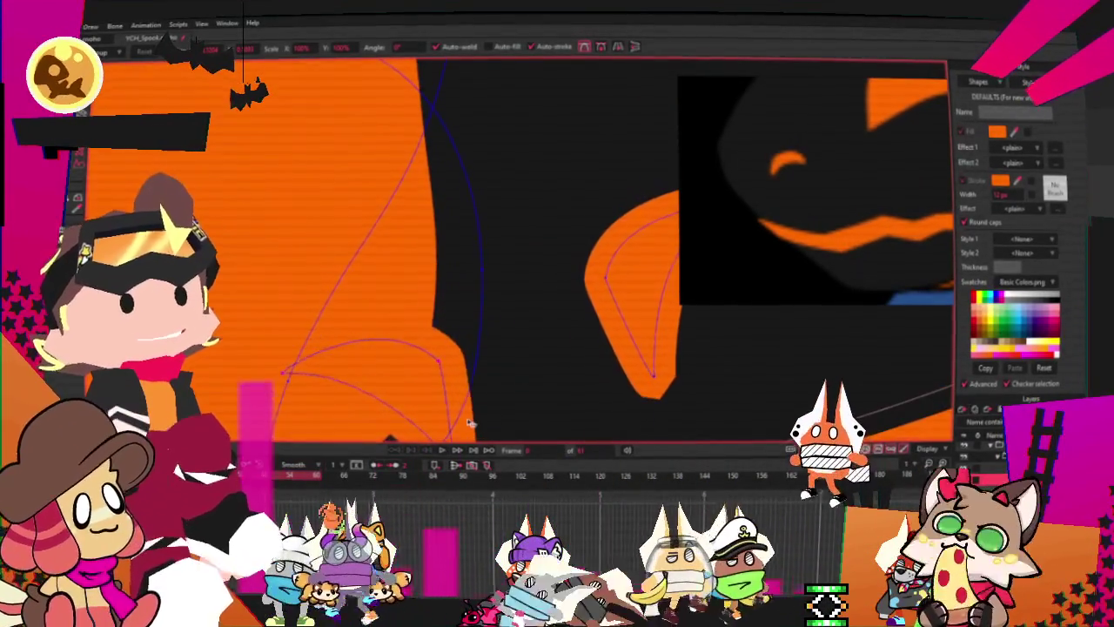
scroll(470, 409, down, 2)
scroll(417, 383, down, 2)
click(441, 453)
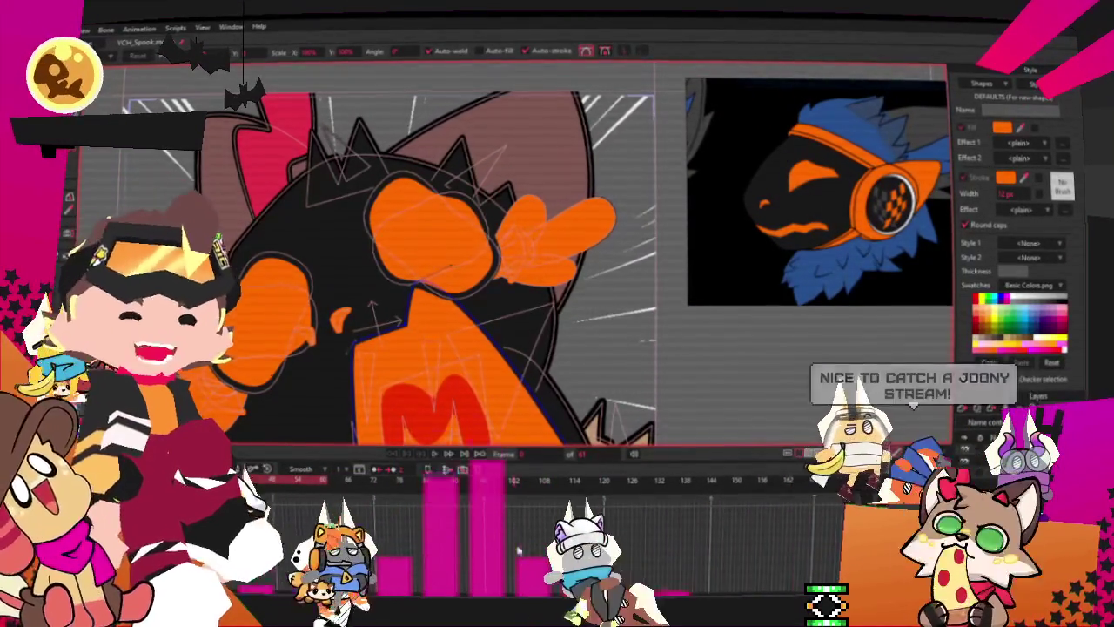
Step: Draw a large orange oval over the head and send it behind the face
scroll(435, 278, down, 3)
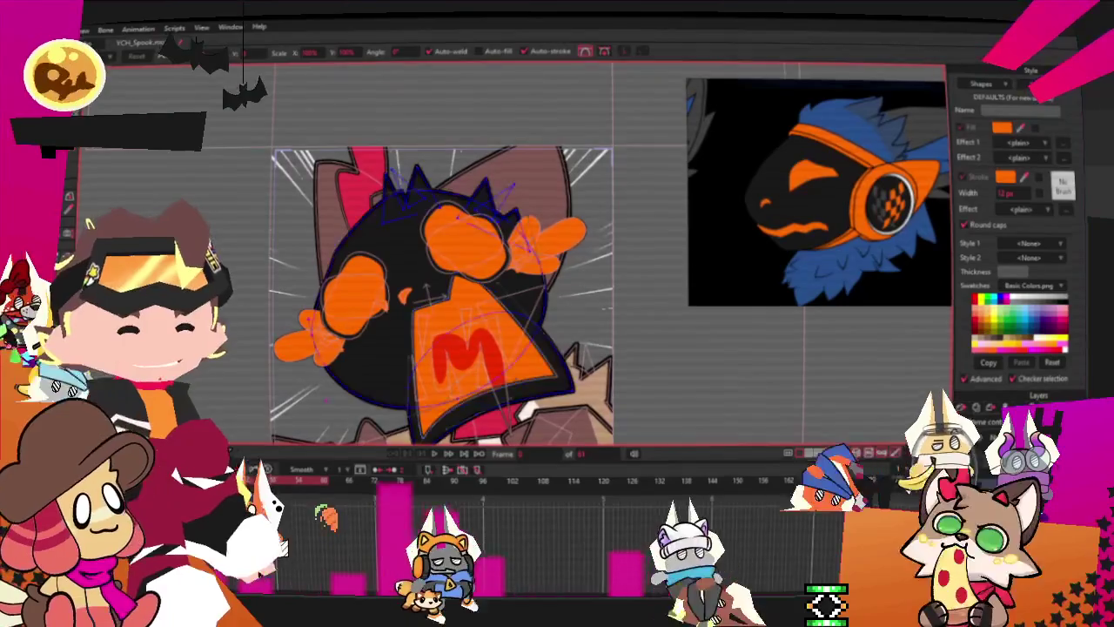
scroll(607, 241, up, 1)
key(g)
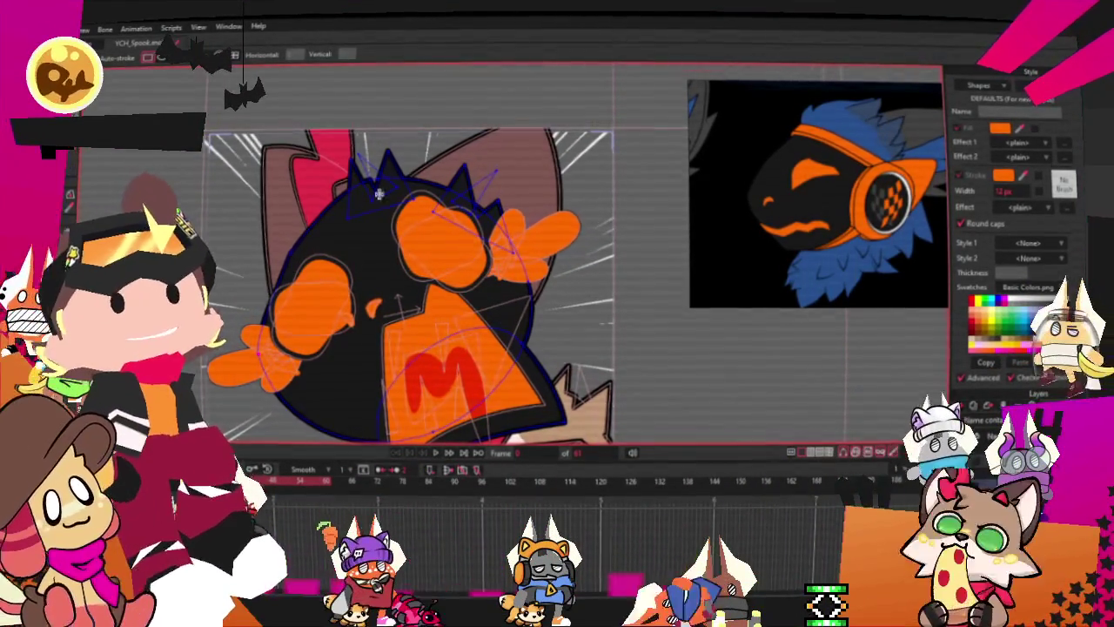
drag(350, 190, 562, 352)
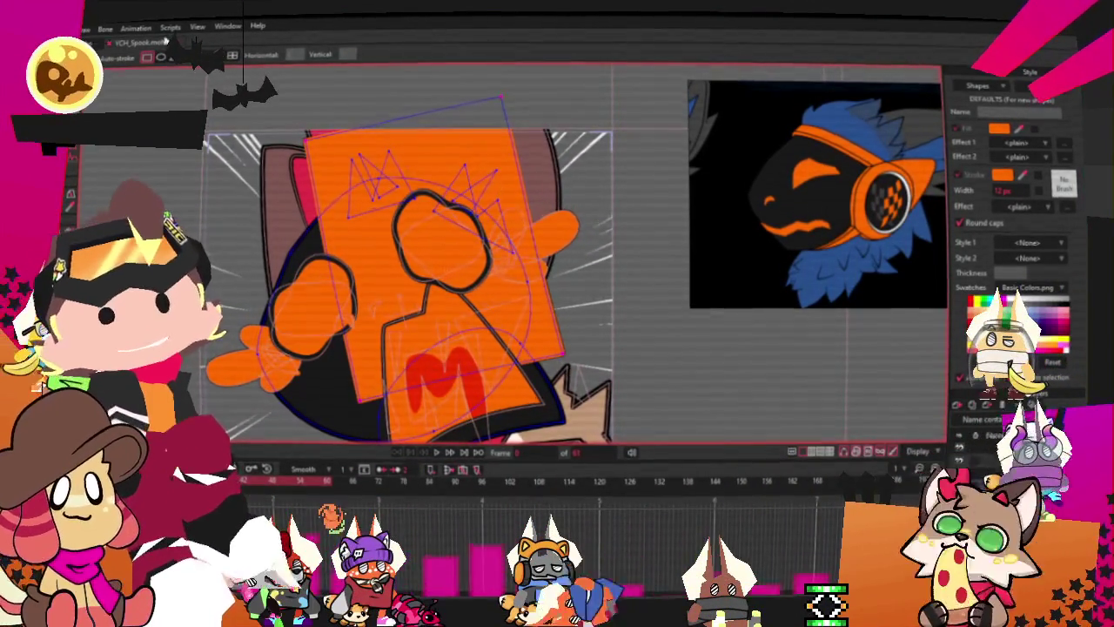
key(ctrl+z)
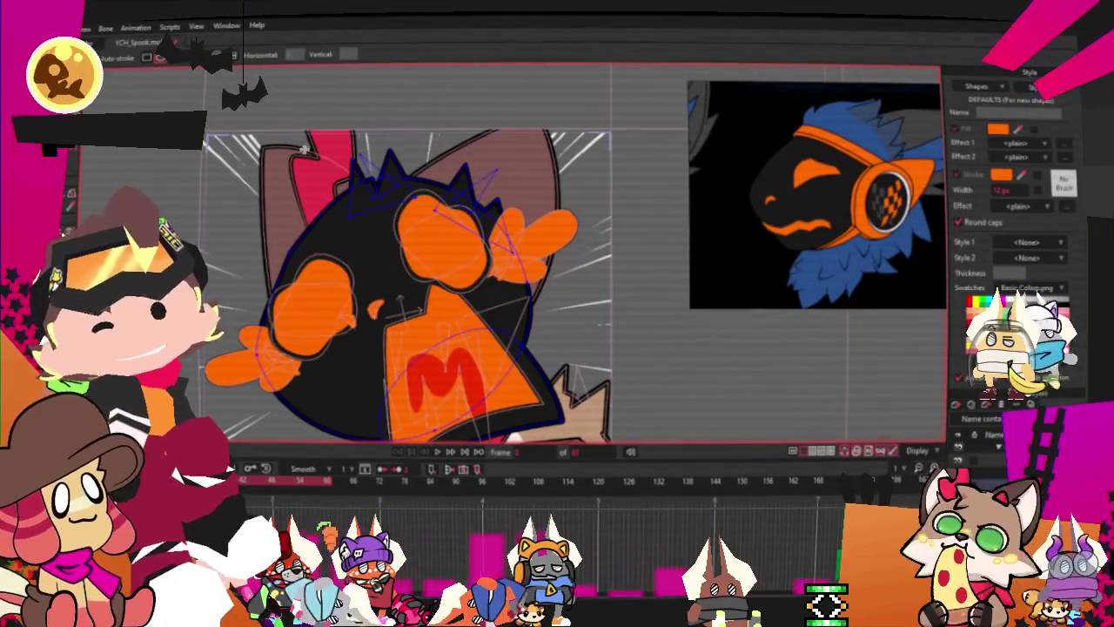
drag(305, 149, 561, 357)
key(shift+Page_Down)
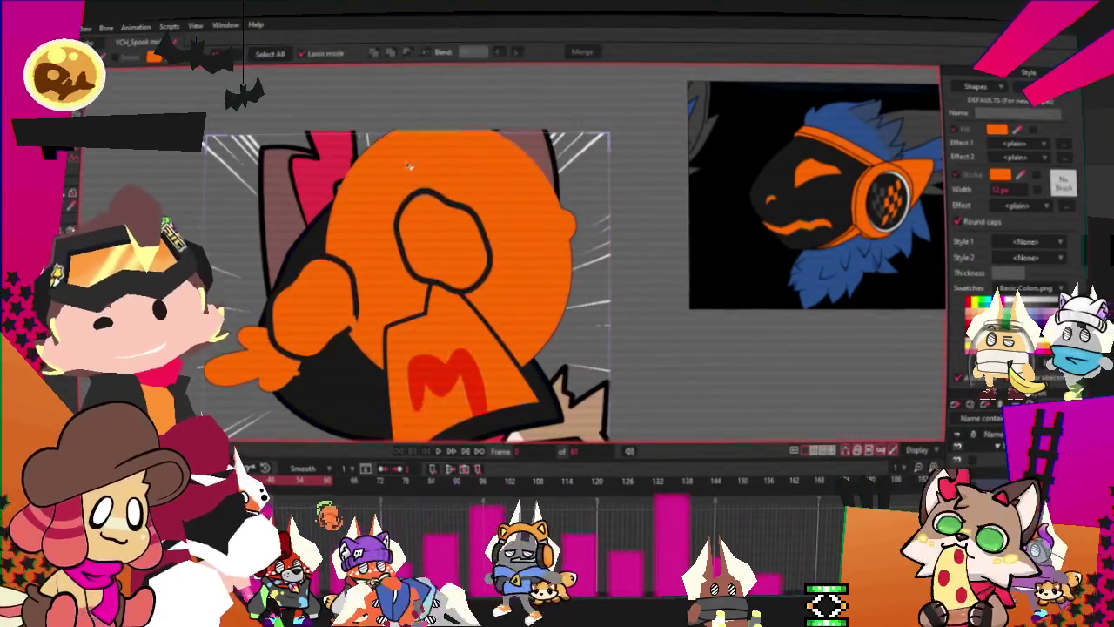
Step: Give the orange oval a dark outline colour and deselect to check it
key(g)
click(1001, 175)
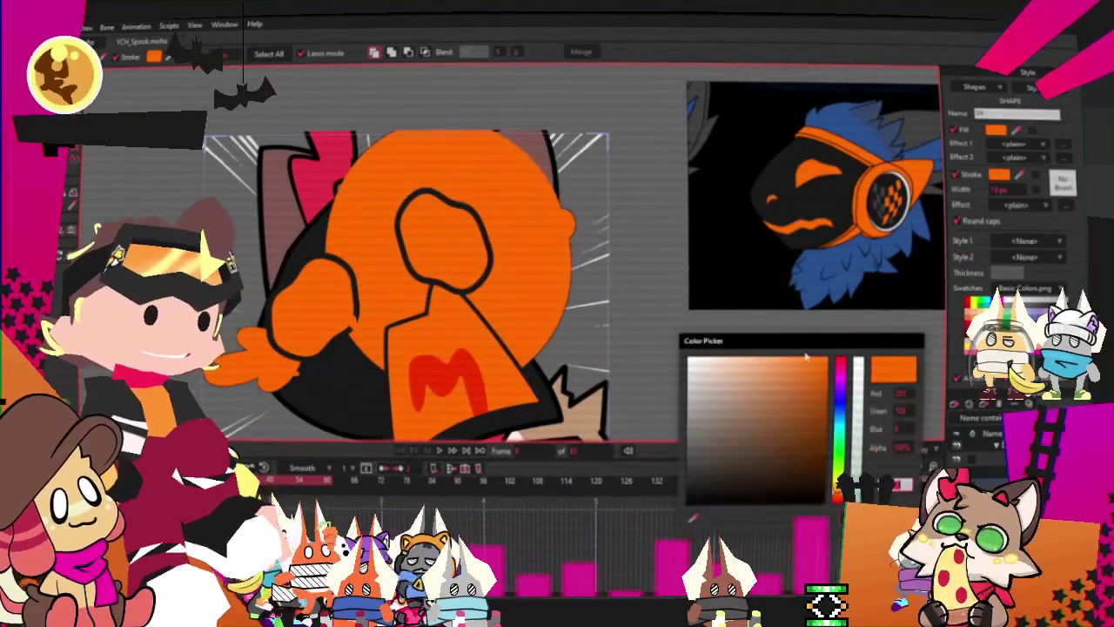
click(692, 516)
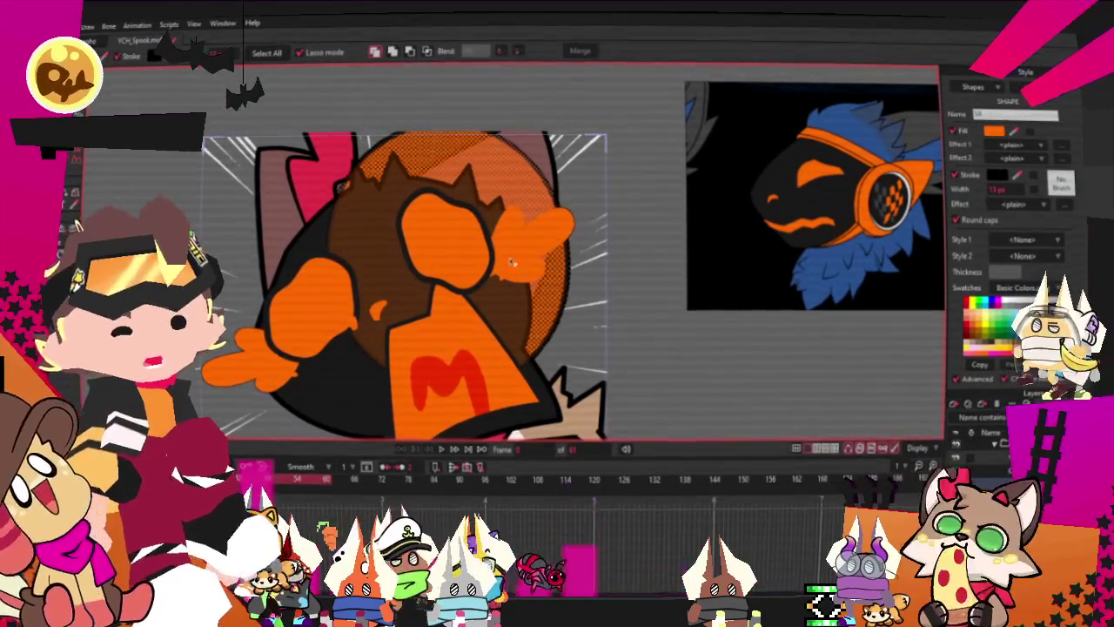
click(670, 348)
key(t)
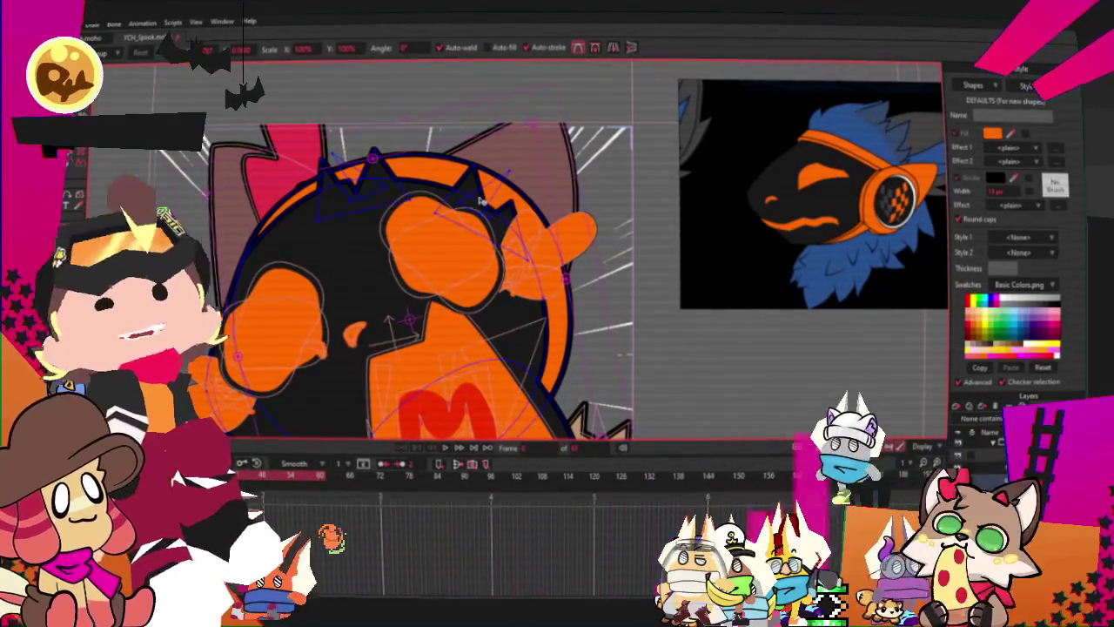
scroll(287, 94, up, 2)
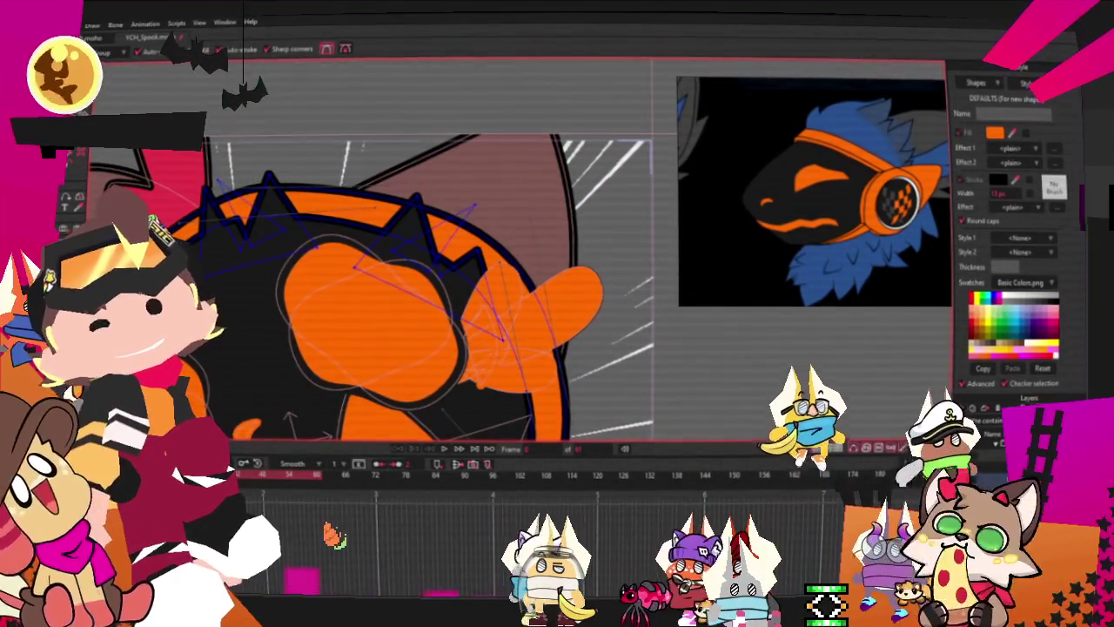
scroll(392, 261, down, 2)
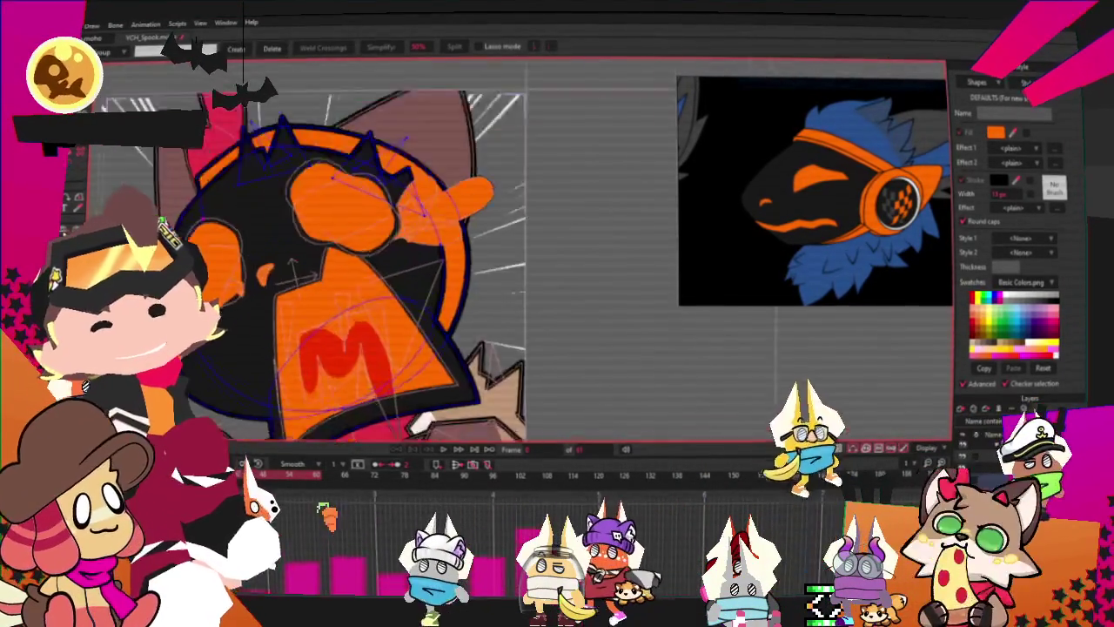
scroll(325, 105, down, 3)
scroll(325, 106, up, 3)
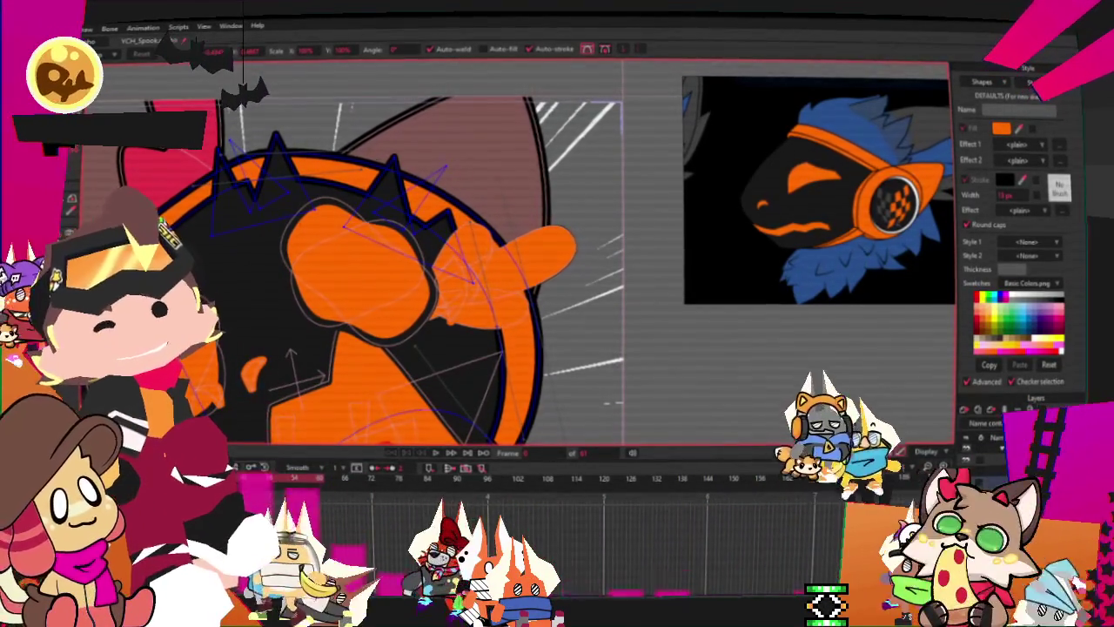
scroll(186, 183, up, 2)
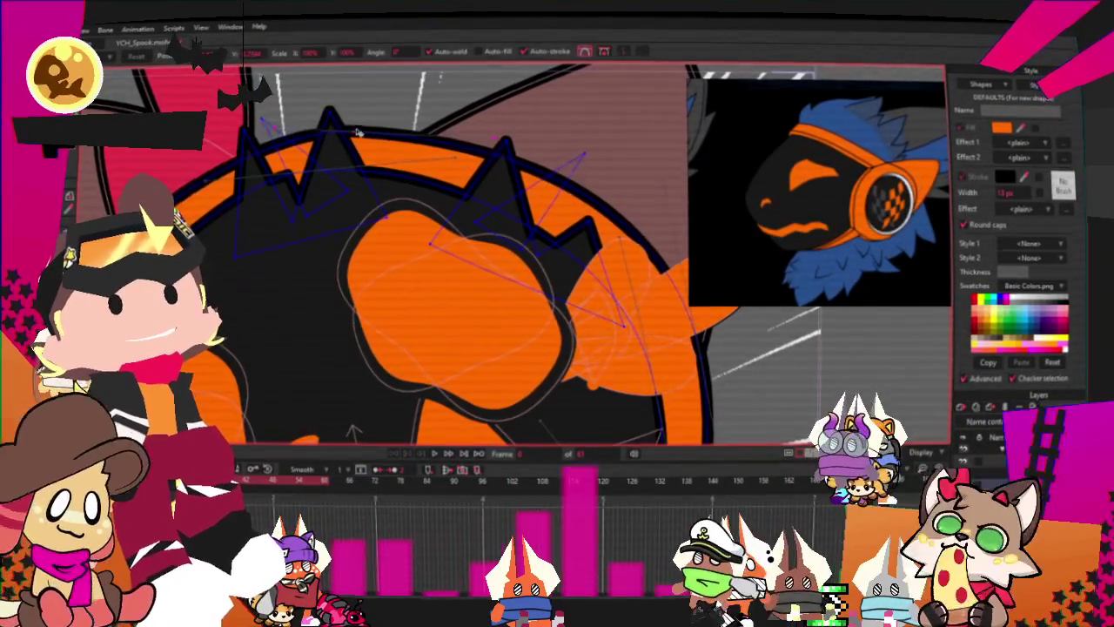
Step: Draw a larger orange oval ear-cup on the right side of the head
scroll(648, 206, down, 2)
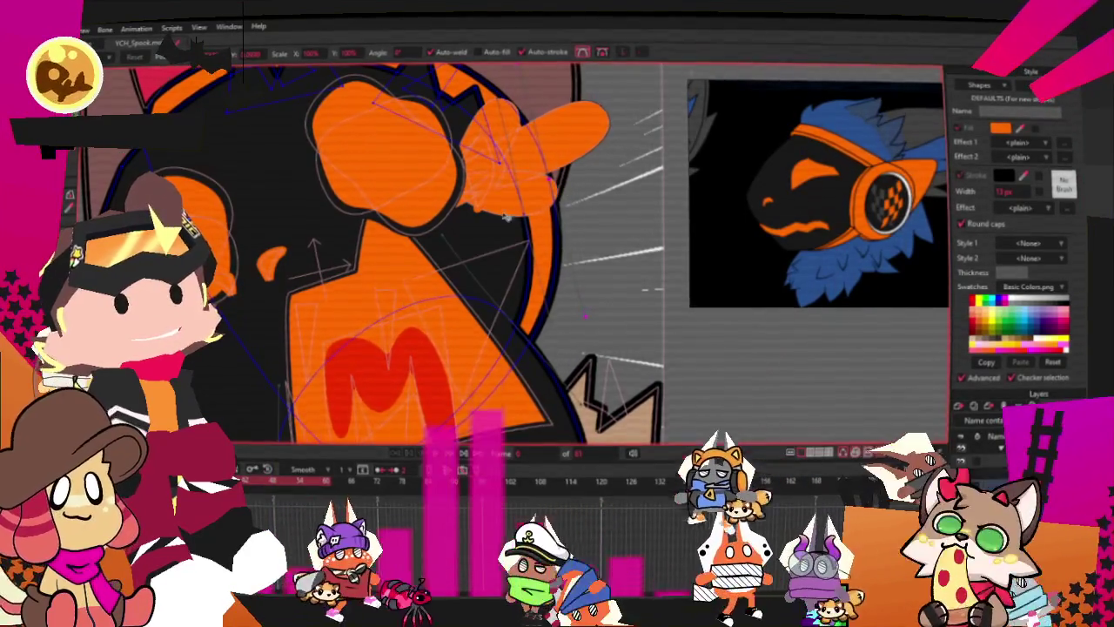
scroll(533, 195, down, 2)
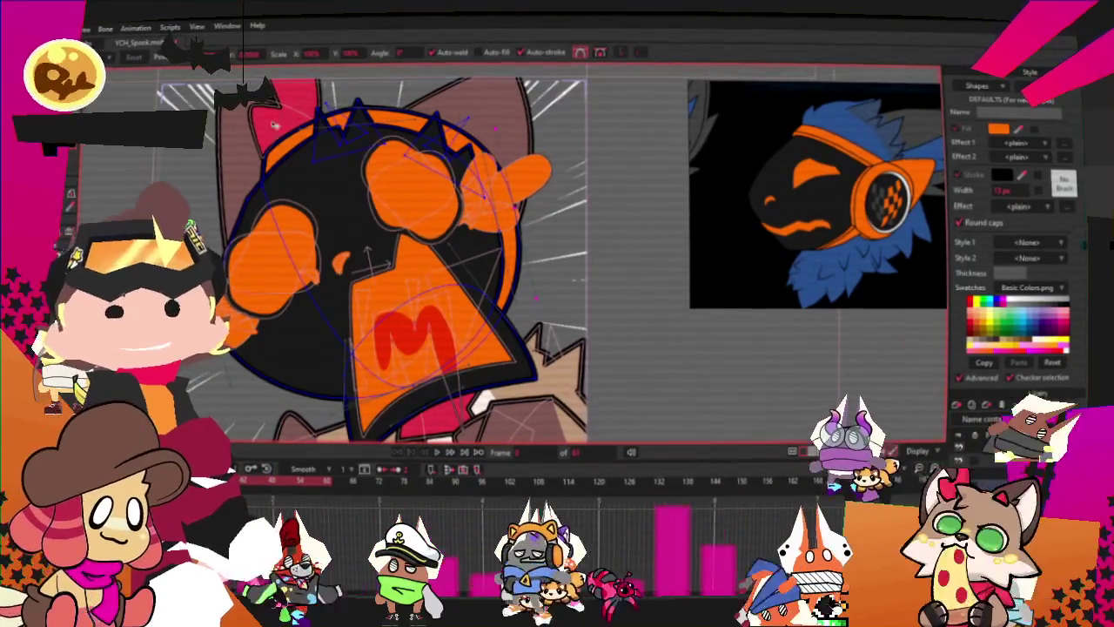
key(g)
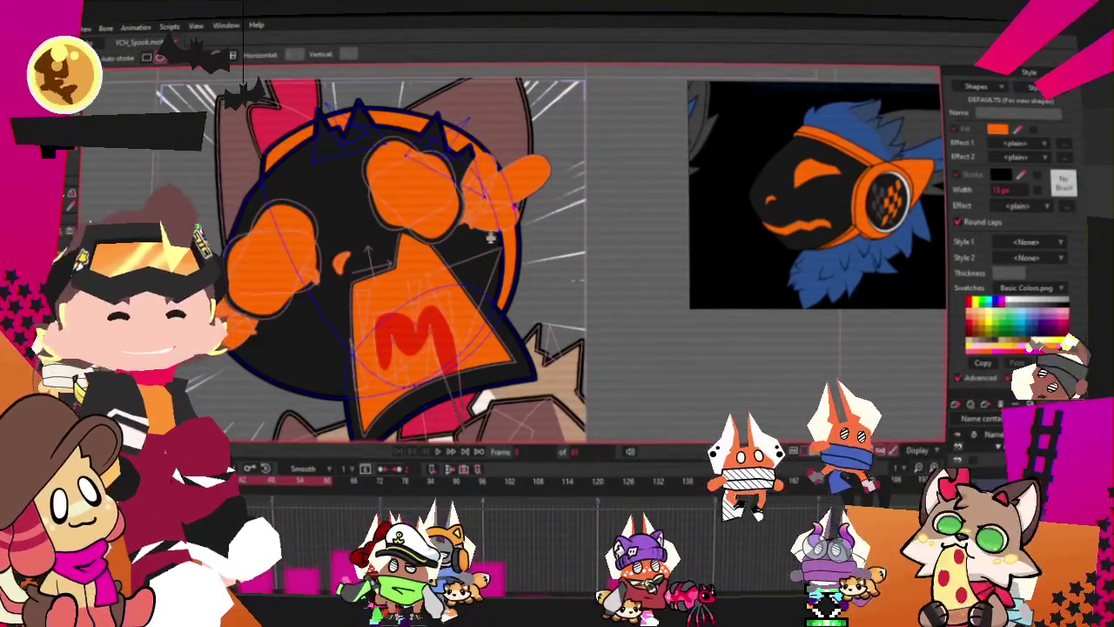
scroll(455, 218, up, 1)
drag(452, 115, 578, 302)
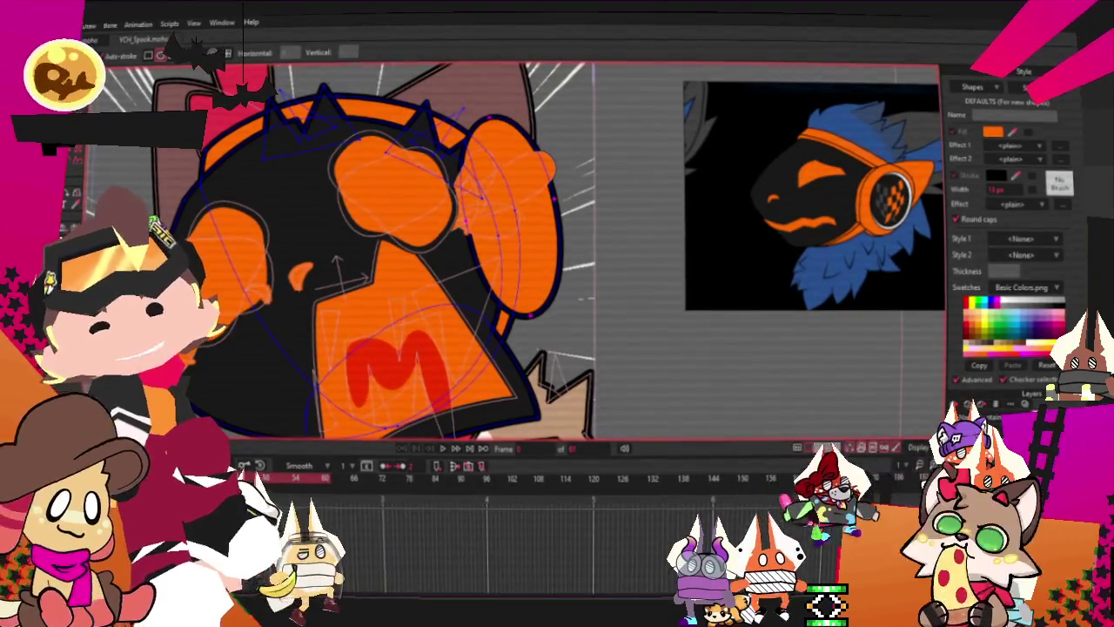
Step: Nudge the right-side ear-cup down-left, then back up-right into place
scroll(590, 283, up, 2)
key(ctrl+z)
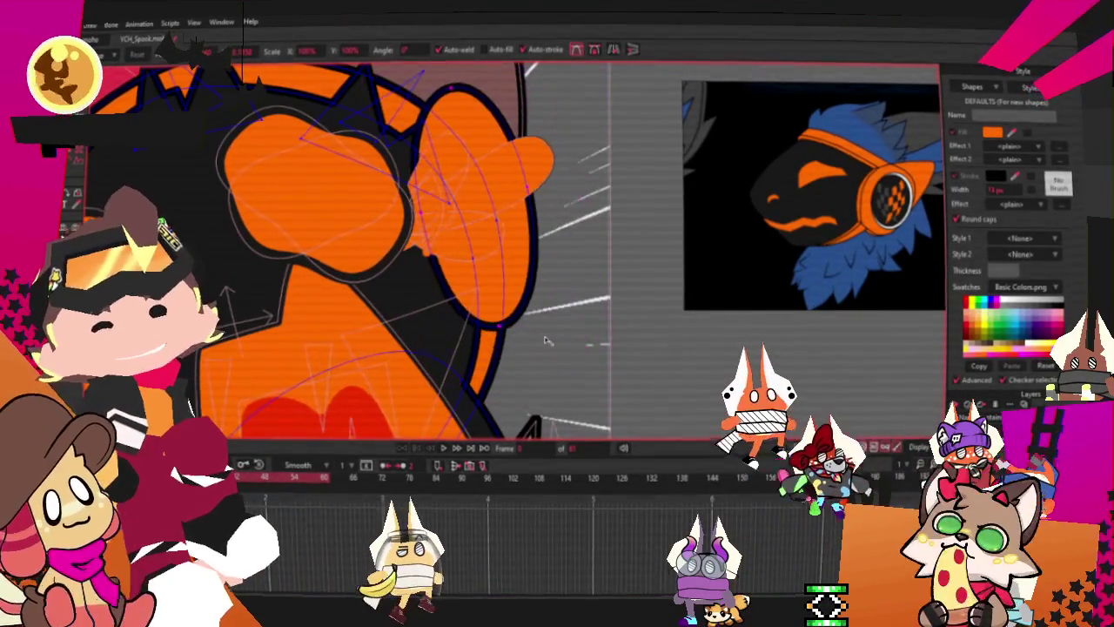
key(ctrl+z)
key(ctrl+z)
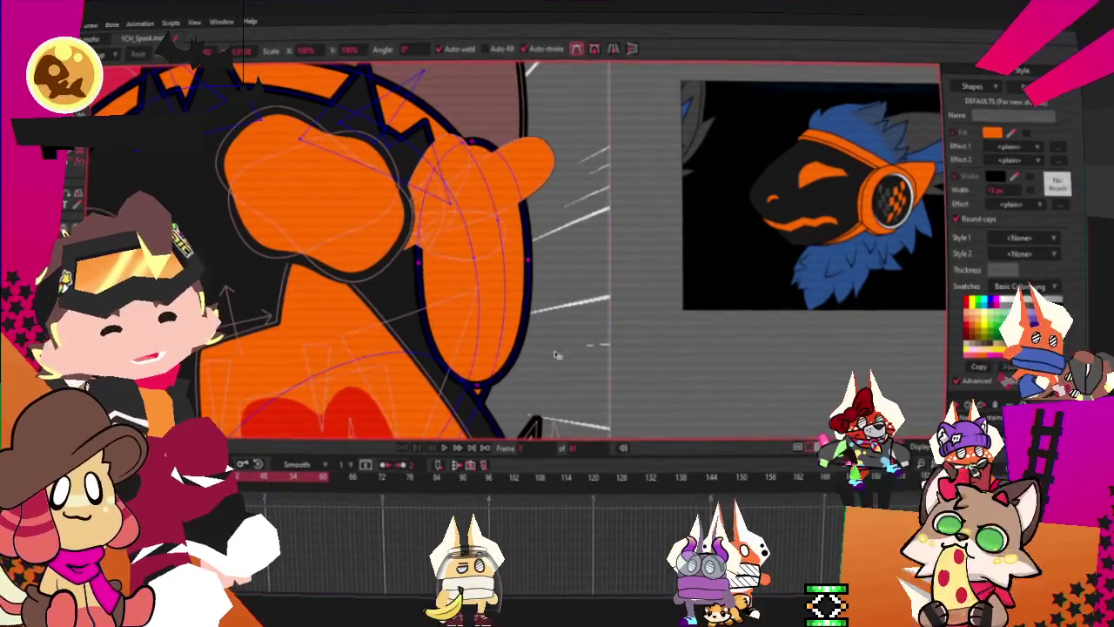
key(ctrl+z)
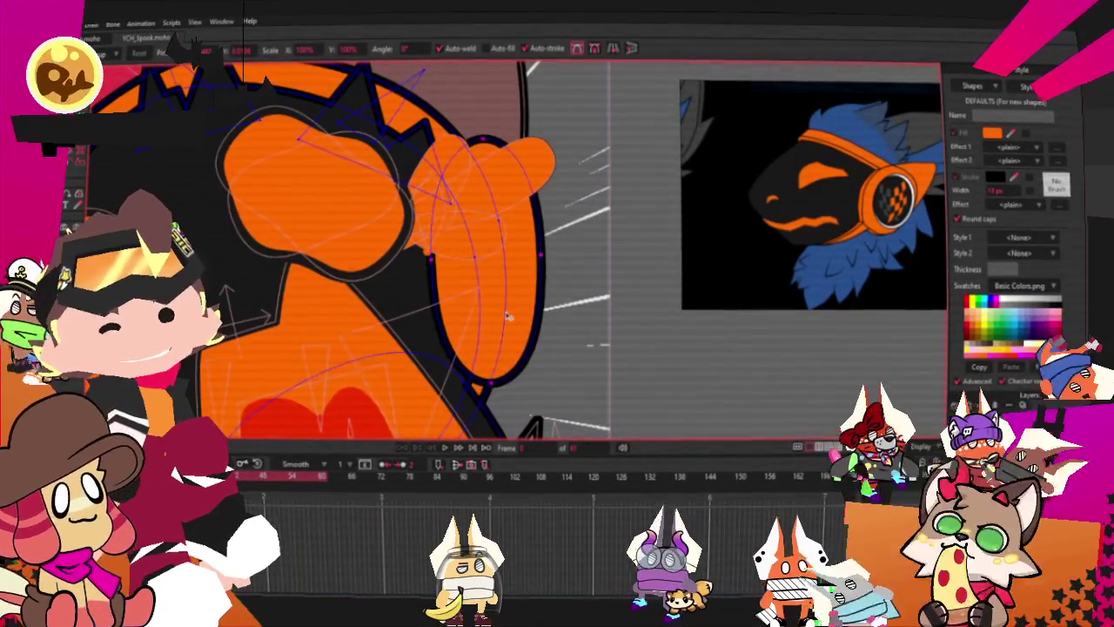
key(ctrl+z)
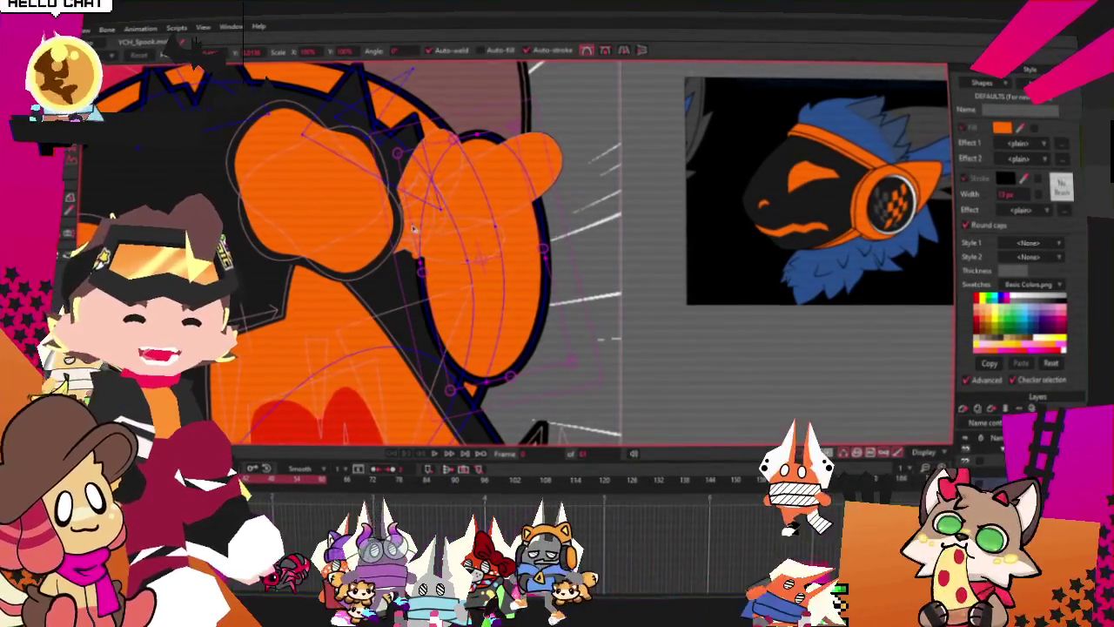
scroll(396, 223, up, 2)
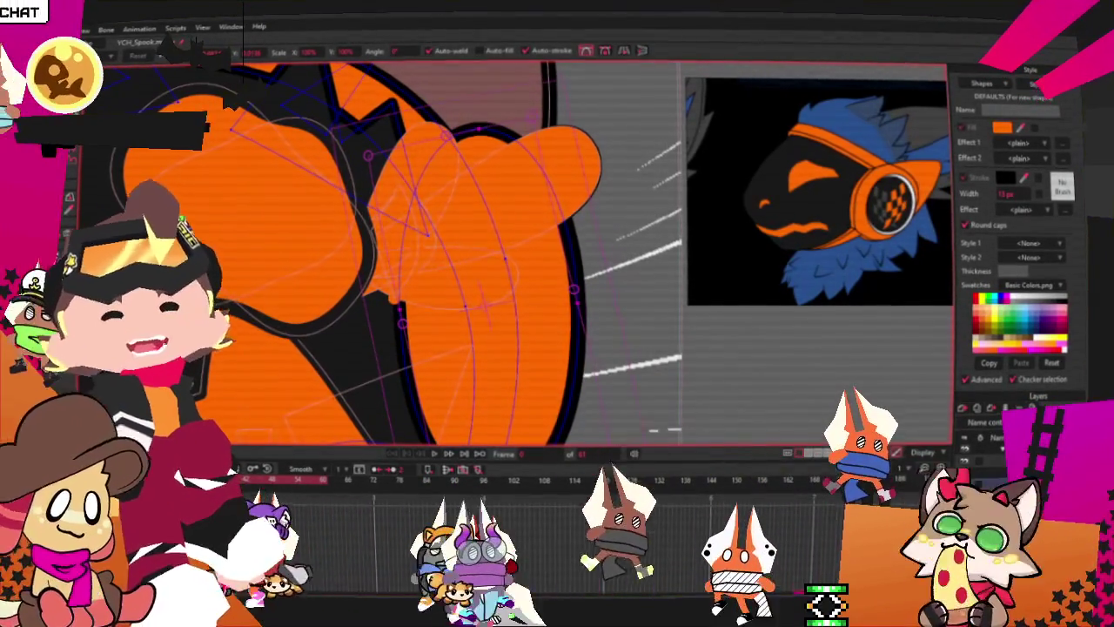
Step: Zoom in and drag the ear-cup outline's bottom corner point up-left with Transform Points
key(a)
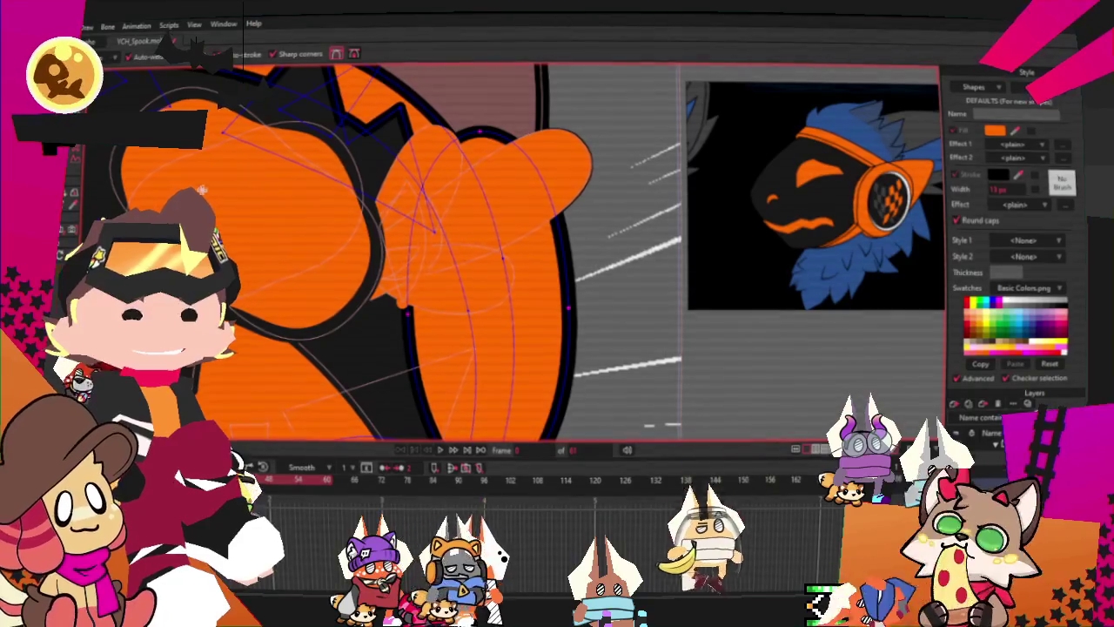
scroll(469, 142, up, 2)
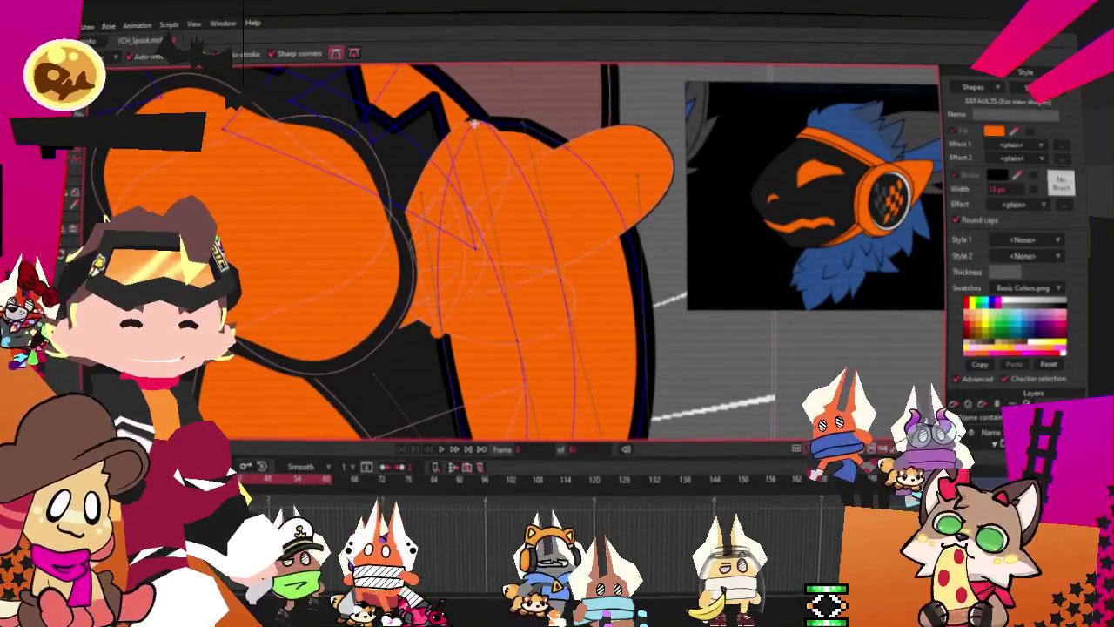
scroll(461, 251, down, 2)
scroll(461, 251, up, 2)
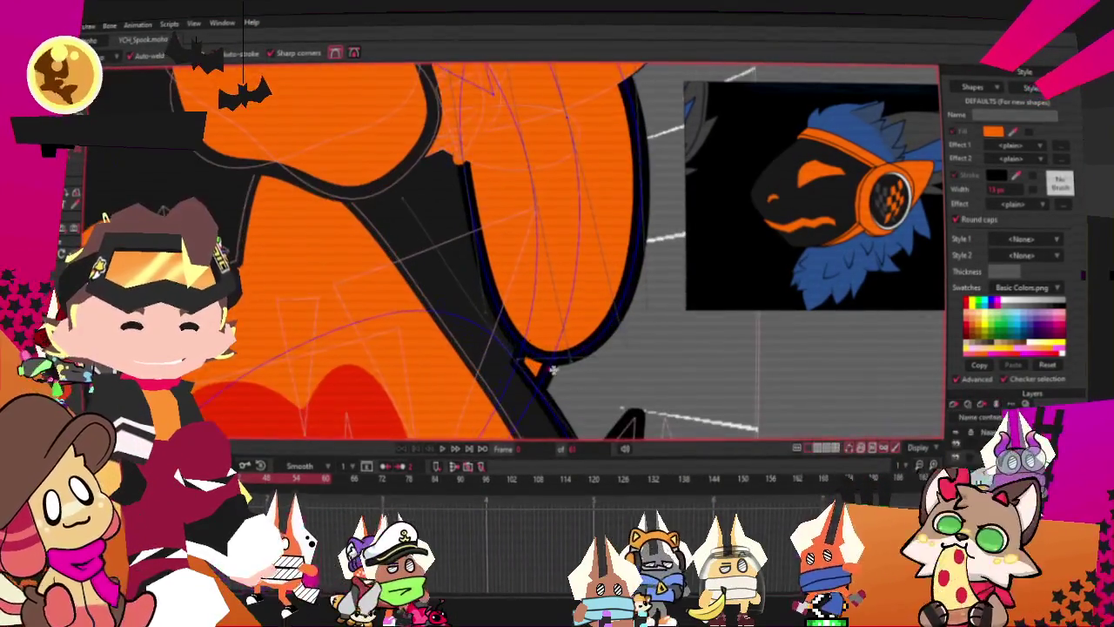
scroll(530, 341, up, 2)
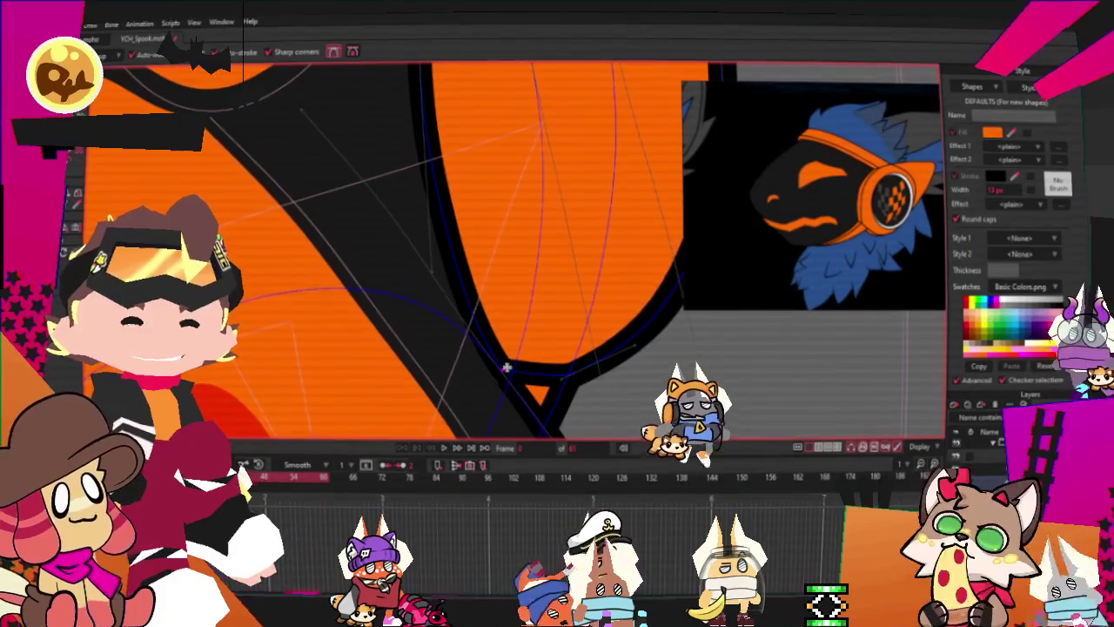
scroll(468, 278, down, 1)
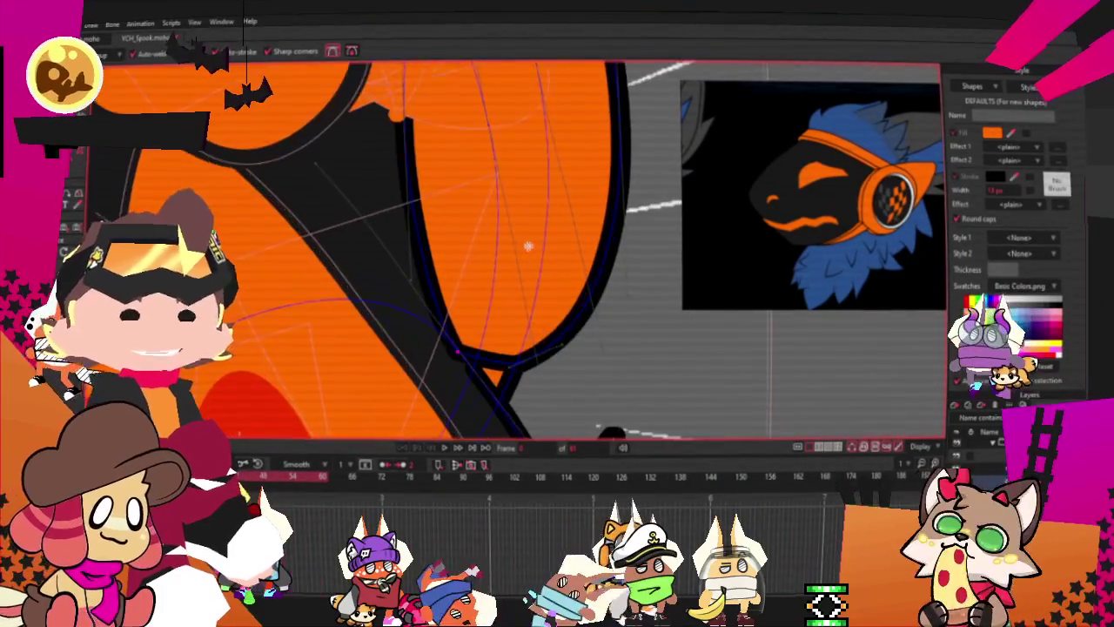
key(t)
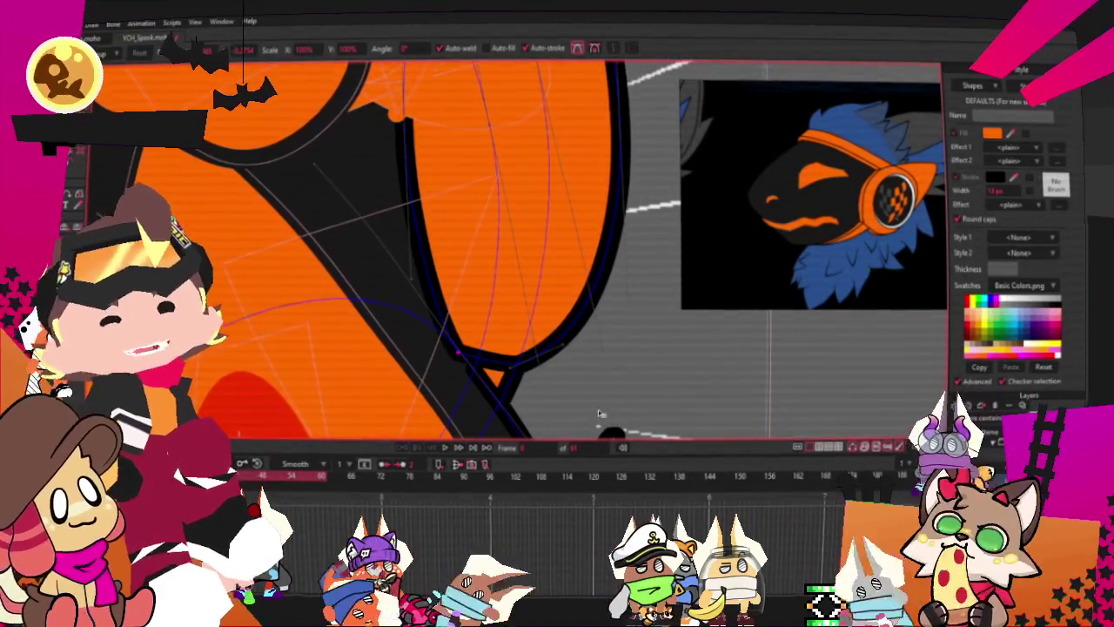
scroll(594, 408, up, 1)
scroll(539, 360, up, 1)
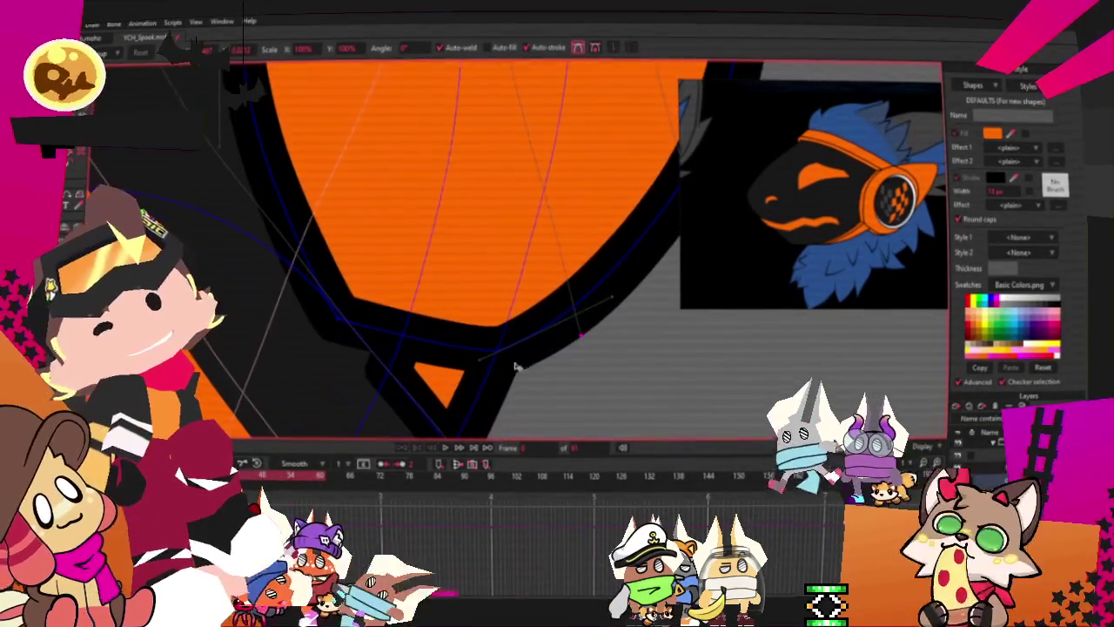
scroll(463, 340, up, 1)
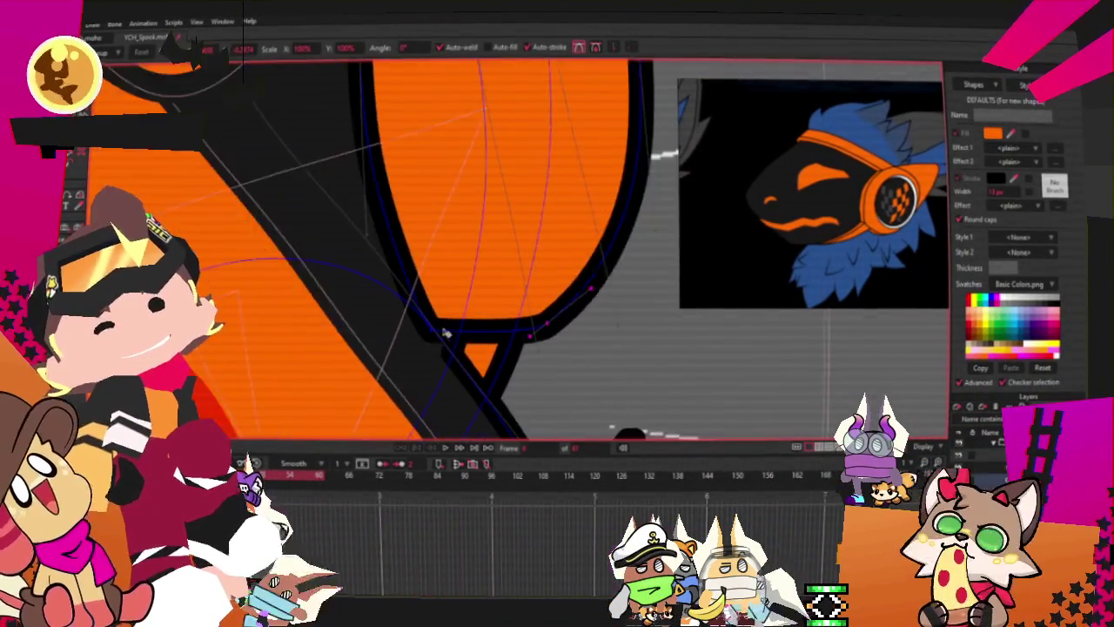
scroll(463, 340, up, 1)
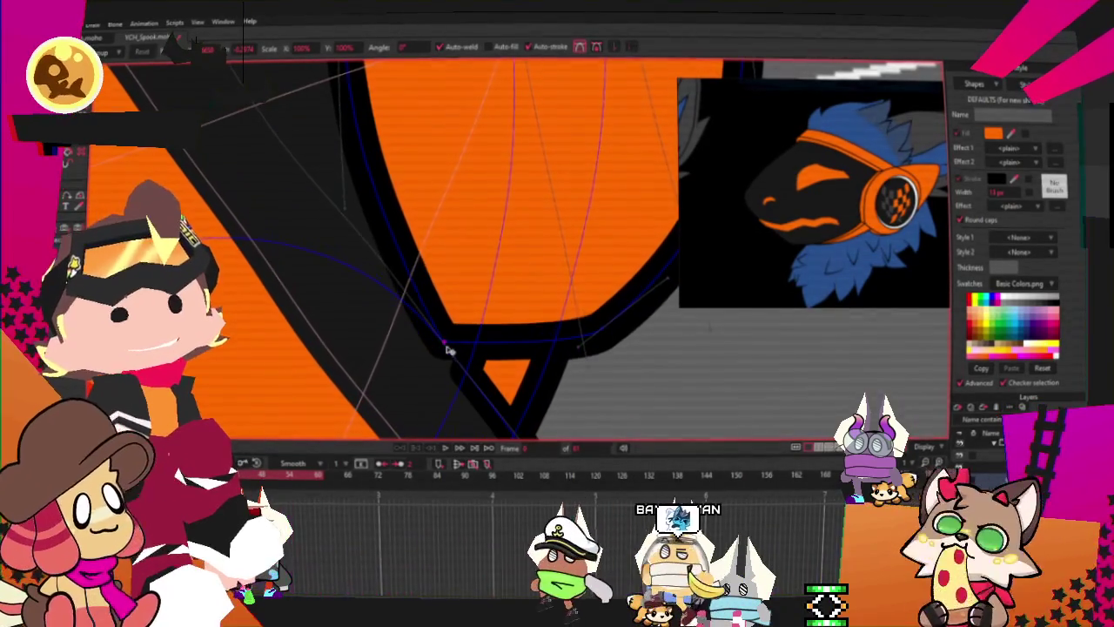
drag(445, 348, 422, 337)
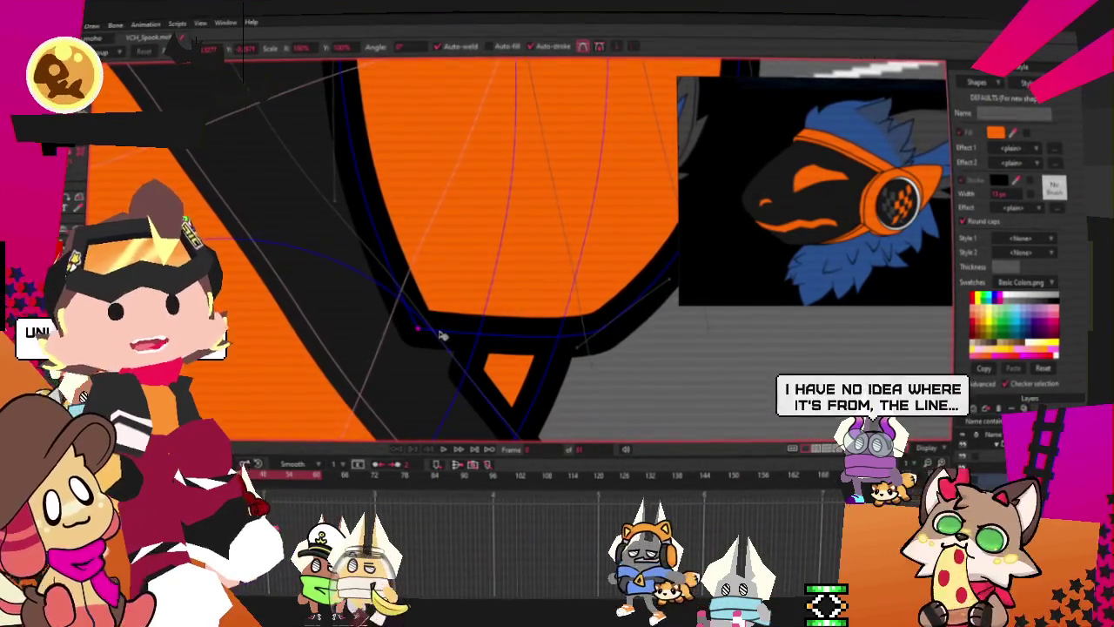
scroll(438, 335, down, 3)
scroll(470, 313, down, 3)
scroll(522, 291, down, 3)
scroll(558, 272, down, 3)
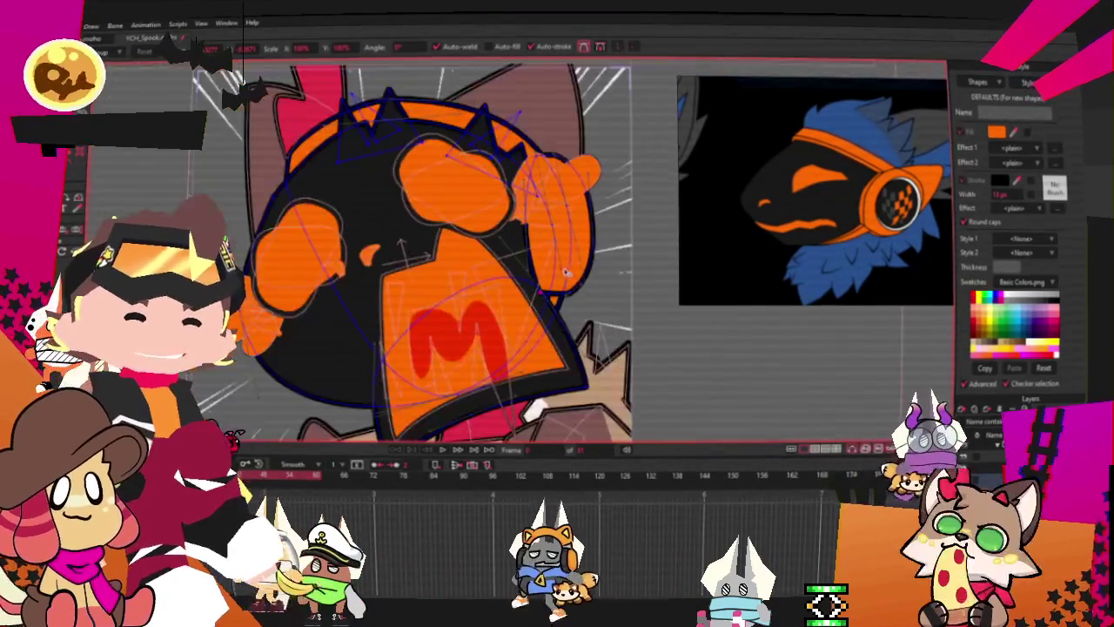
Step: Bend the earcup outline curve to follow the headphone's black outline
scroll(540, 283, up, 3)
scroll(513, 291, down, 2)
scroll(483, 300, up, 3)
scroll(452, 309, up, 2)
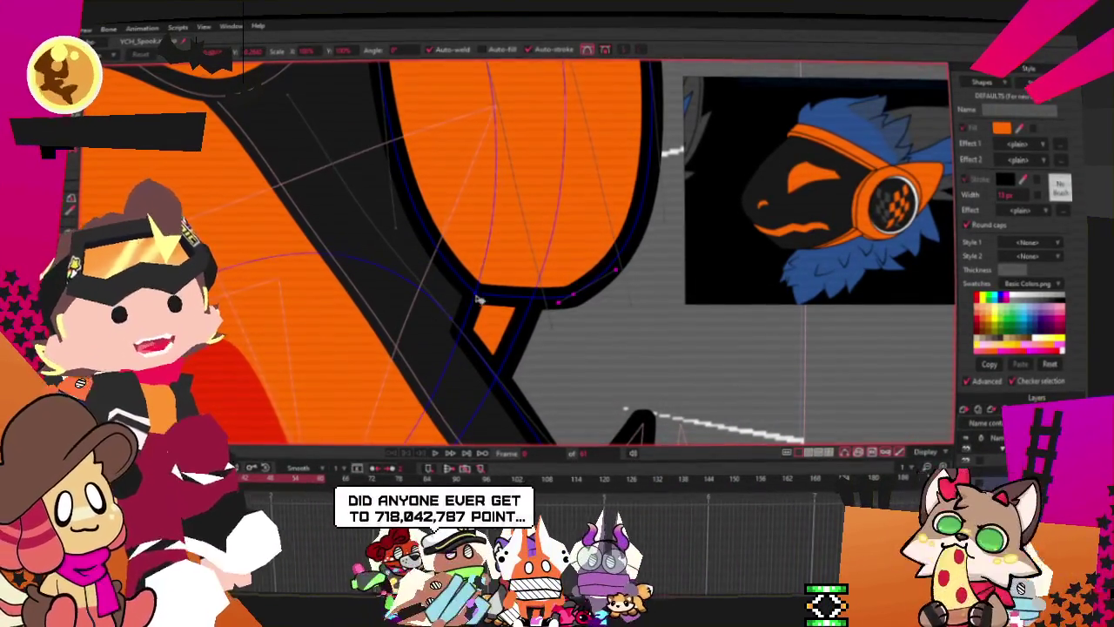
scroll(476, 261, down, 2)
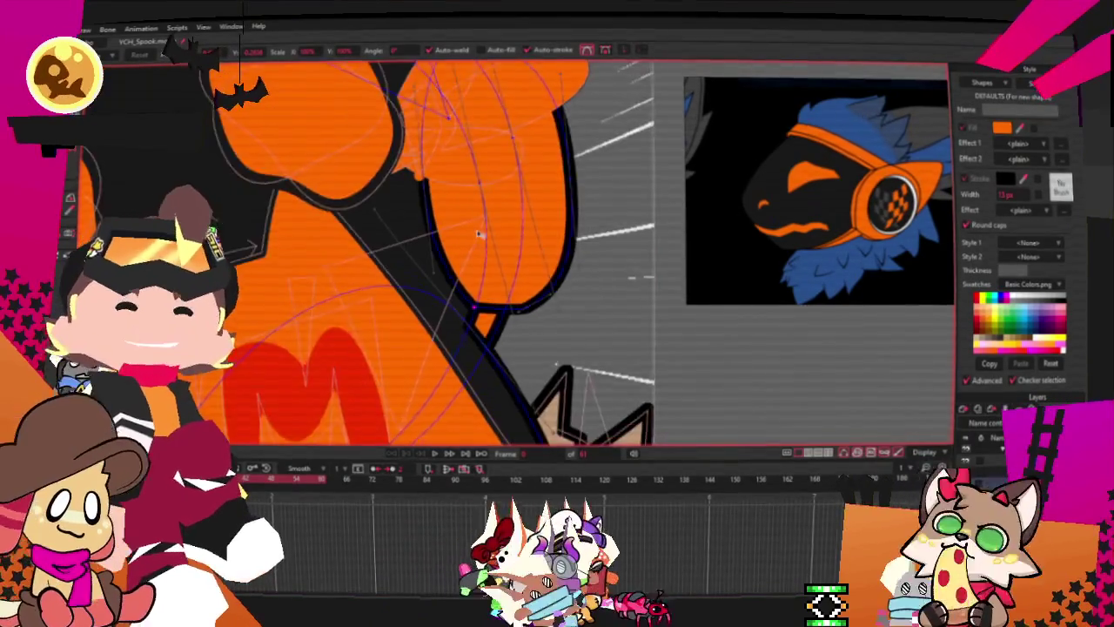
scroll(478, 241, up, 2)
scroll(522, 244, up, 1)
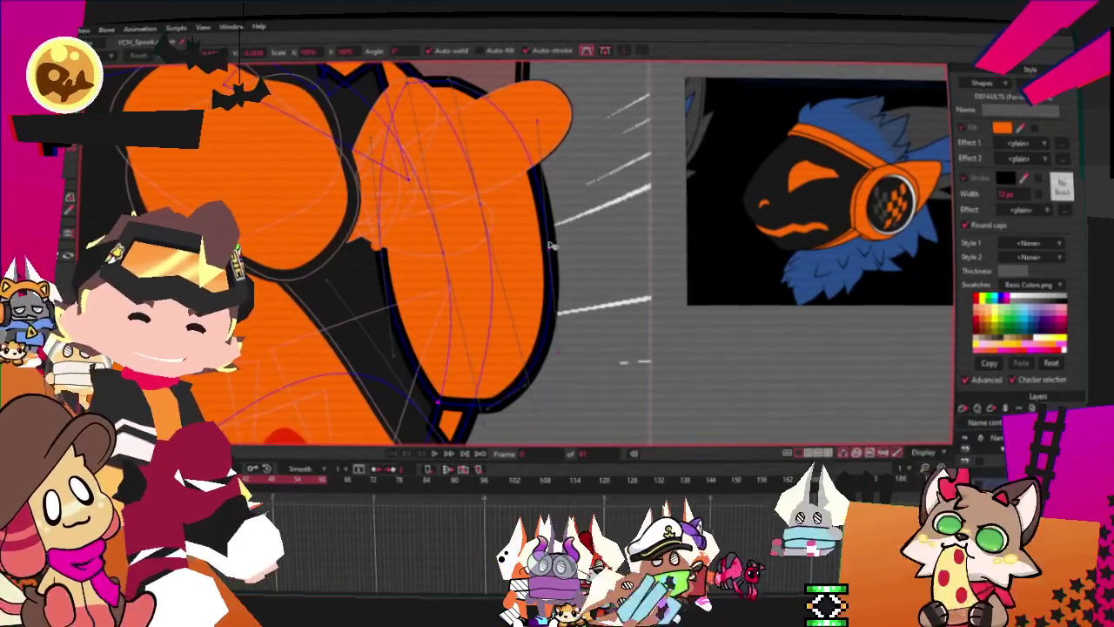
scroll(539, 230, up, 1)
scroll(506, 183, up, 1)
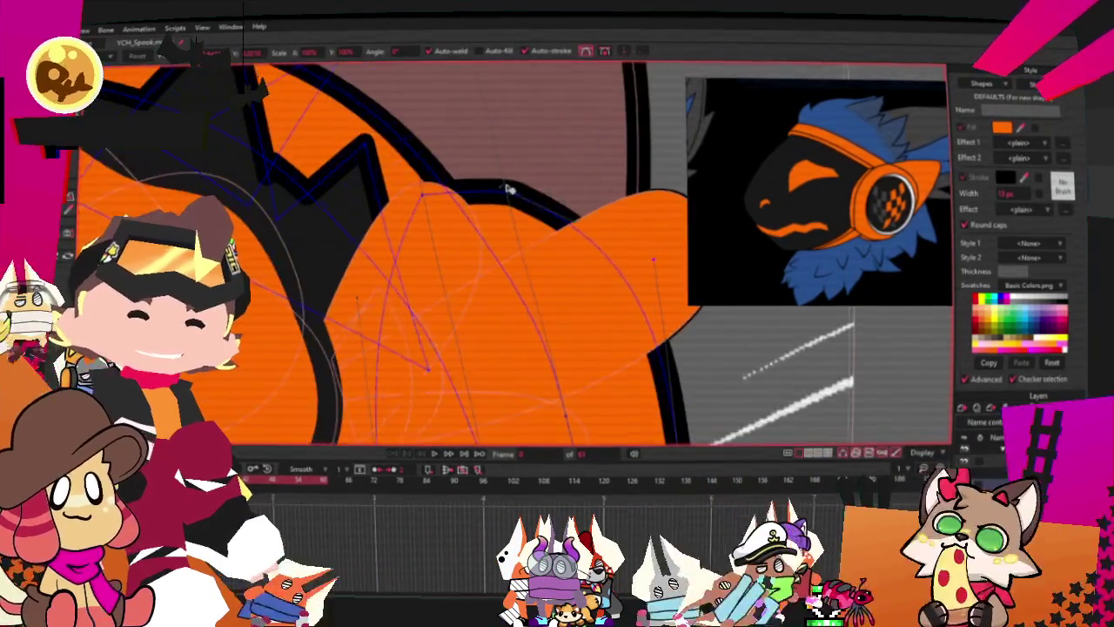
drag(483, 184, 554, 210)
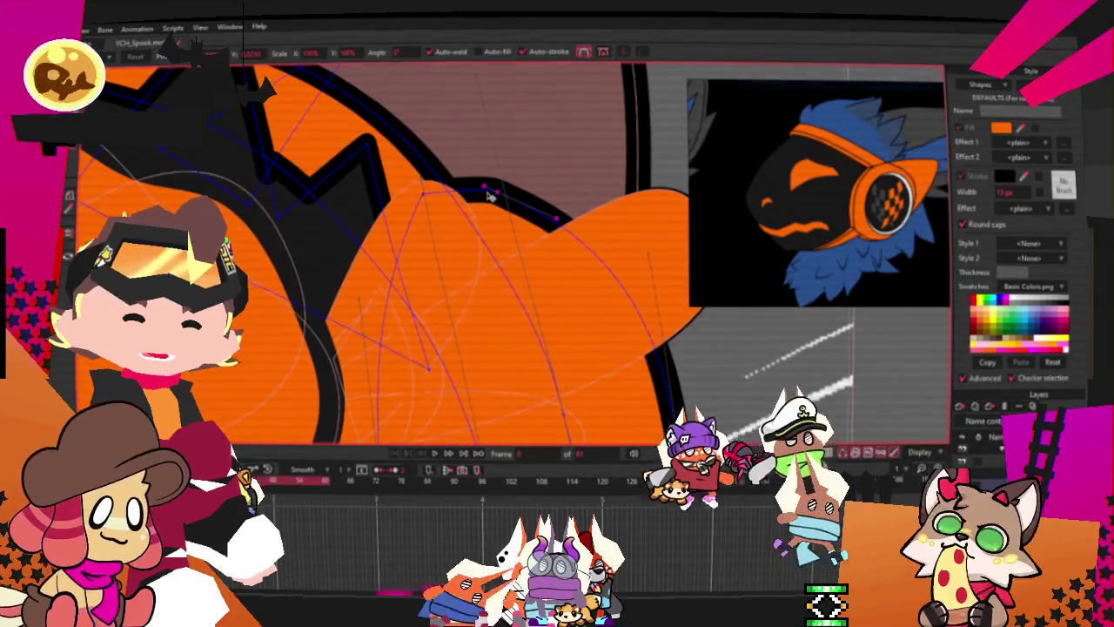
Step: Shift the right orange earcup shape's left edge rightward
scroll(492, 197, down, 1)
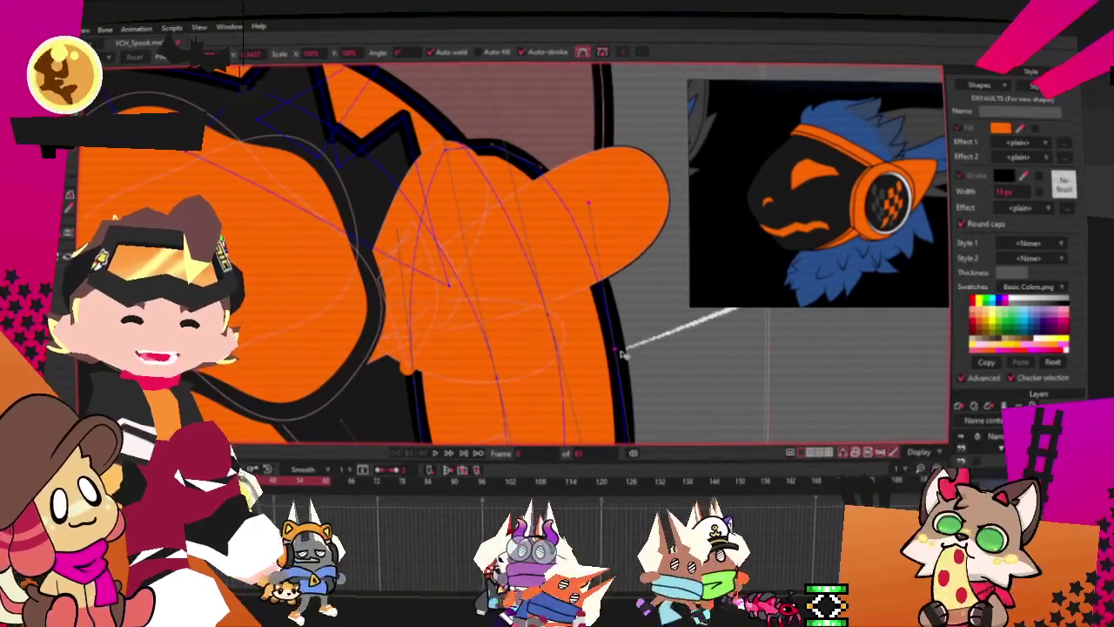
scroll(523, 348, down, 1)
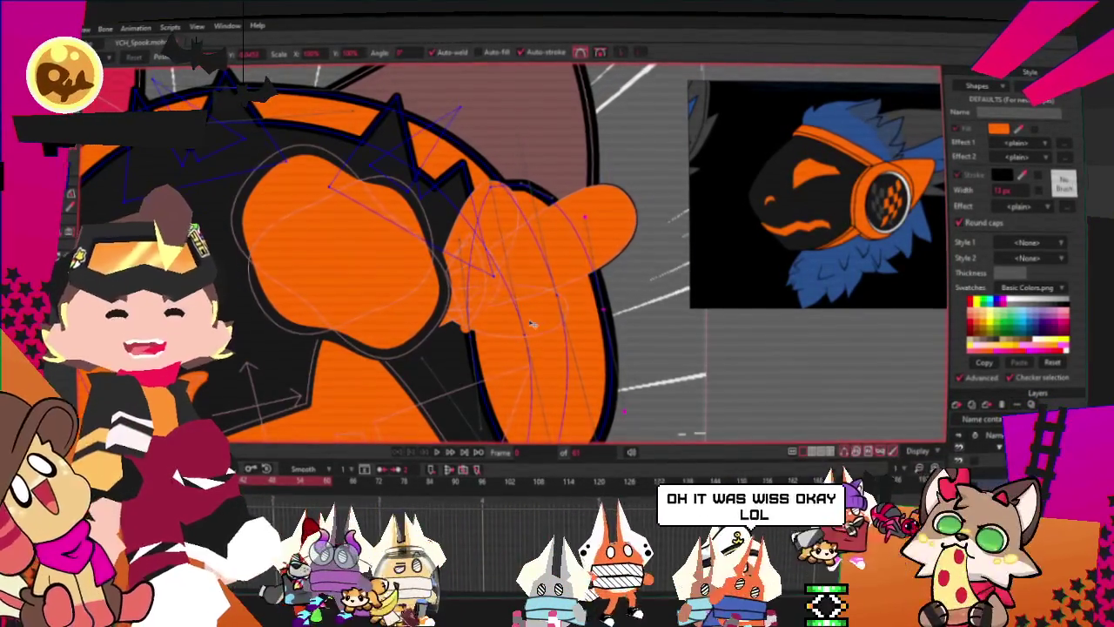
scroll(508, 274, up, 1)
scroll(507, 274, down, 1)
drag(465, 324, 502, 350)
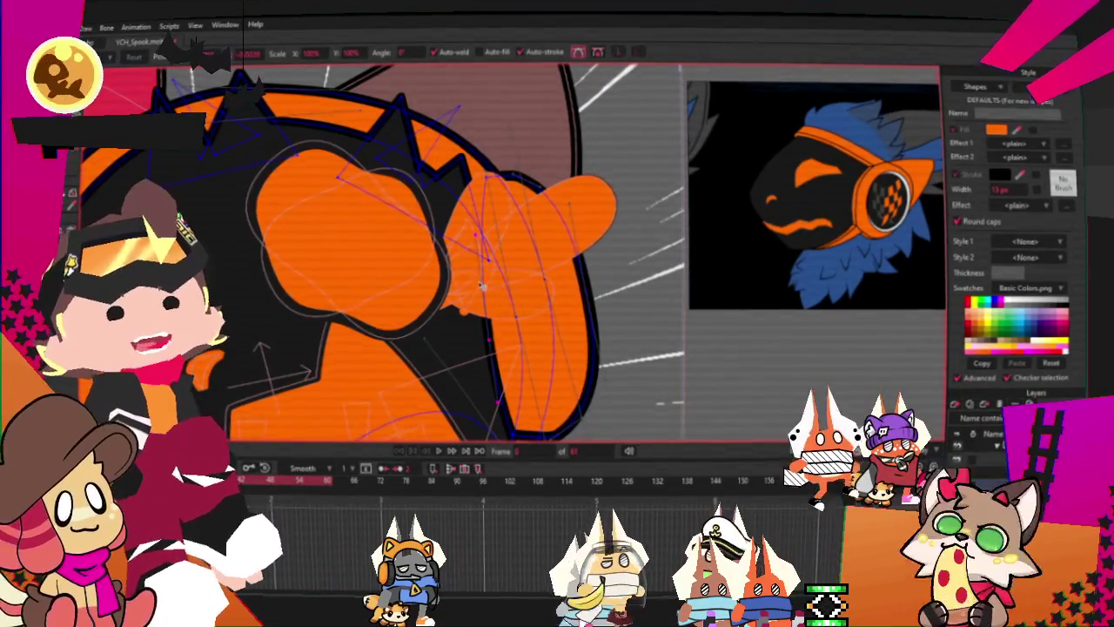
Step: Draw a dark freehand stroke down the inner edge of the right earcup
scroll(484, 299, down, 1)
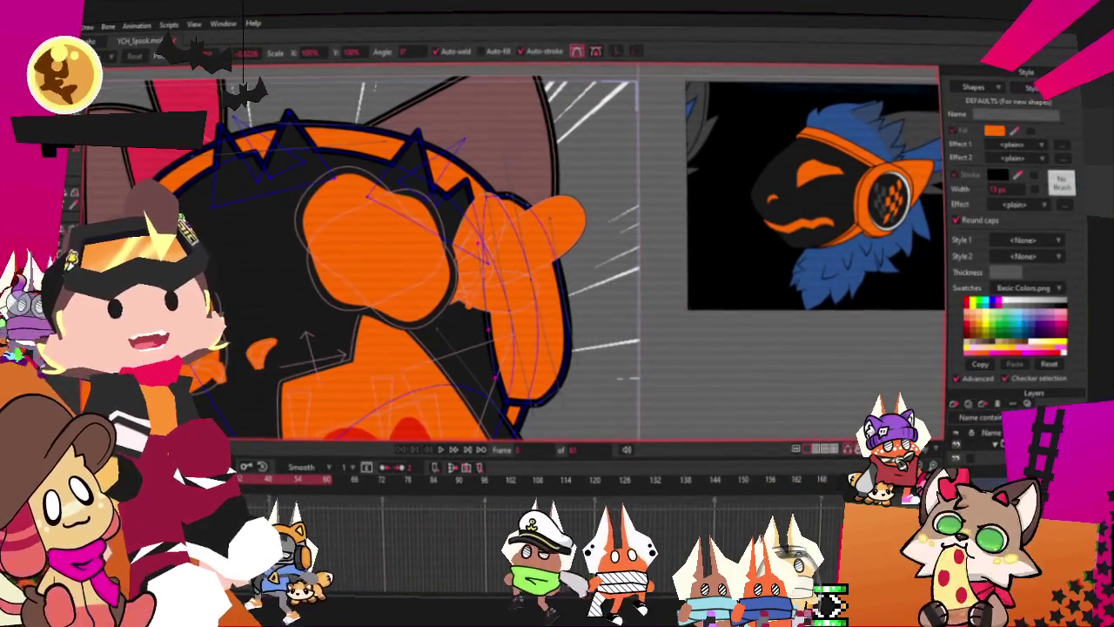
scroll(575, 385, up, 1)
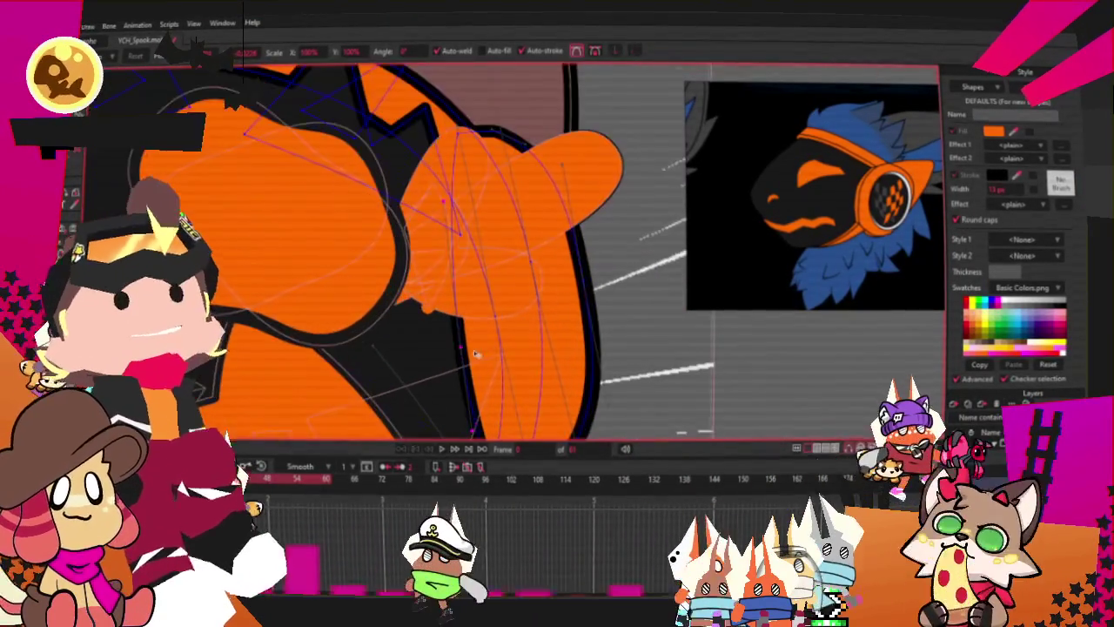
scroll(448, 348, up, 1)
scroll(448, 350, down, 1)
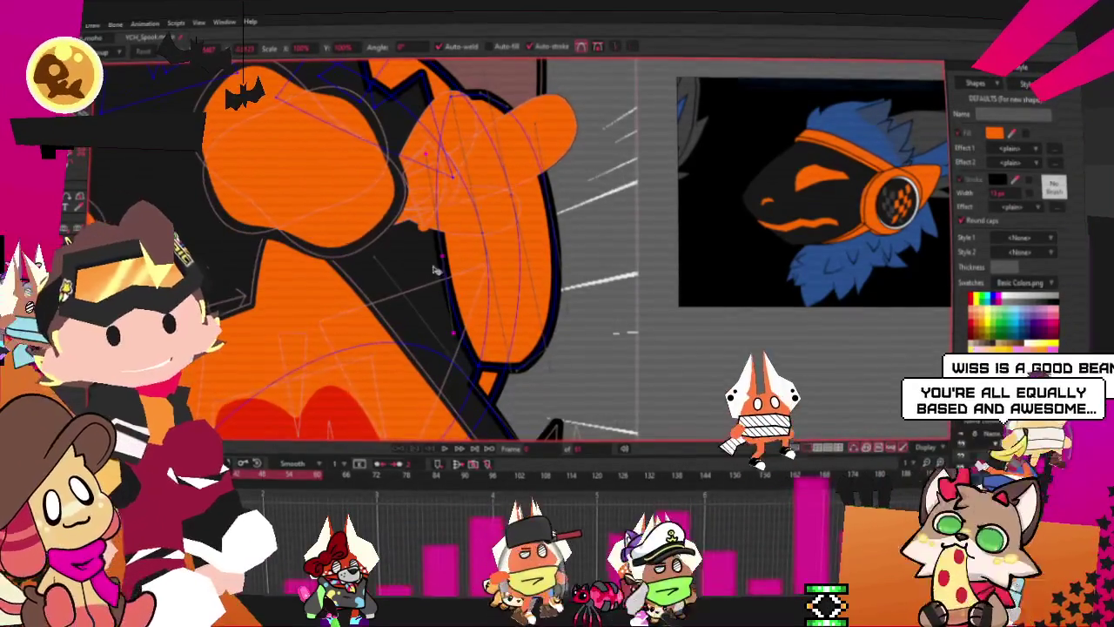
key(g)
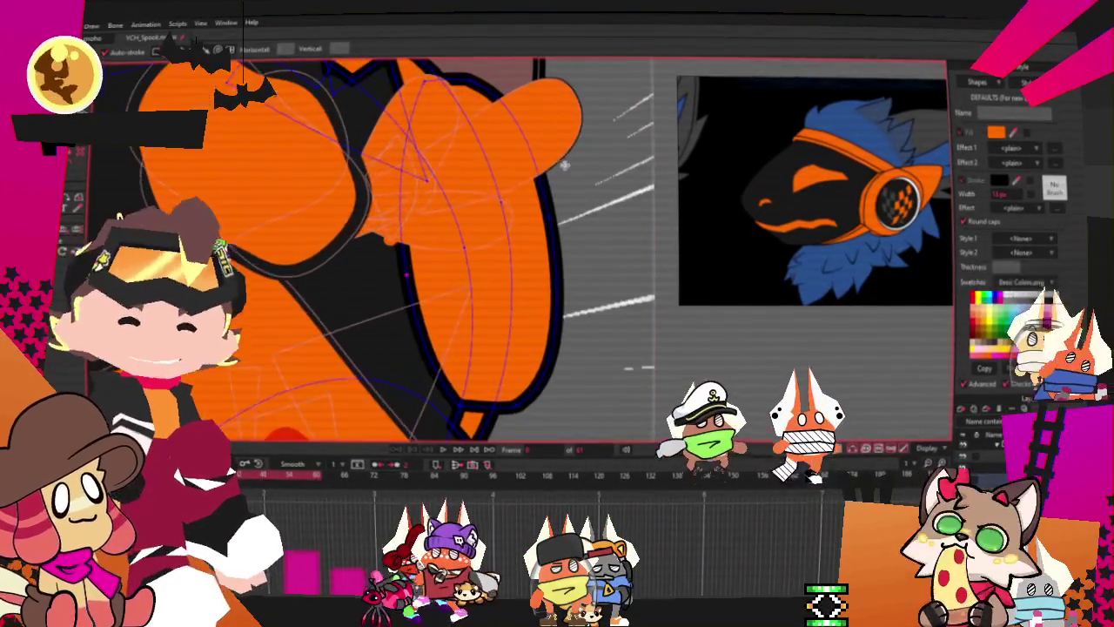
drag(492, 182, 563, 366)
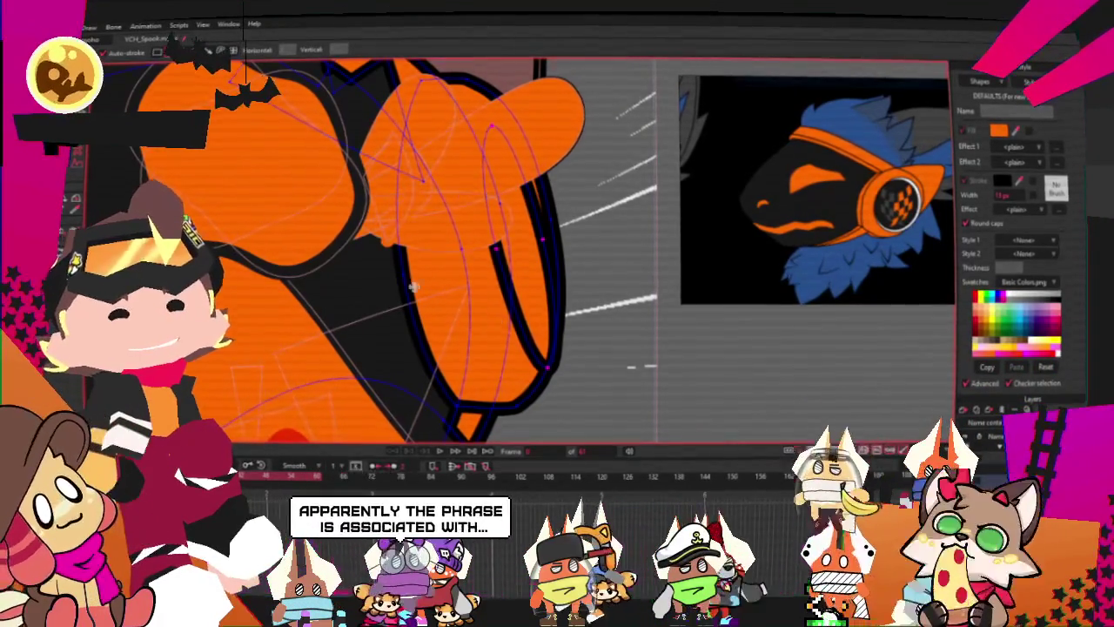
Step: Select the new earcup shape and drag its points to narrow the checkered grille
key(q)
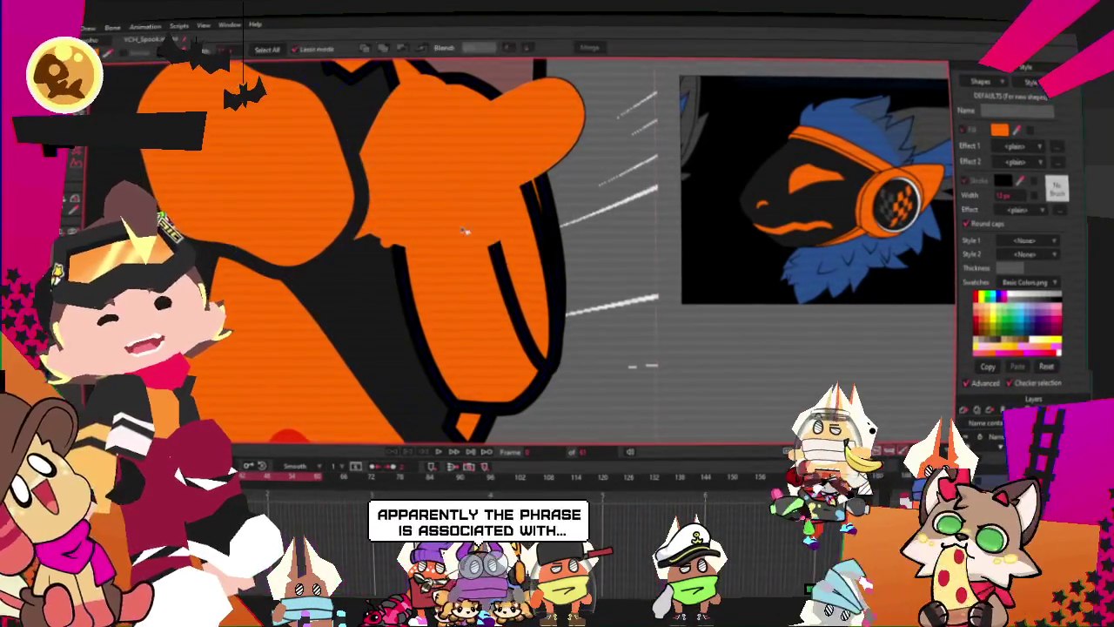
click(548, 275)
scroll(933, 209, up, 3)
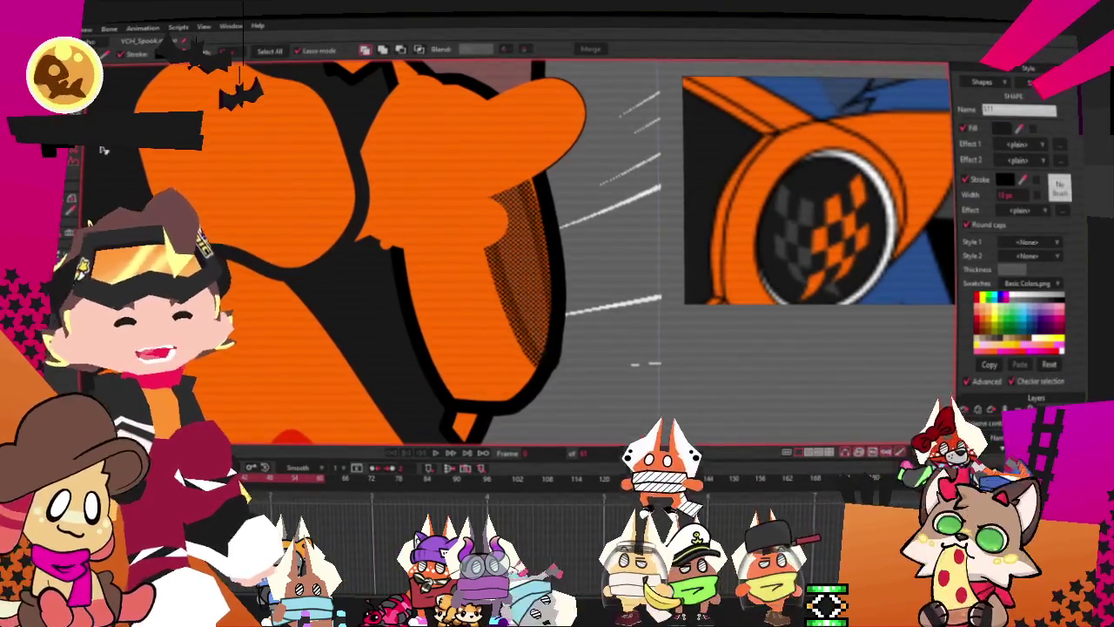
key(t)
scroll(461, 209, up, 1)
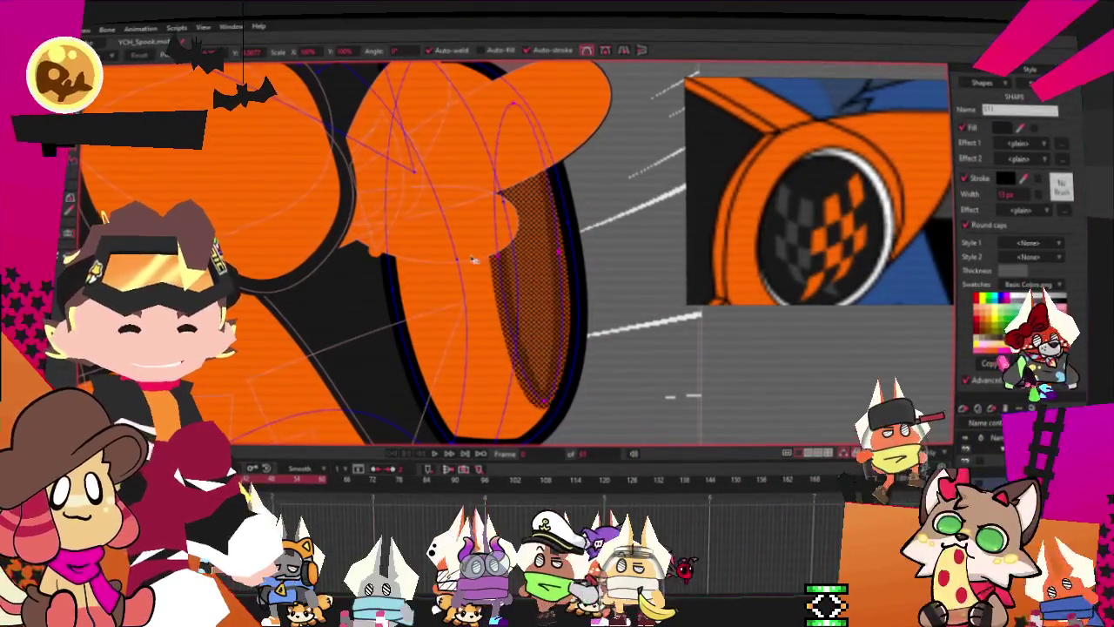
mouse_move(481, 269)
mouse_down()
mouse_move(536, 292)
mouse_move(548, 244)
mouse_up()
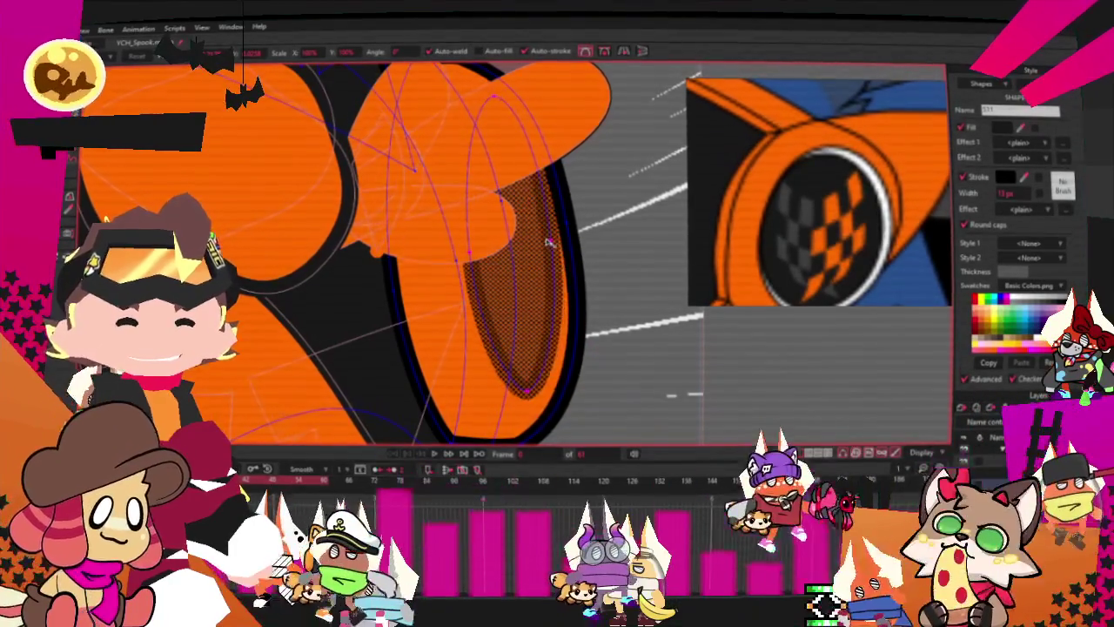
Step: Zoom out and play the animation to preview the recolored headphones
scroll(522, 270, up, 1)
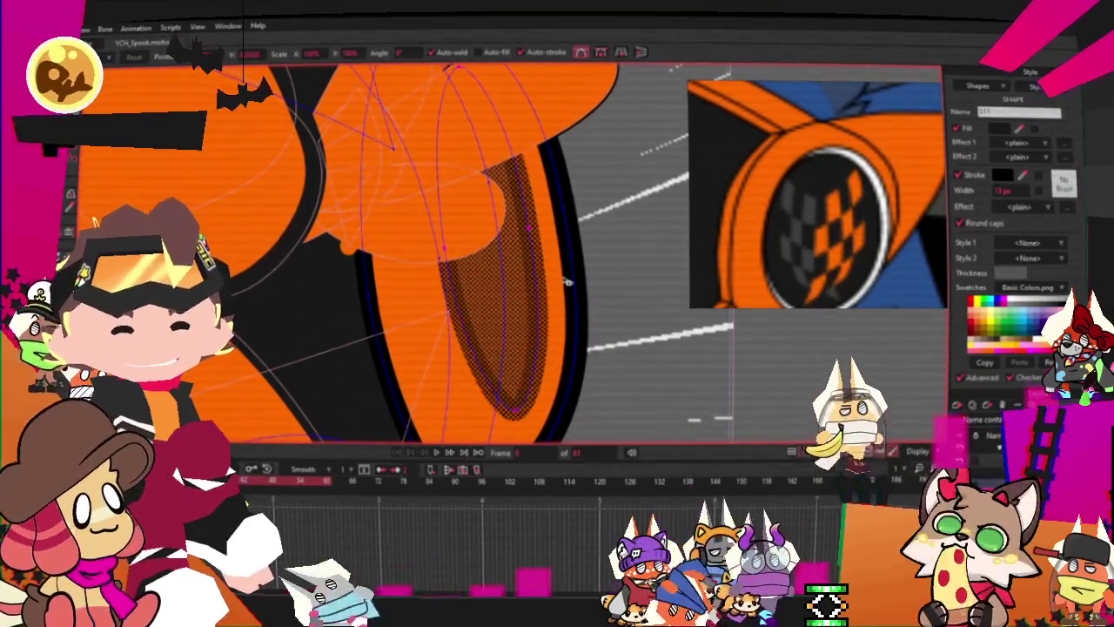
scroll(568, 280, down, 2)
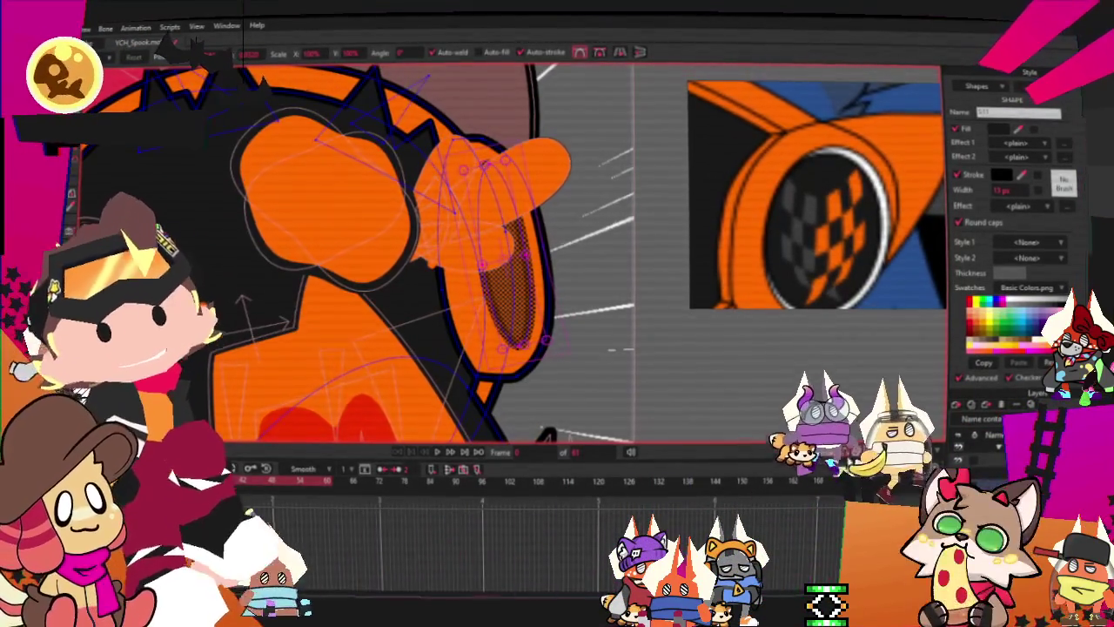
scroll(682, 349, down, 2)
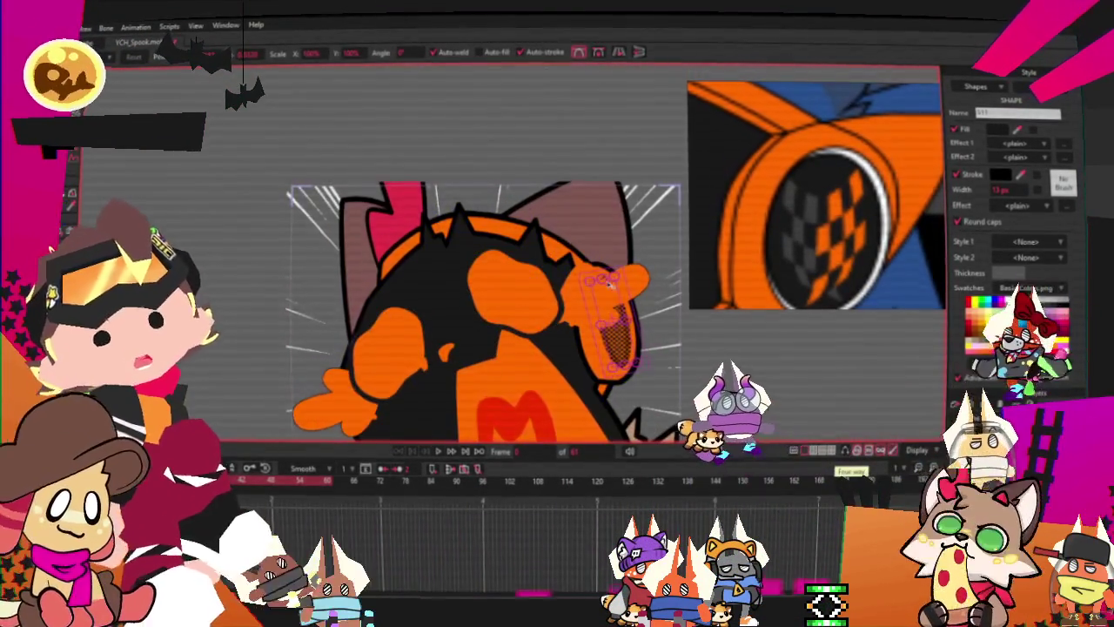
scroll(606, 284, down, 2)
click(440, 451)
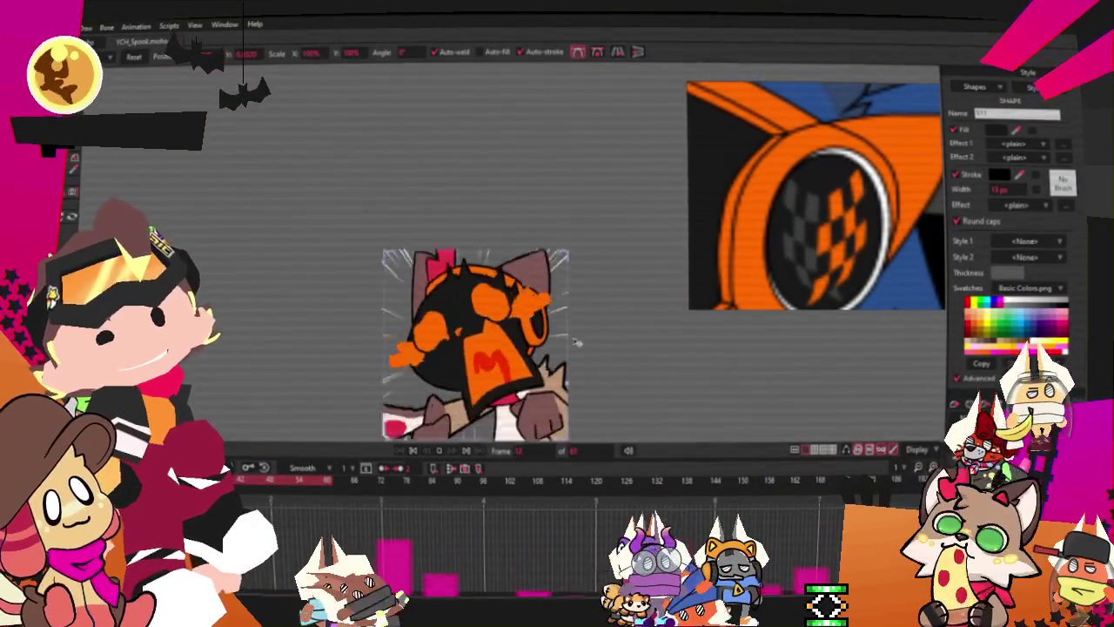
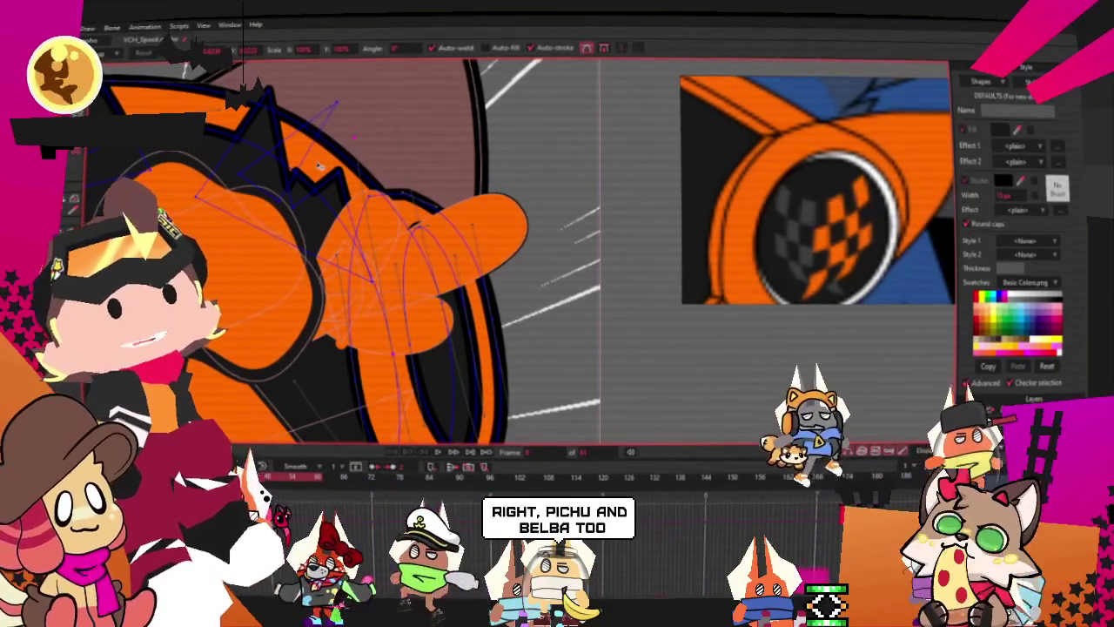
Step: Preview the animation, then draw a black rectangle beside the orange headphone and select it
key(space)
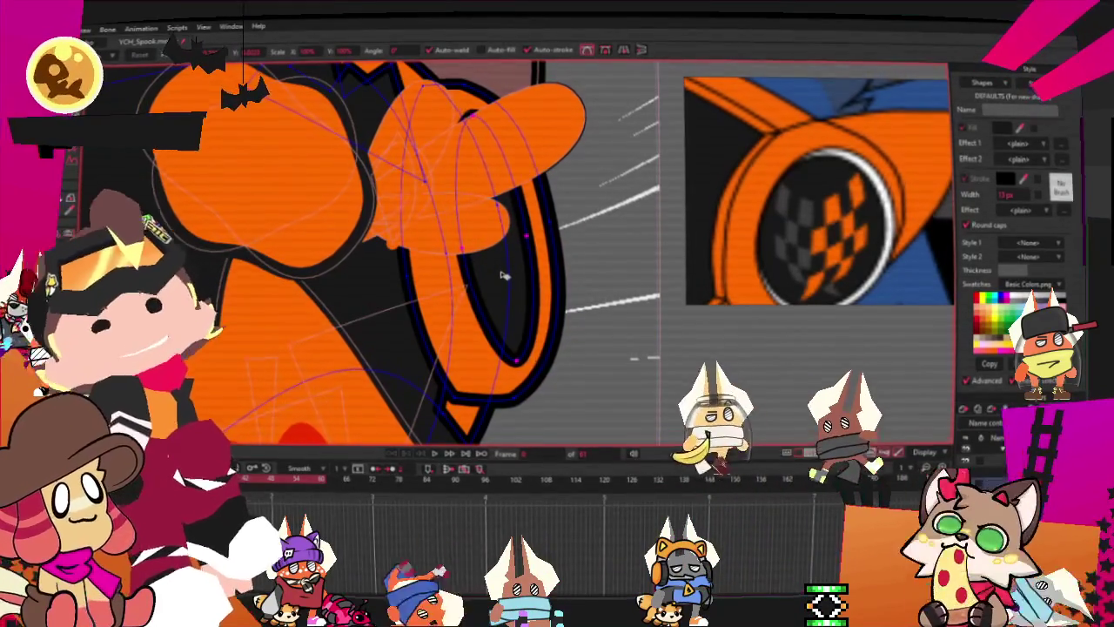
key(g)
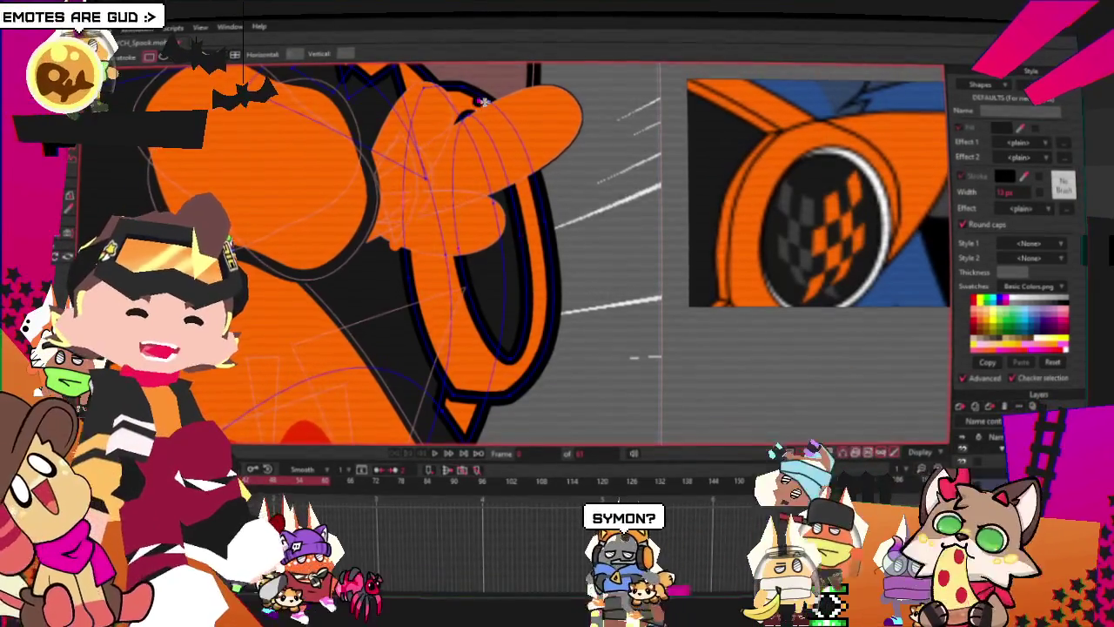
key(g)
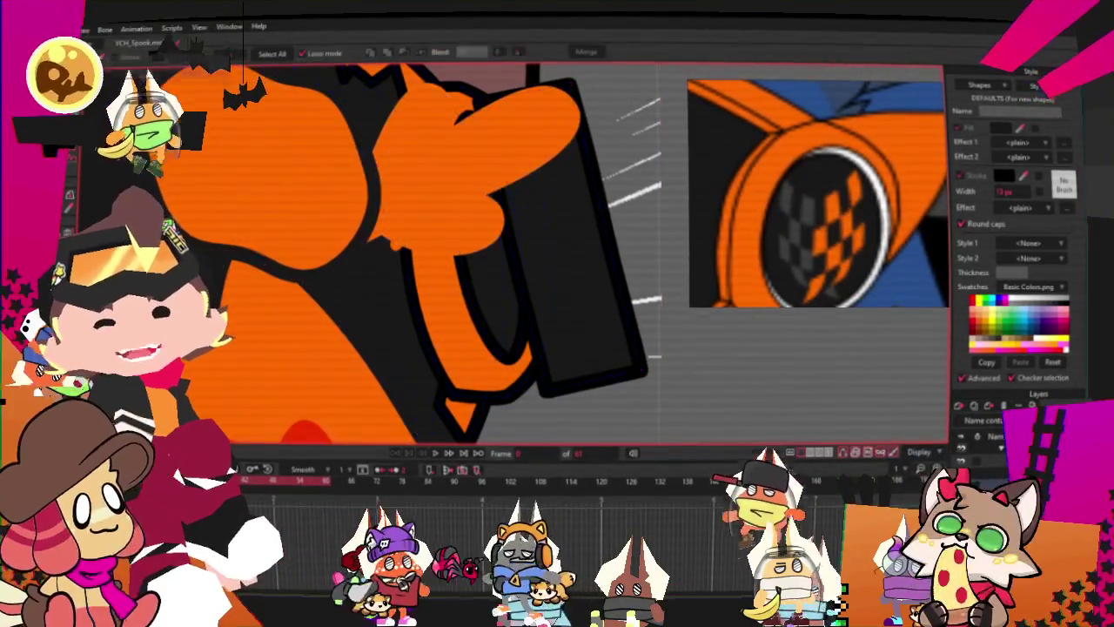
click(522, 261)
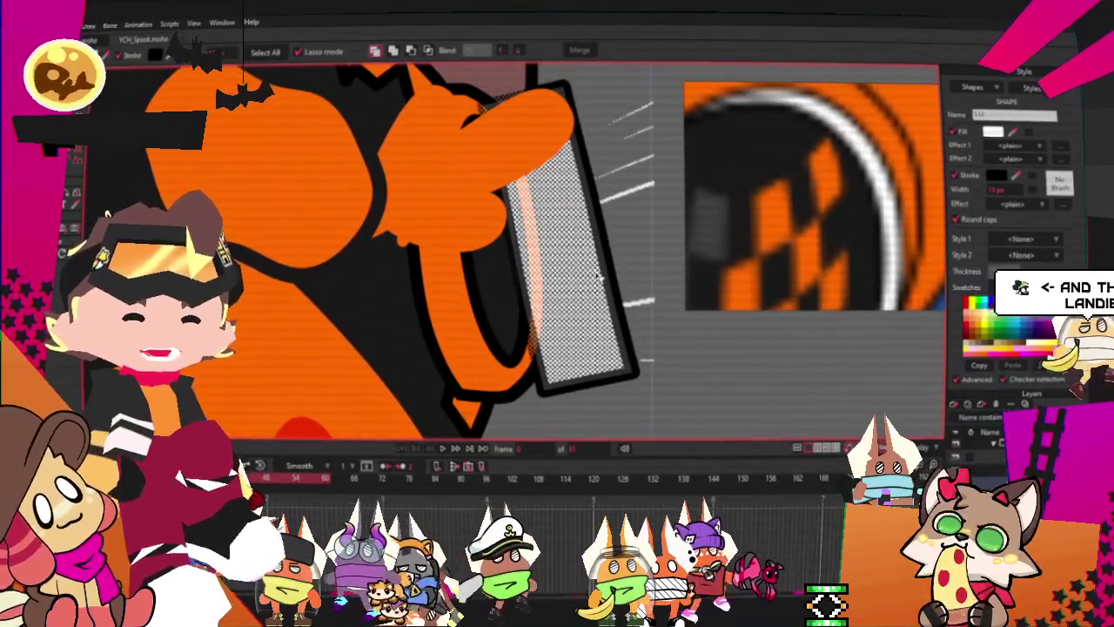
Step: Change the rectangle's stacking order to reveal a white highlight inside the headphone ring, then preview
click(429, 51)
key(space)
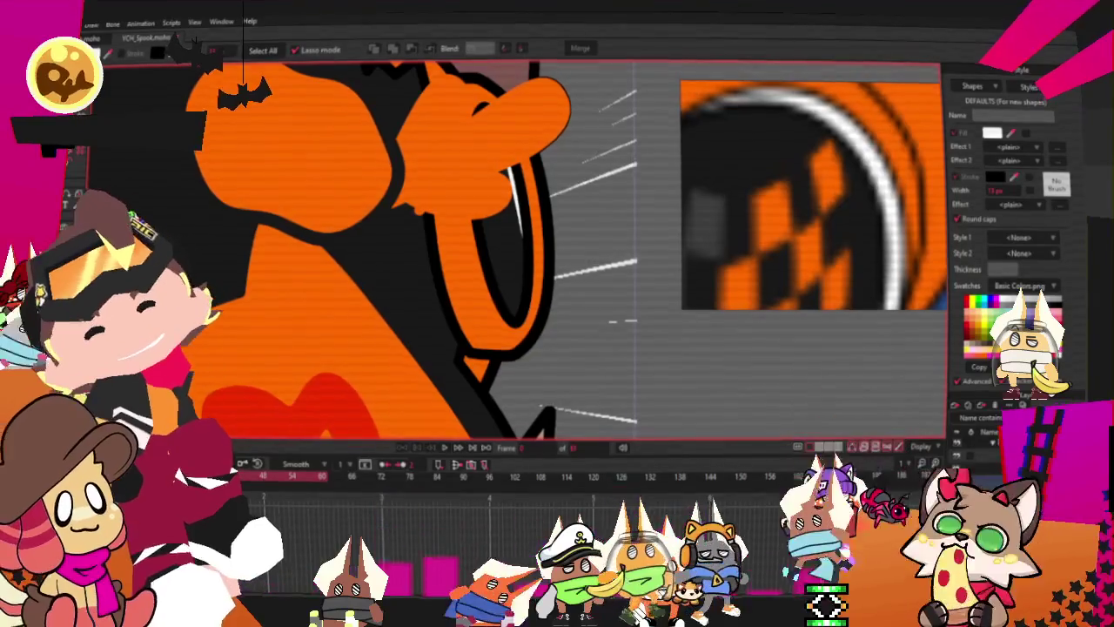
key(t)
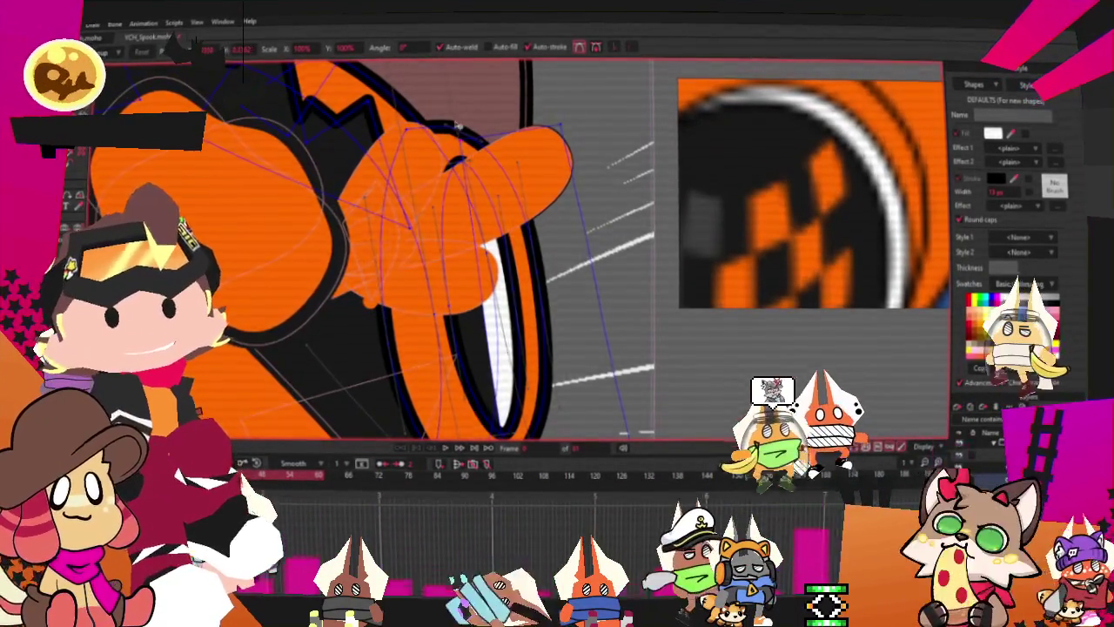
Step: Add points to the white highlight strip and adjust their curvature
key(a)
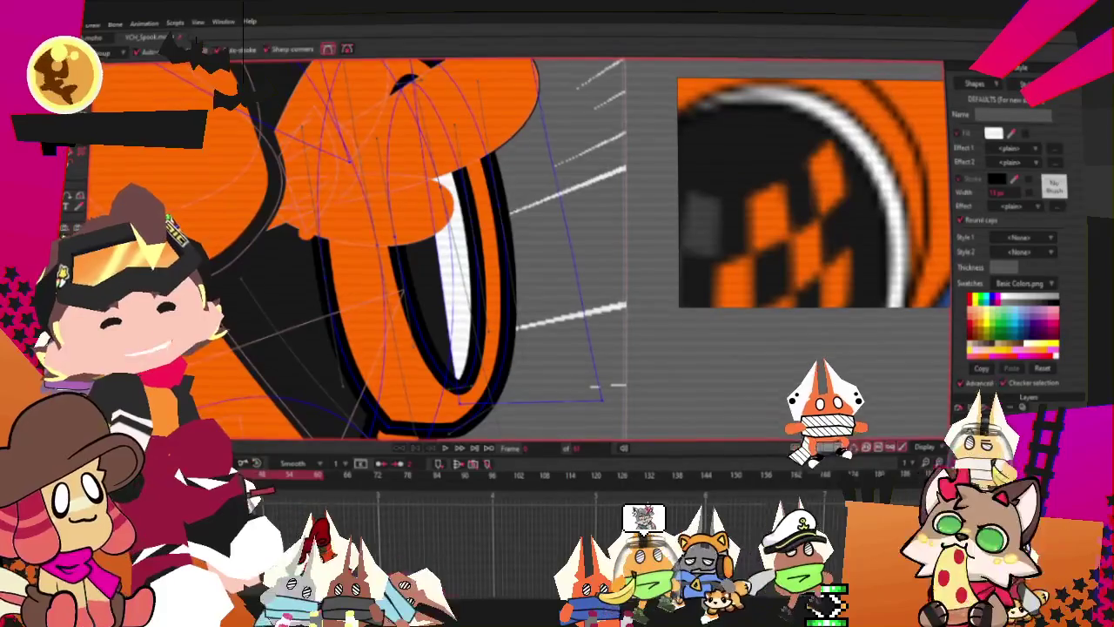
scroll(504, 248, up, 2)
scroll(504, 249, up, 1)
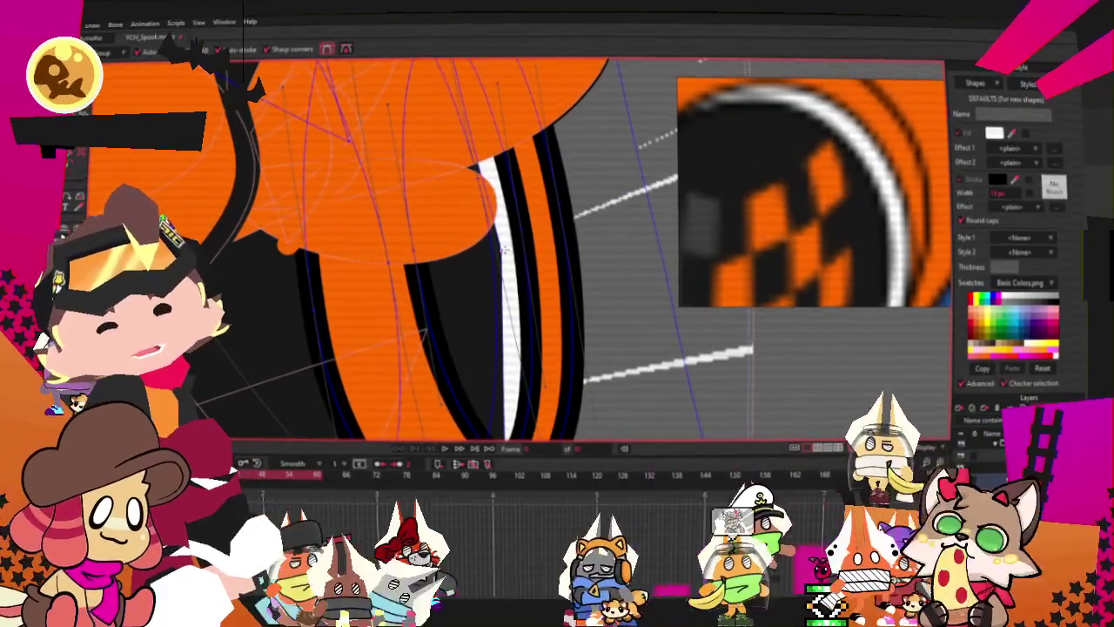
key(c)
scroll(505, 248, up, 1)
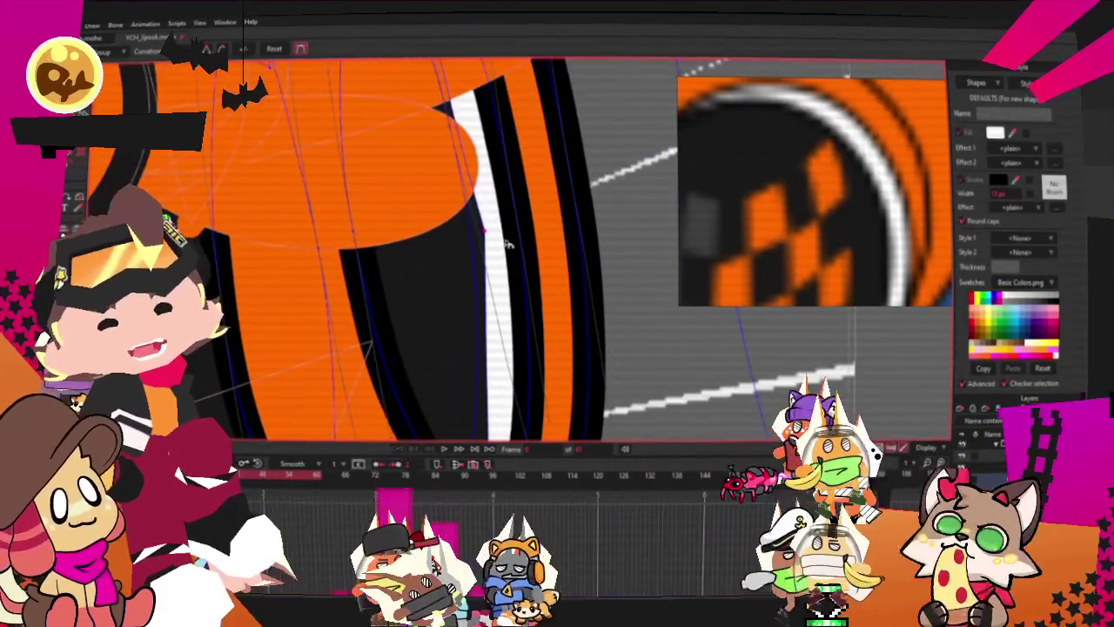
scroll(489, 273, down, 2)
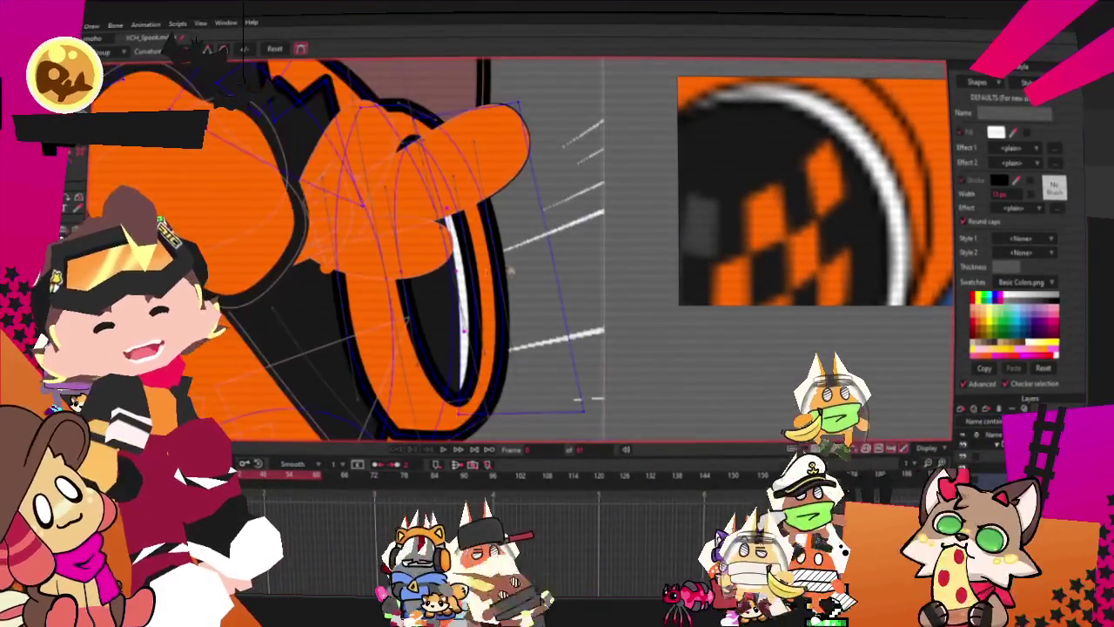
scroll(568, 276, up, 2)
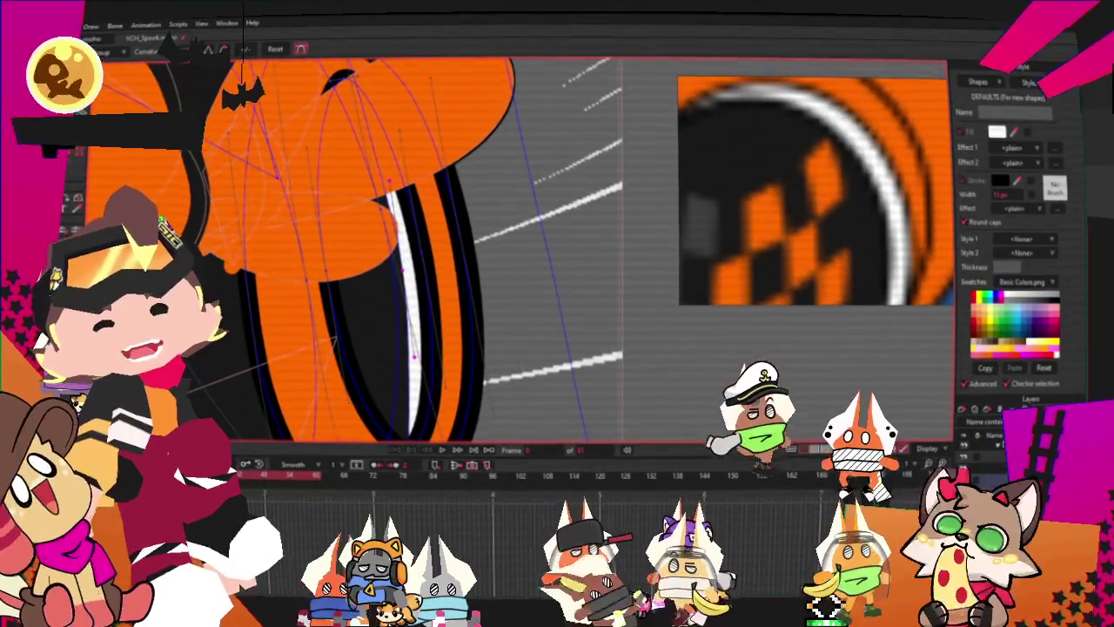
Step: Bend the highlight strip's points to follow the headphone ring's inner edge
key(t)
scroll(448, 249, up, 1)
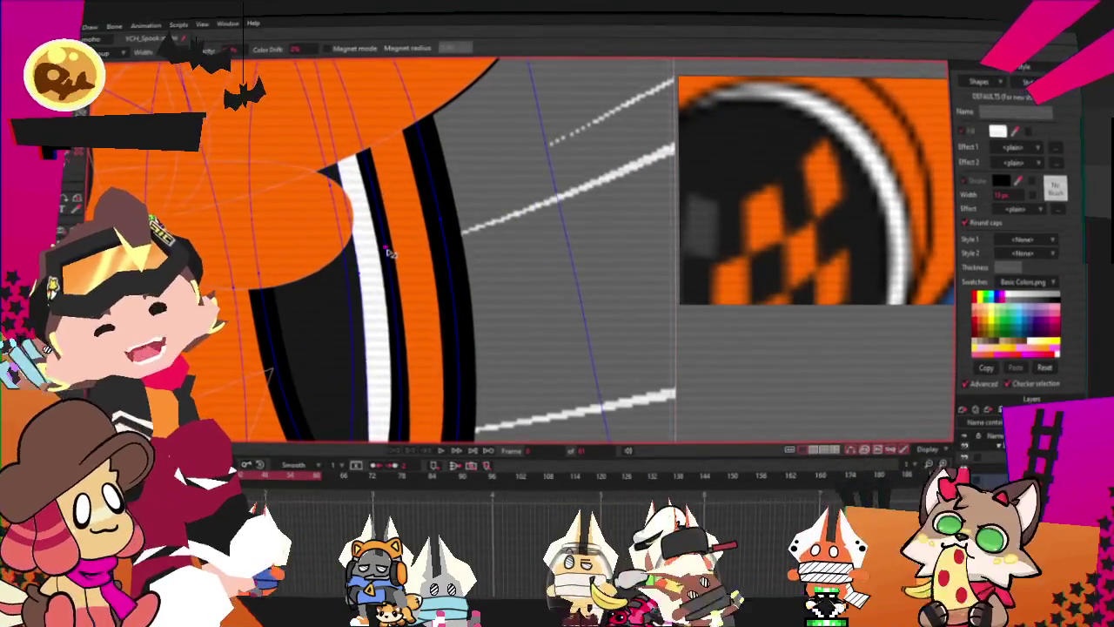
scroll(387, 252, down, 1)
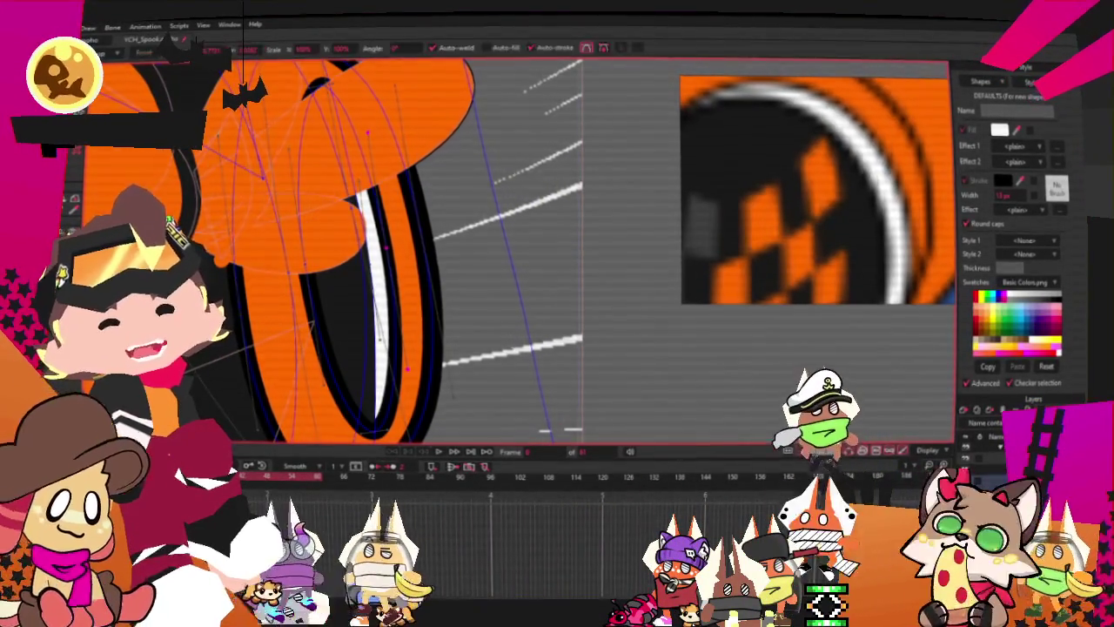
scroll(419, 268, up, 1)
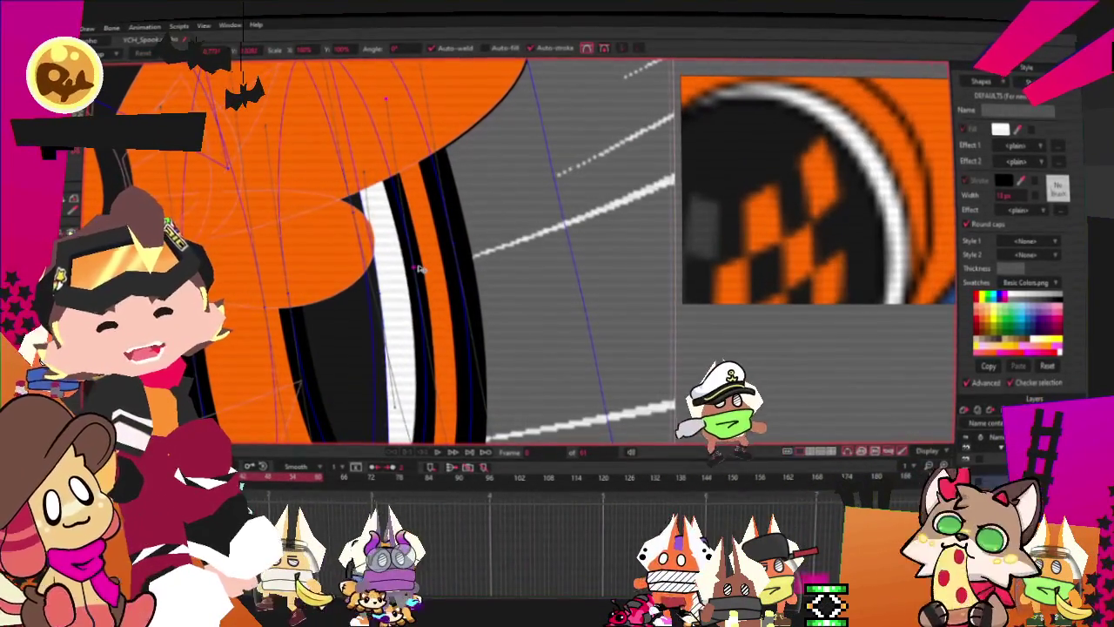
scroll(418, 268, down, 1)
scroll(414, 268, down, 2)
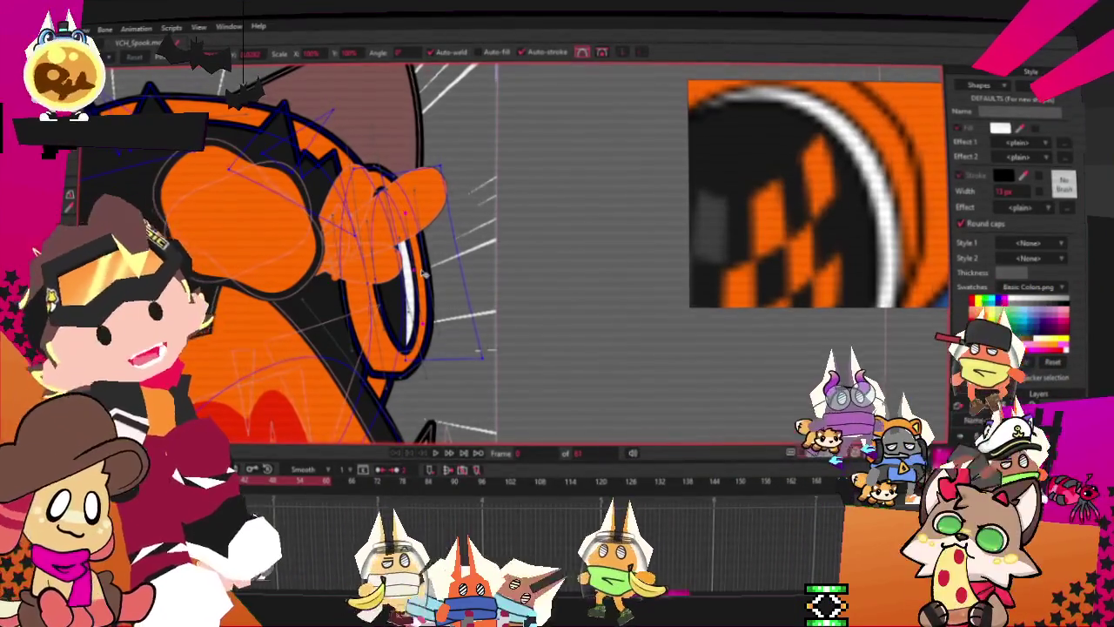
scroll(424, 275, up, 2)
scroll(422, 282, up, 3)
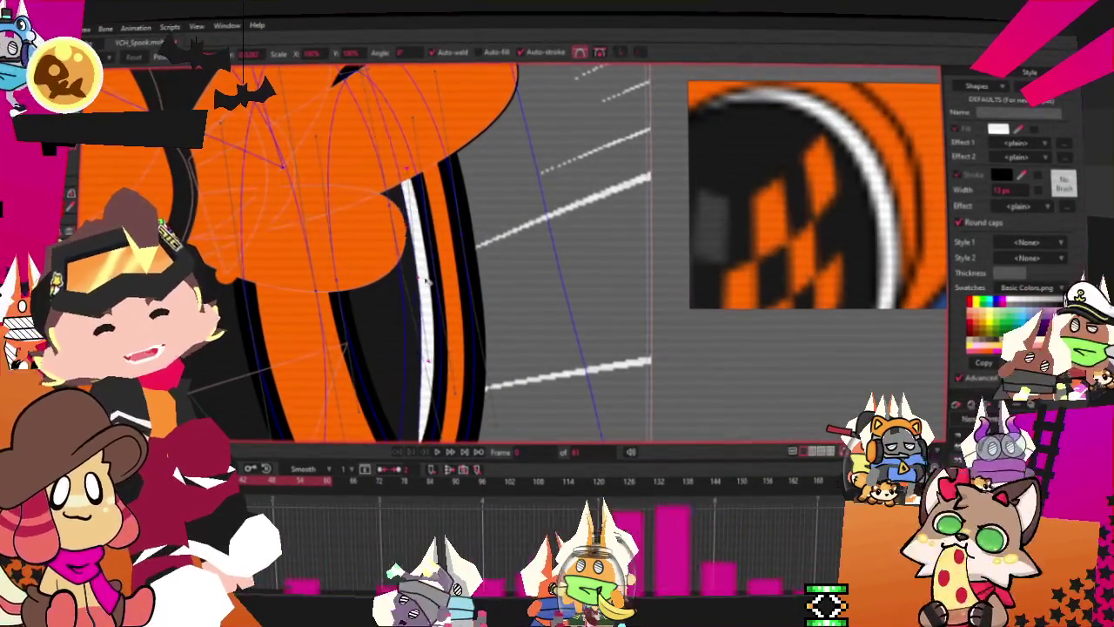
scroll(422, 278, down, 2)
scroll(444, 252, down, 3)
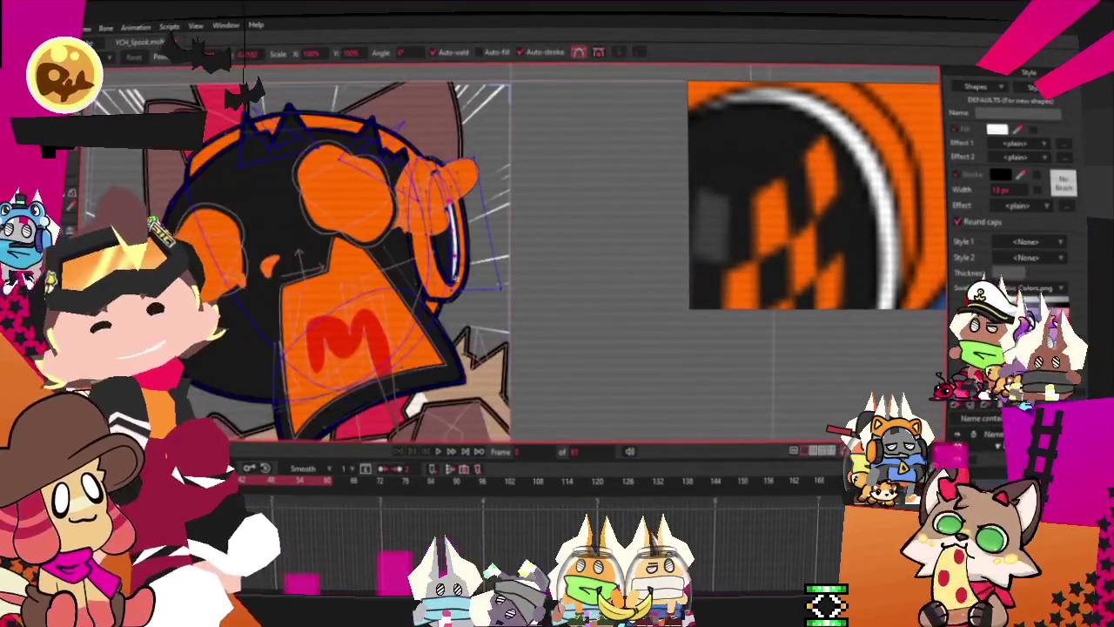
scroll(505, 348, down, 1)
scroll(531, 322, up, 3)
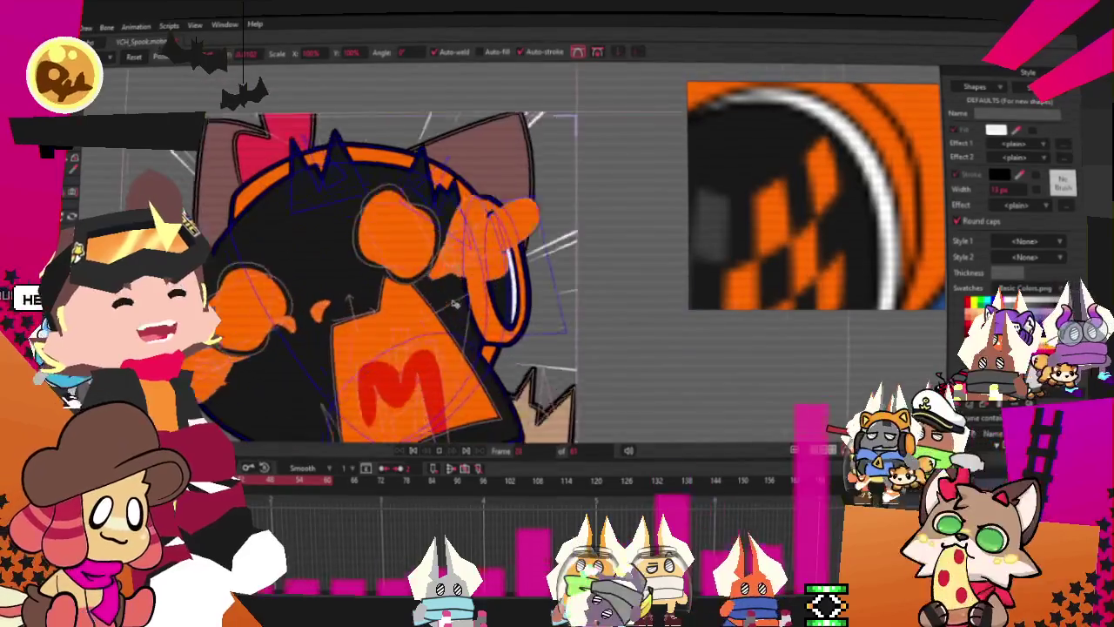
scroll(550, 312, down, 1)
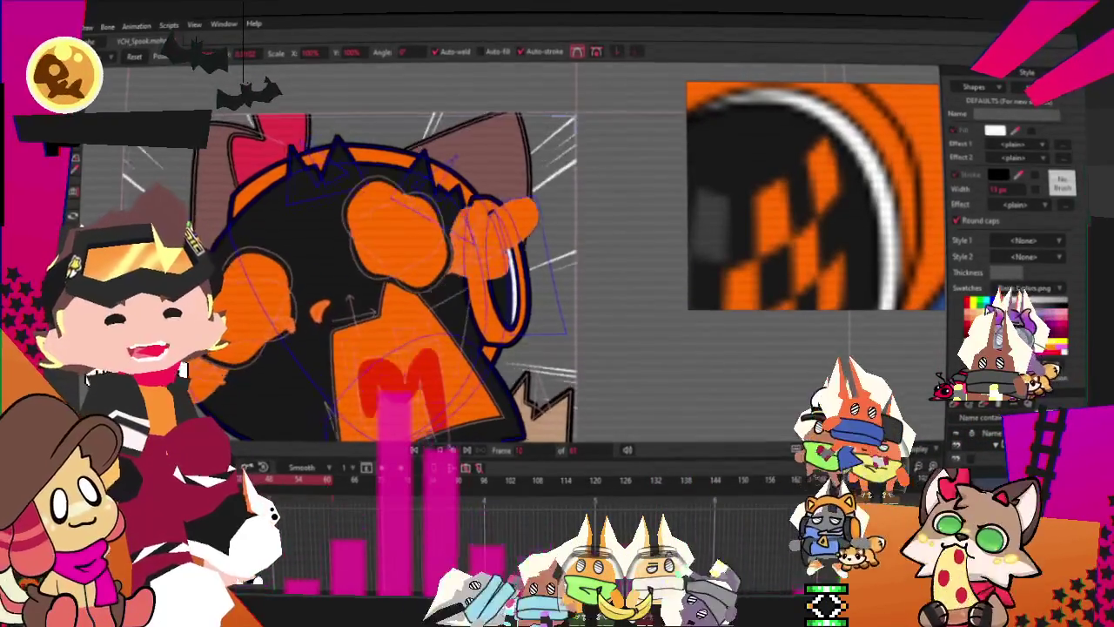
scroll(422, 452, up, 1)
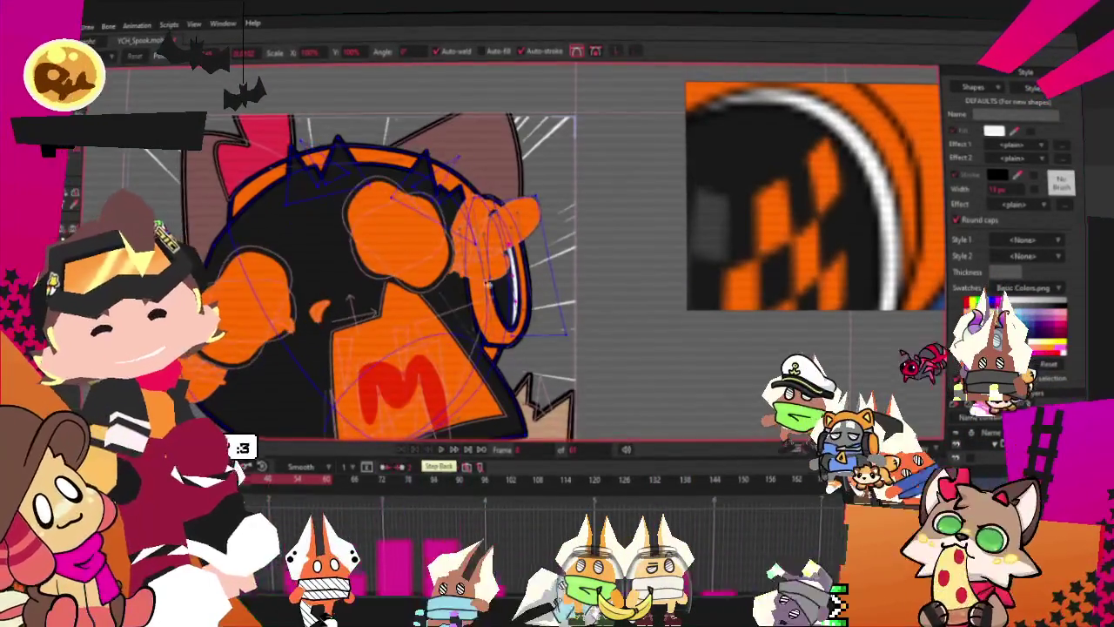
scroll(427, 451, up, 2)
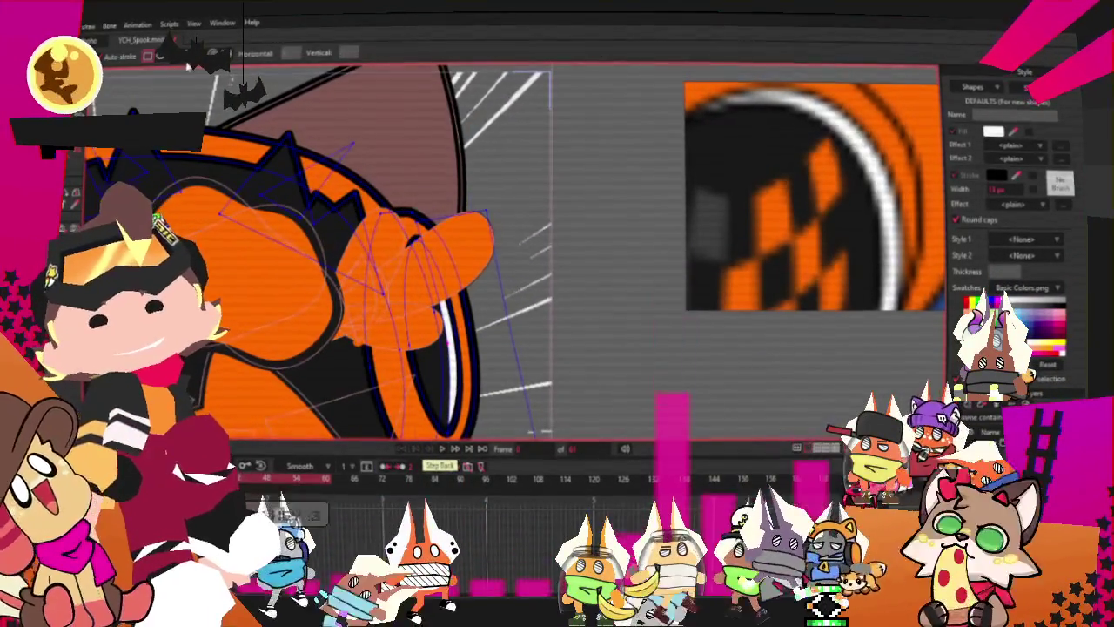
key(g)
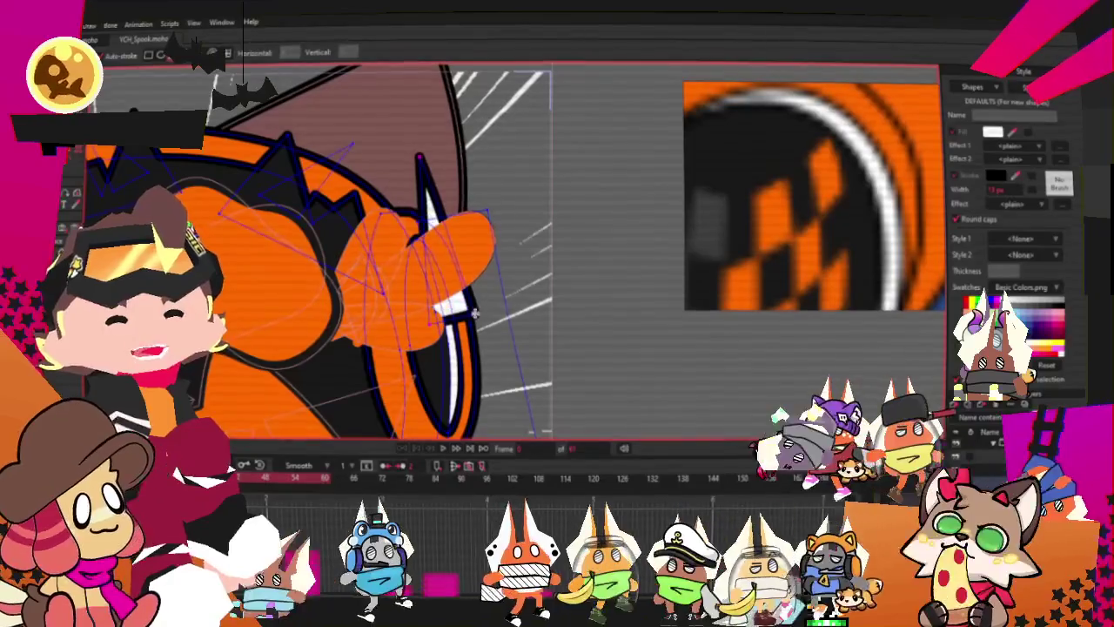
scroll(455, 213, up, 2)
key(g)
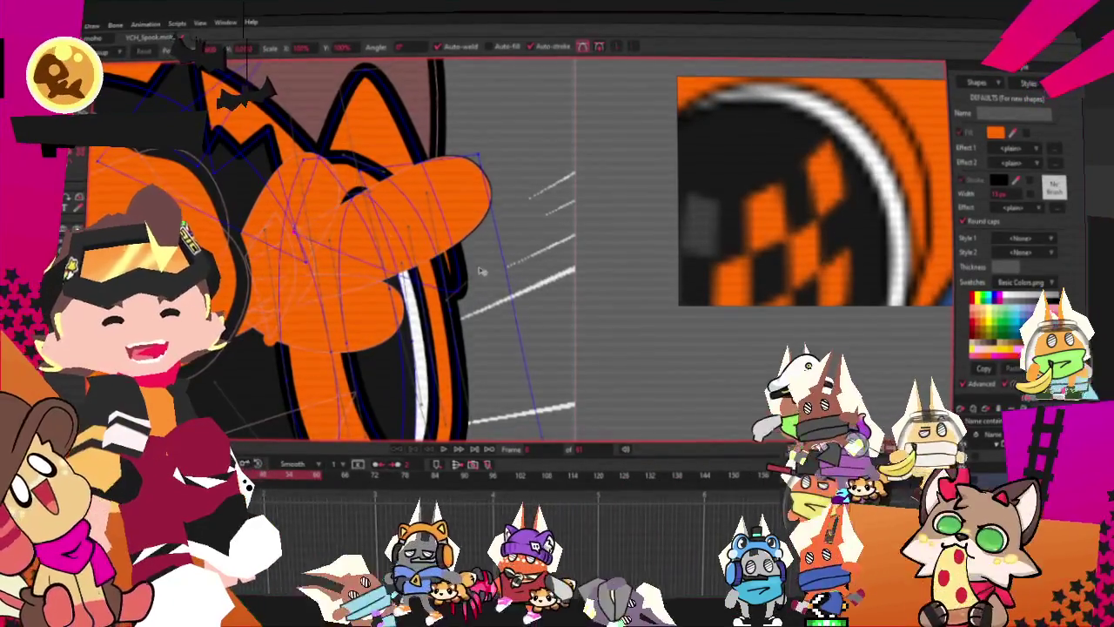
Step: Reshape the orange ear flap beside the right headphone, panning across the ear and hat
scroll(466, 263, up, 2)
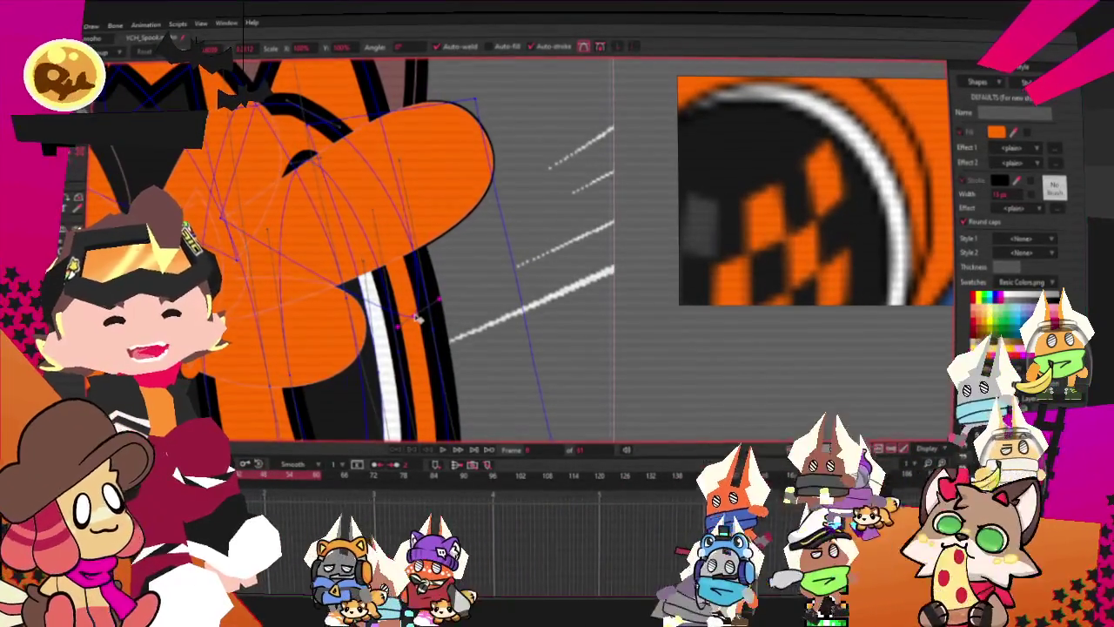
scroll(363, 205, down, 2)
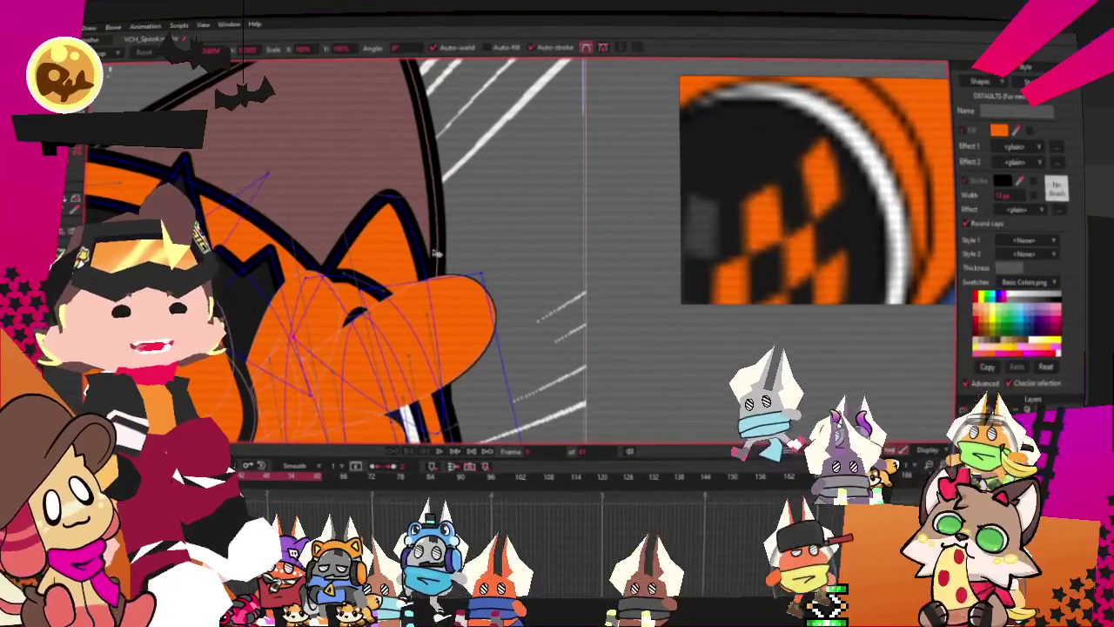
scroll(391, 235, up, 2)
key(f)
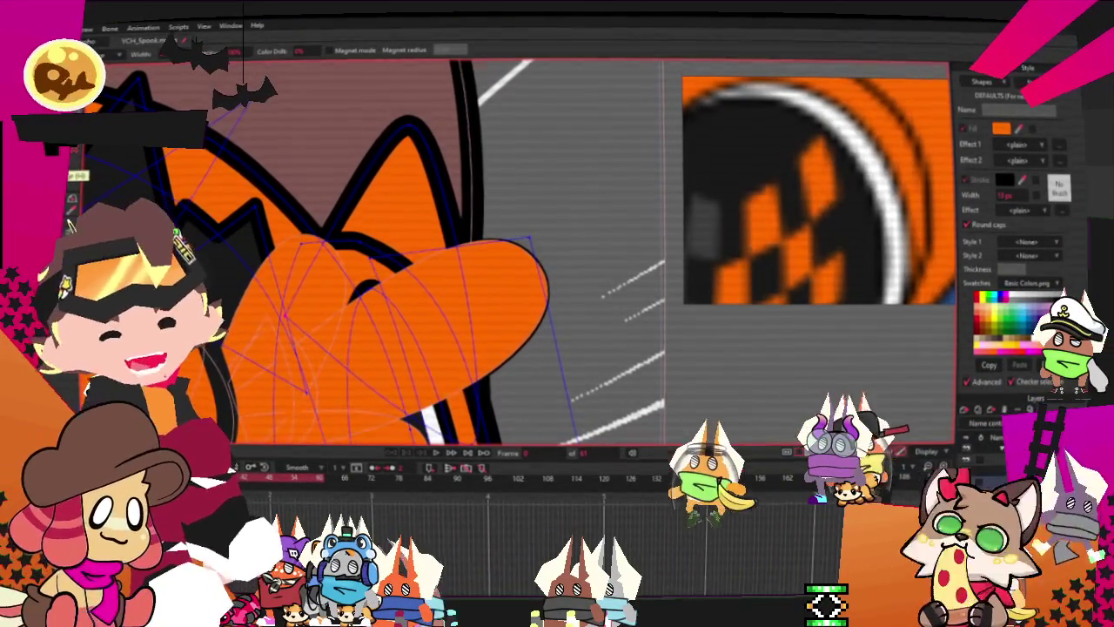
scroll(391, 201, up, 2)
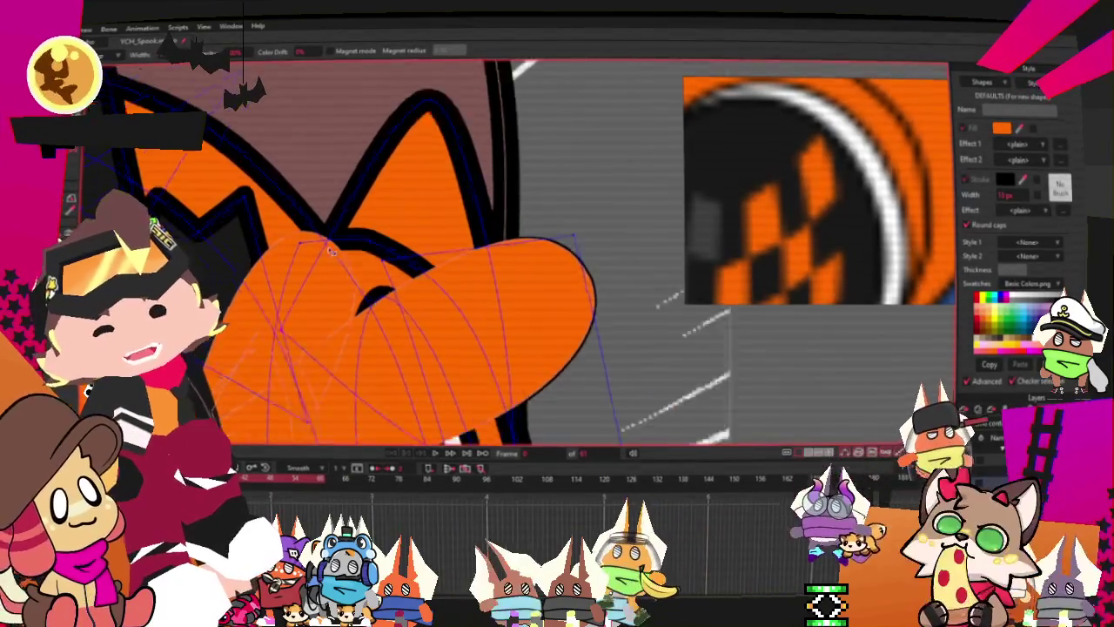
scroll(391, 201, up, 2)
drag(391, 201, 420, 420)
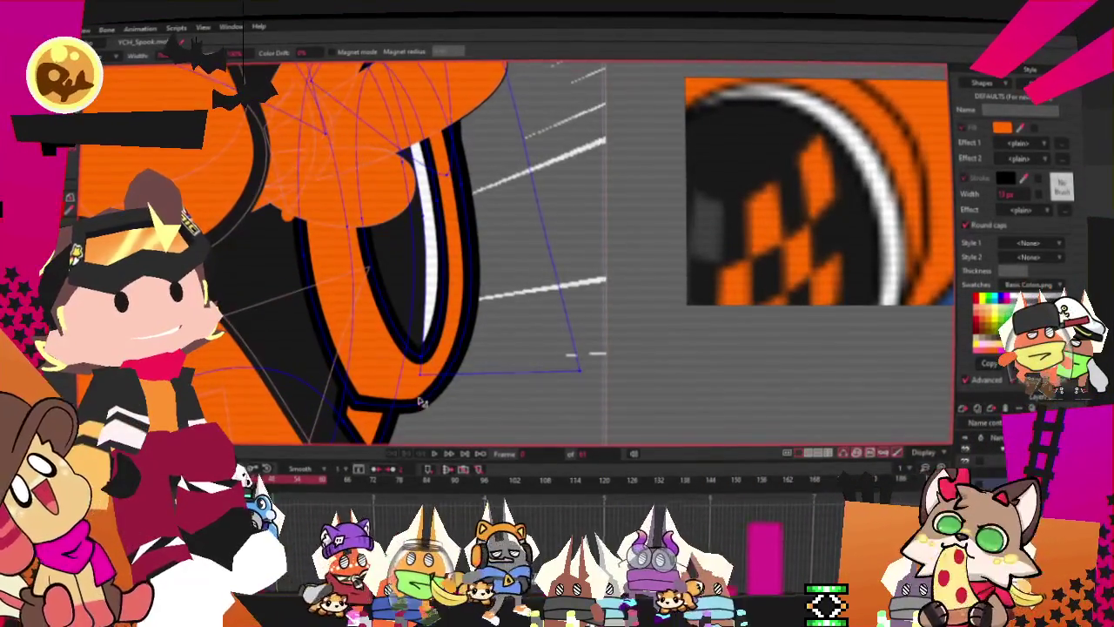
scroll(402, 290, down, 2)
scroll(402, 290, down, 1)
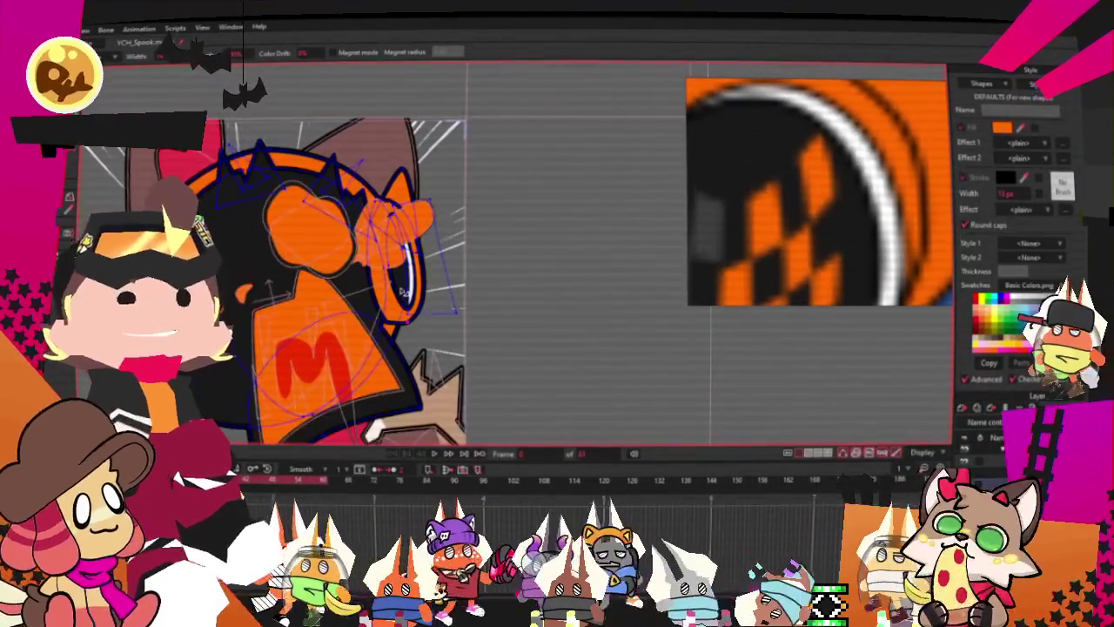
scroll(431, 277, up, 2)
scroll(430, 277, up, 2)
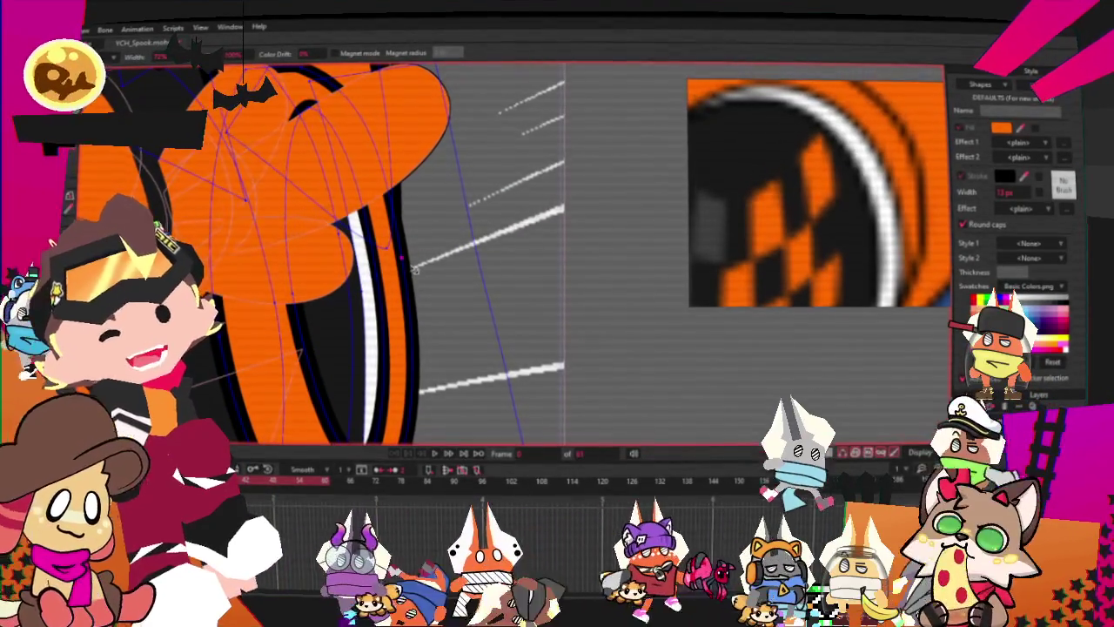
scroll(462, 224, down, 1)
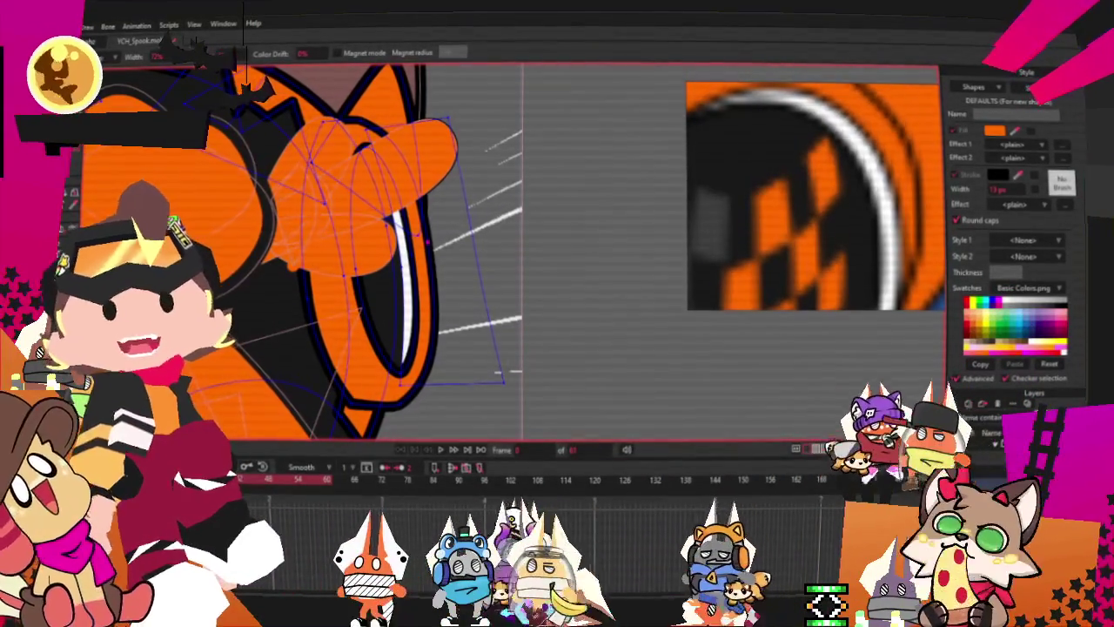
scroll(322, 253, down, 3)
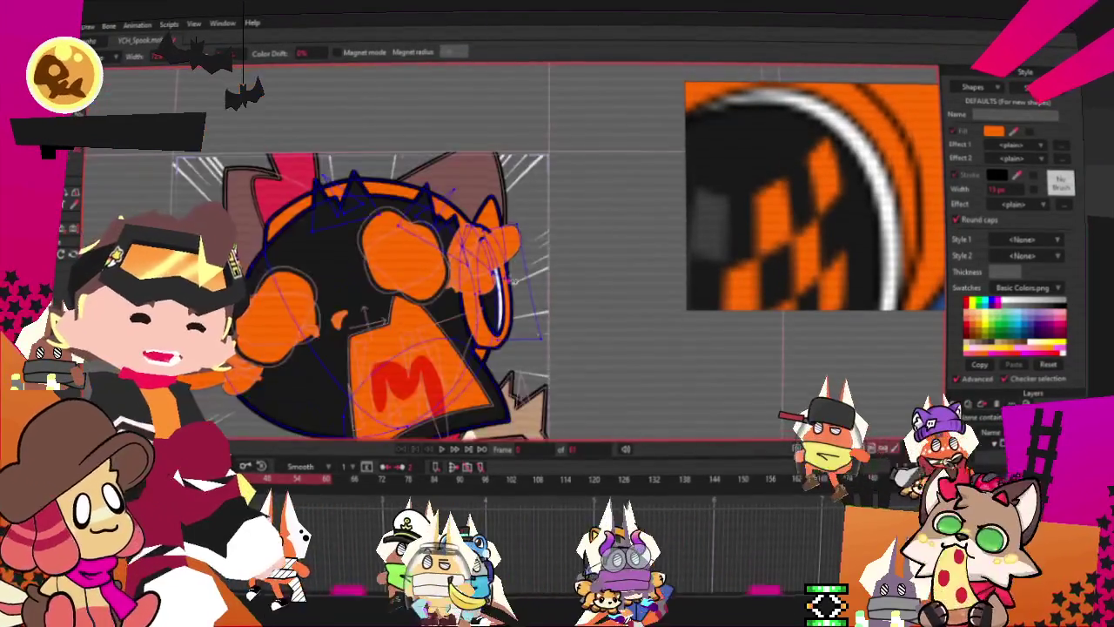
Step: Drag the orange ear's points so it bulges outward with its tip stretched toward the lower right
scroll(514, 282, up, 3)
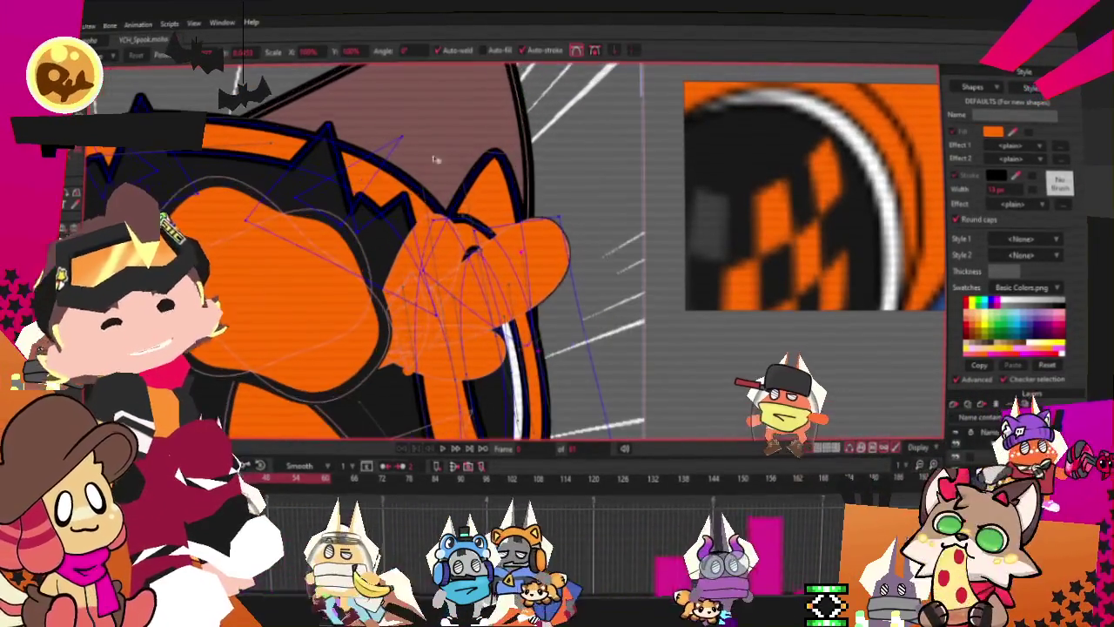
drag(539, 173, 591, 210)
scroll(564, 215, up, 2)
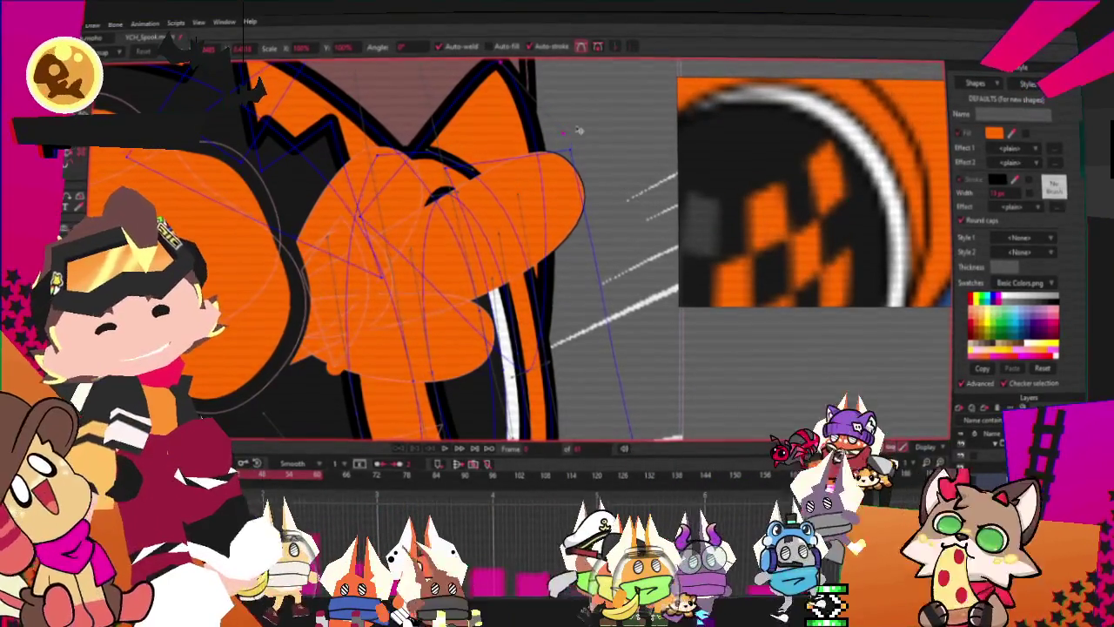
drag(569, 206, 489, 90)
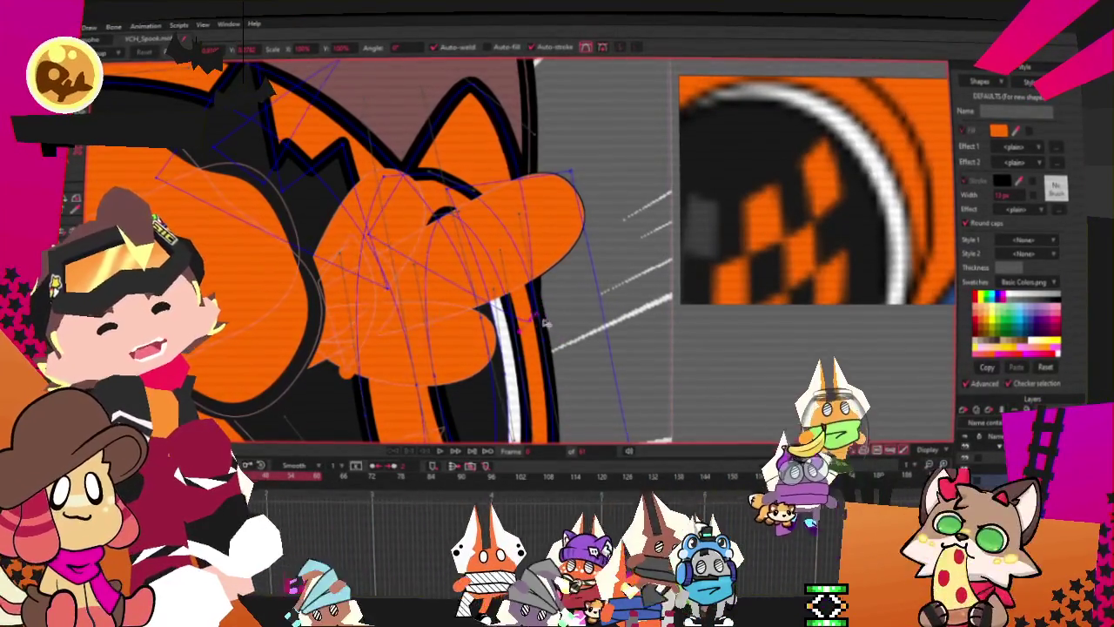
scroll(543, 323, down, 2)
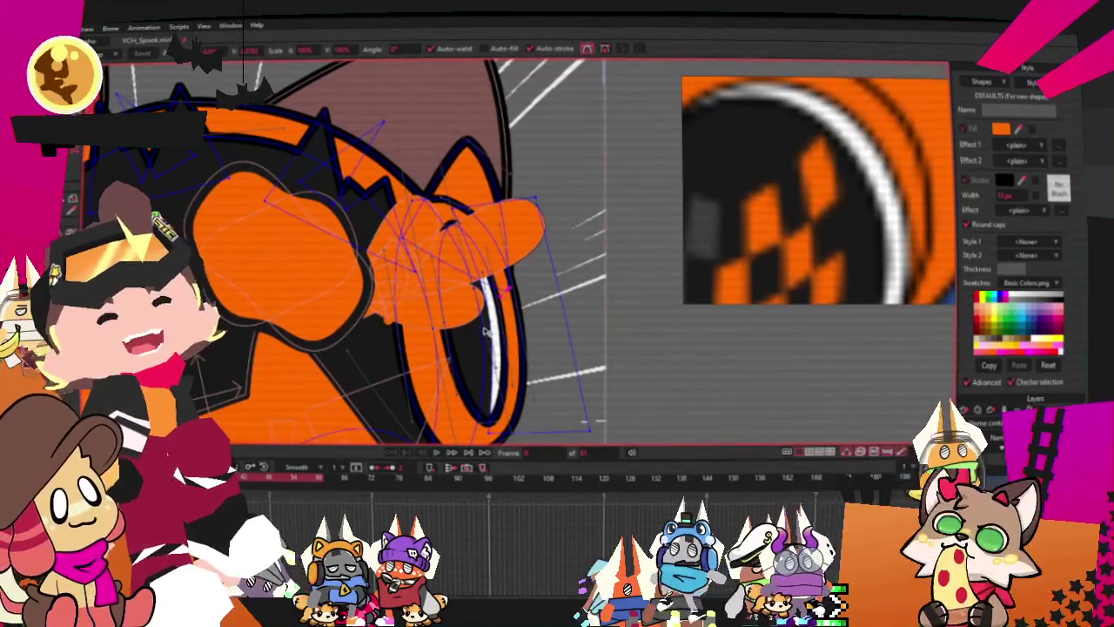
scroll(504, 229, down, 2)
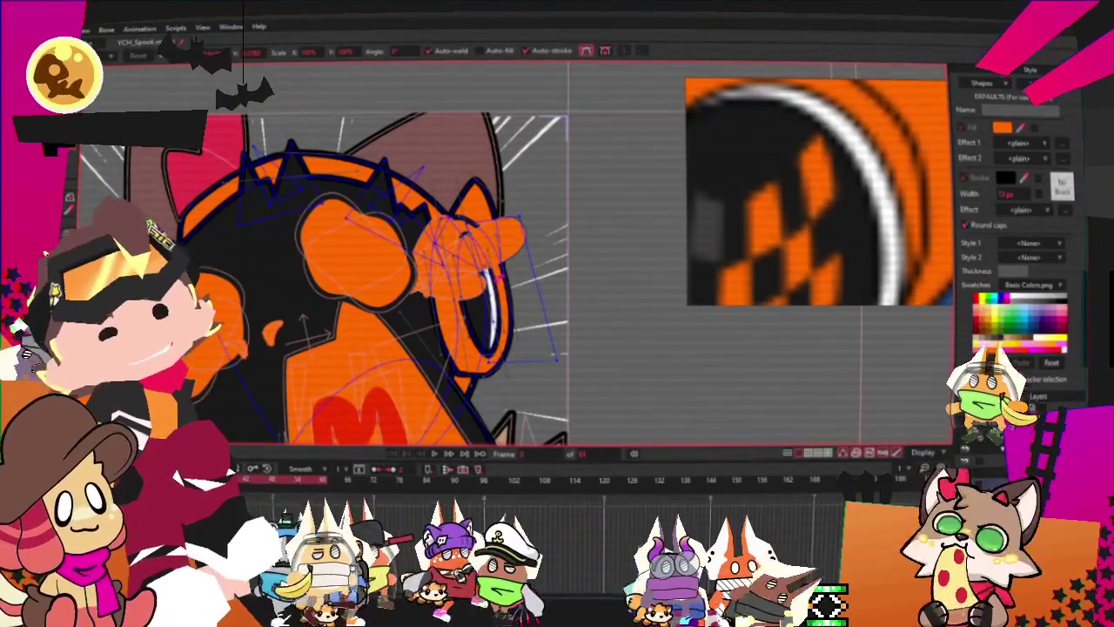
scroll(462, 197, up, 3)
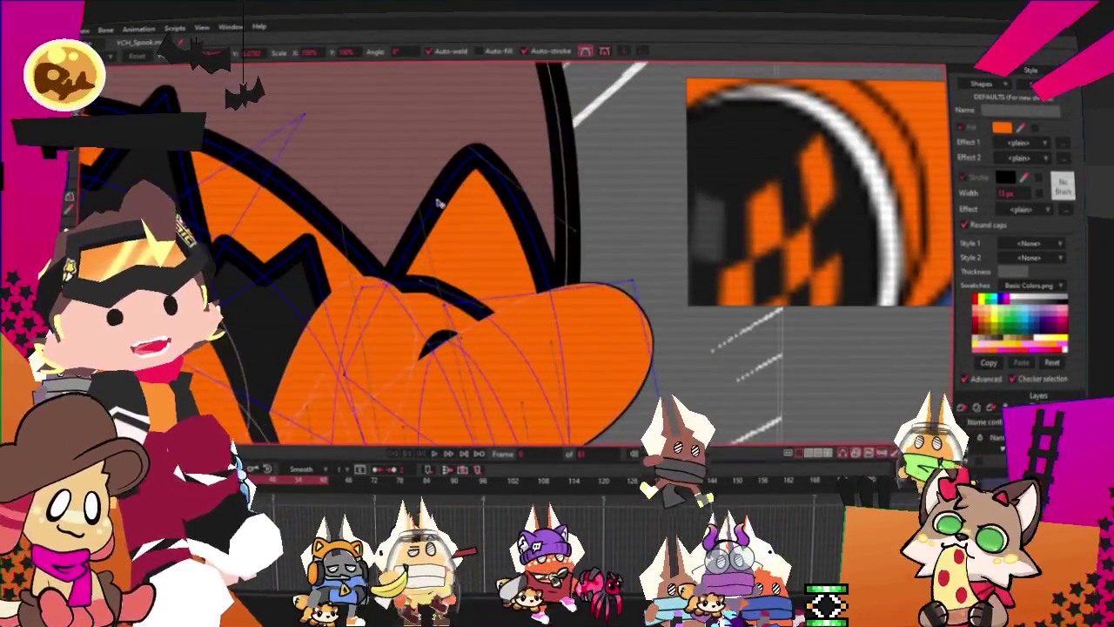
key(c)
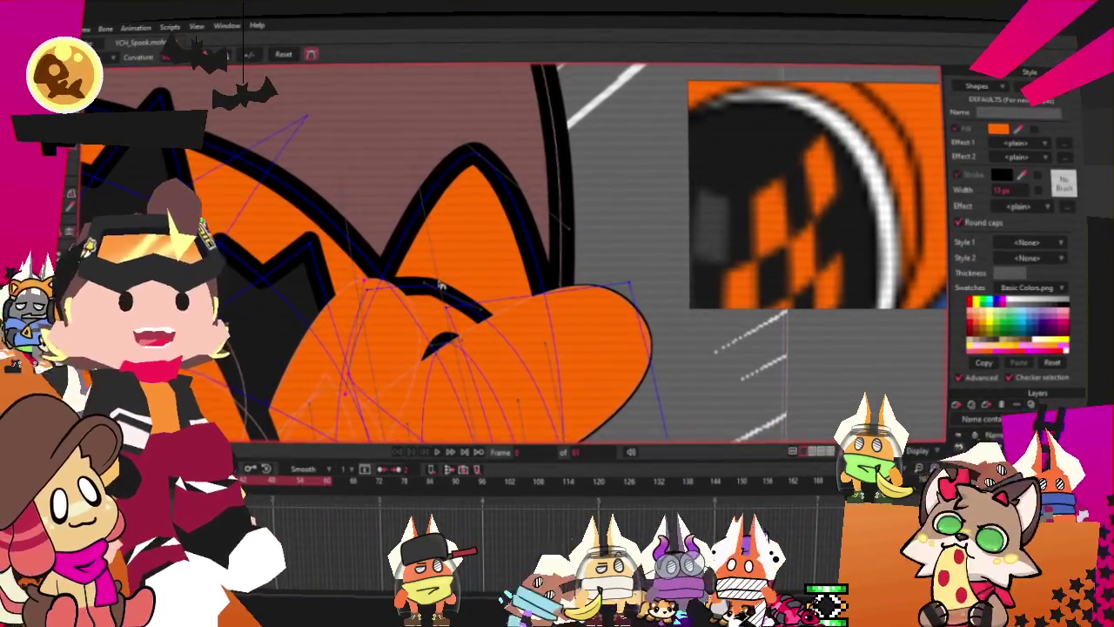
scroll(440, 285, down, 5)
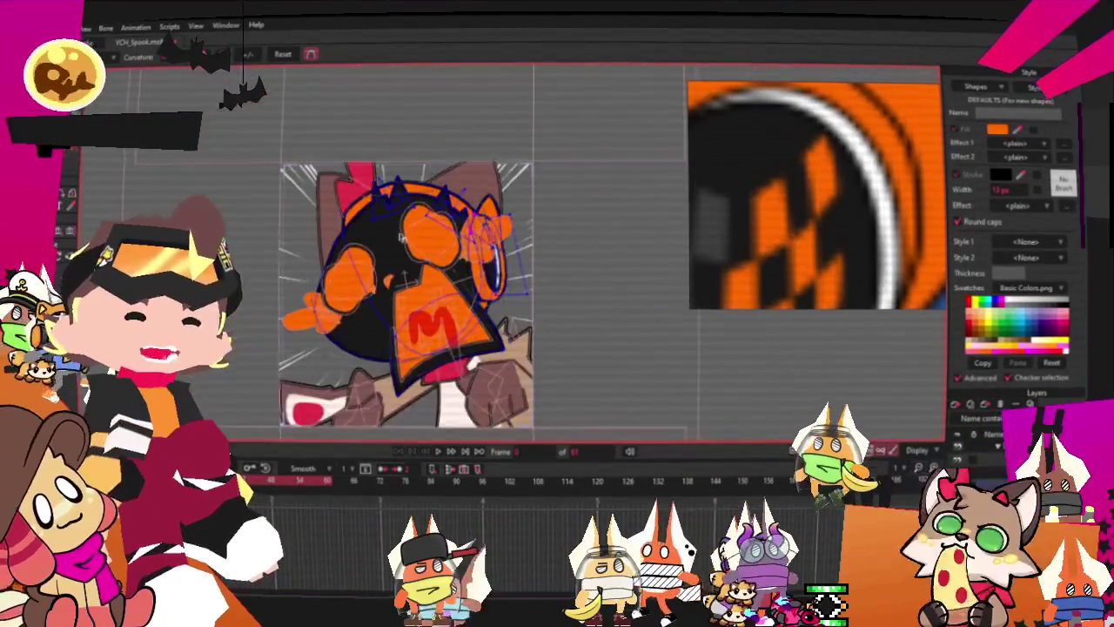
Step: Select the brown back ear at top right and give it a grey fill
scroll(406, 294, up, 3)
scroll(406, 294, down, 1)
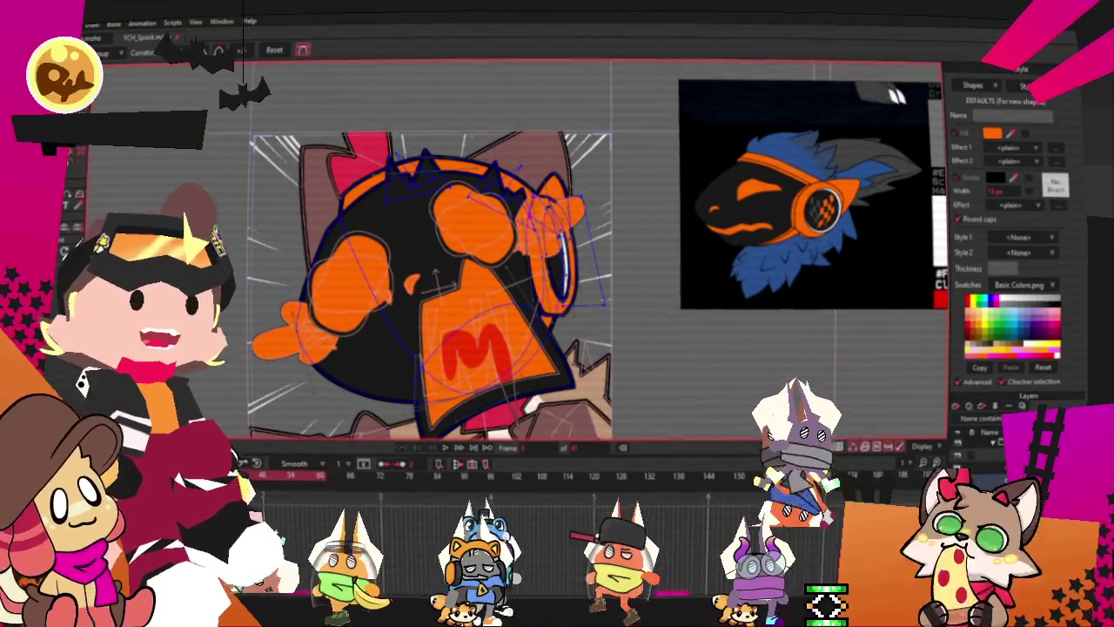
scroll(512, 271, down, 2)
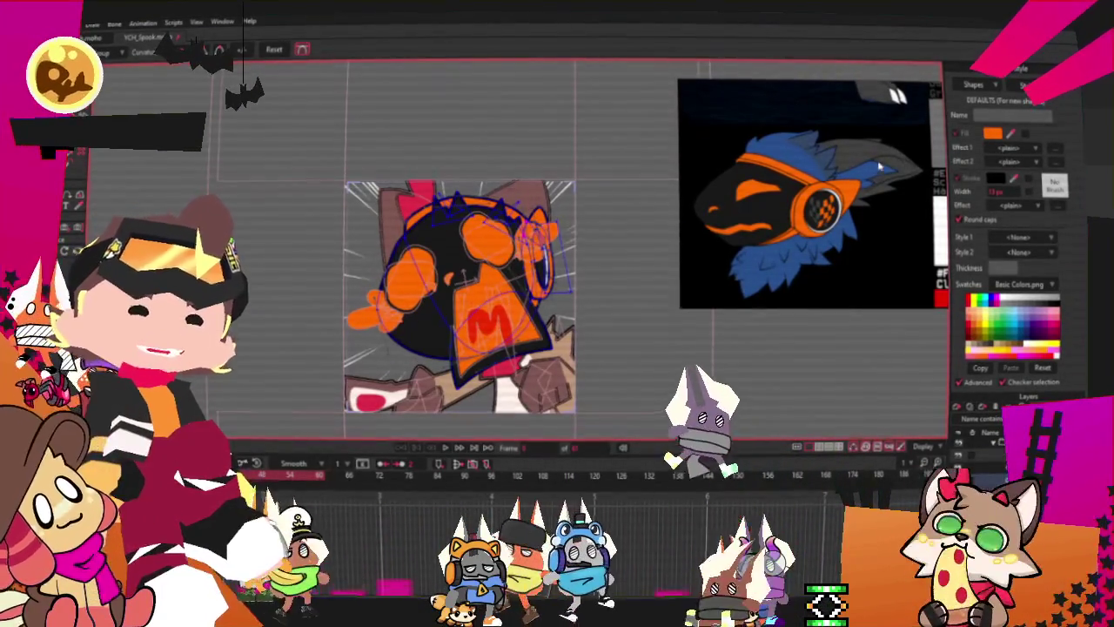
scroll(884, 156, up, 2)
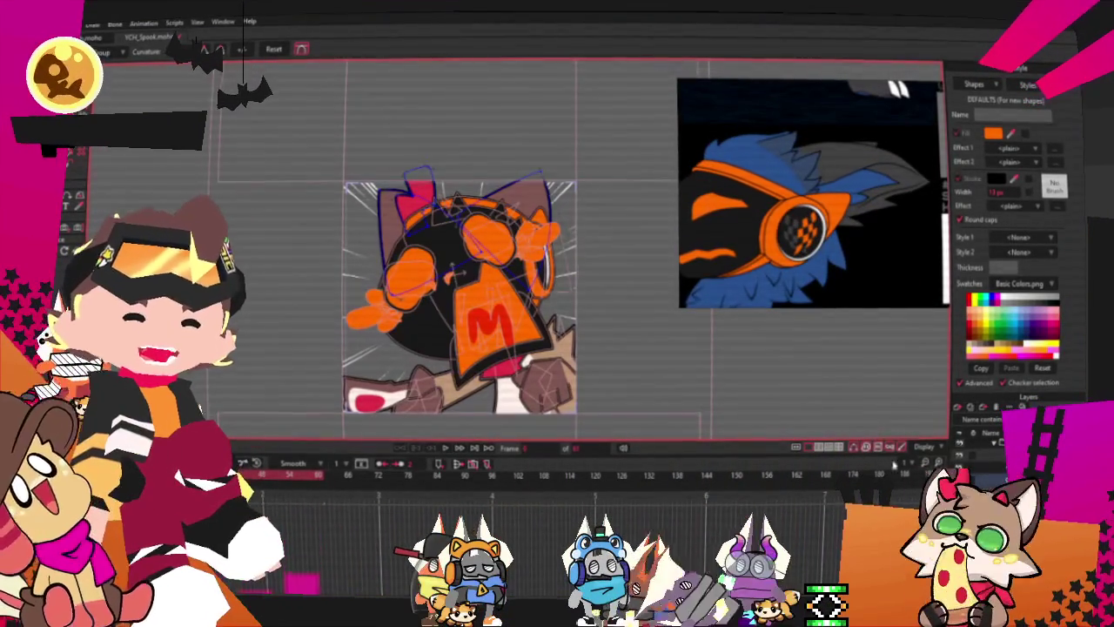
scroll(548, 223, up, 2)
key(q)
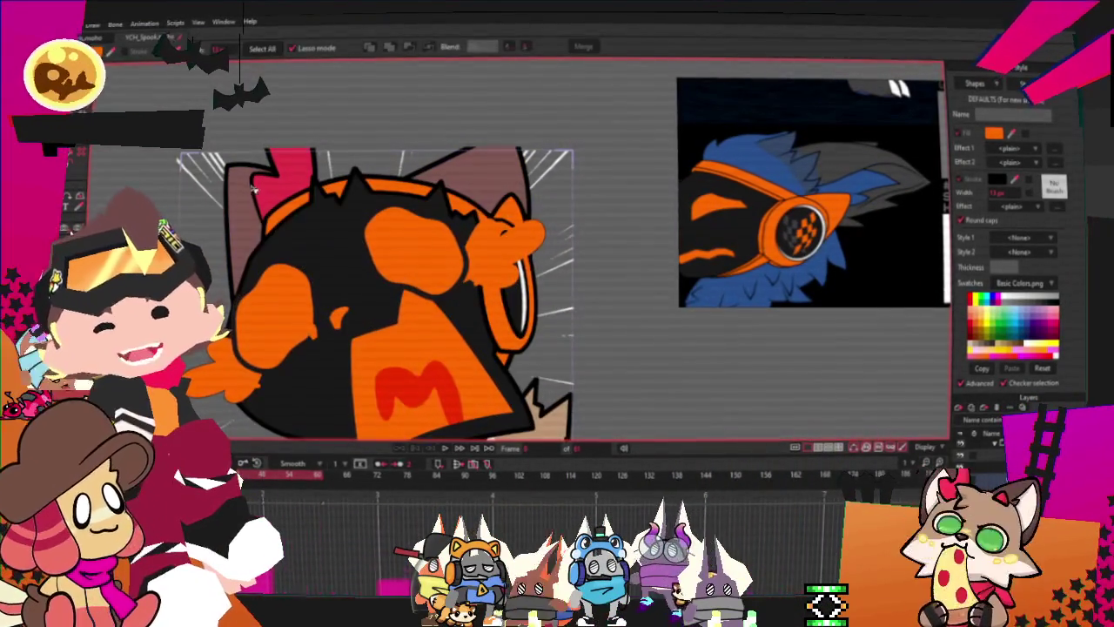
click(304, 212)
click(507, 181)
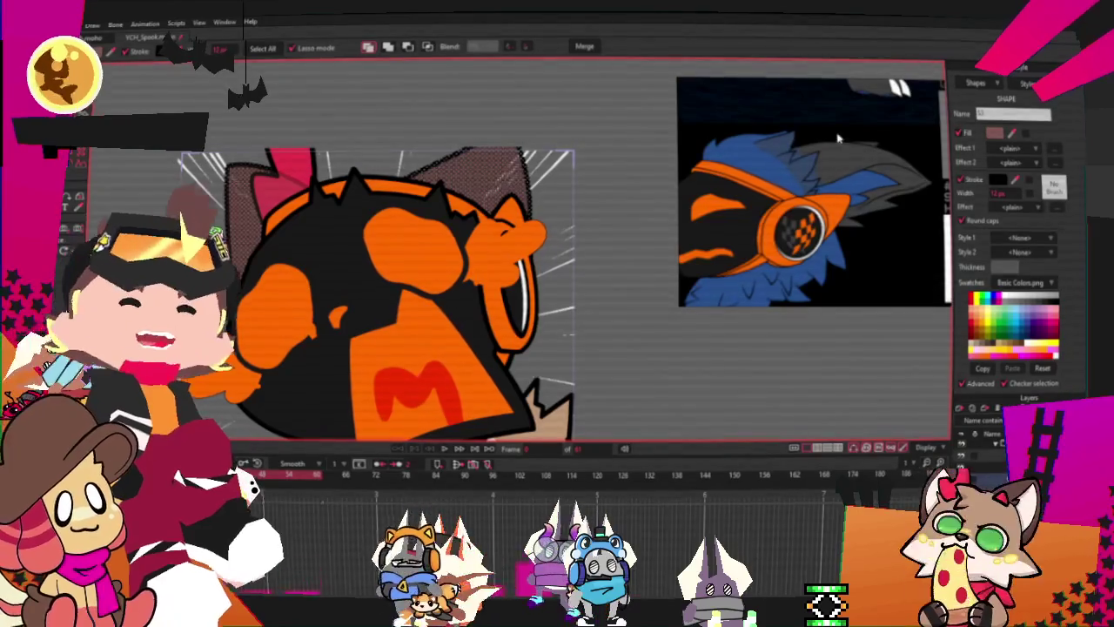
scroll(838, 139, up, 2)
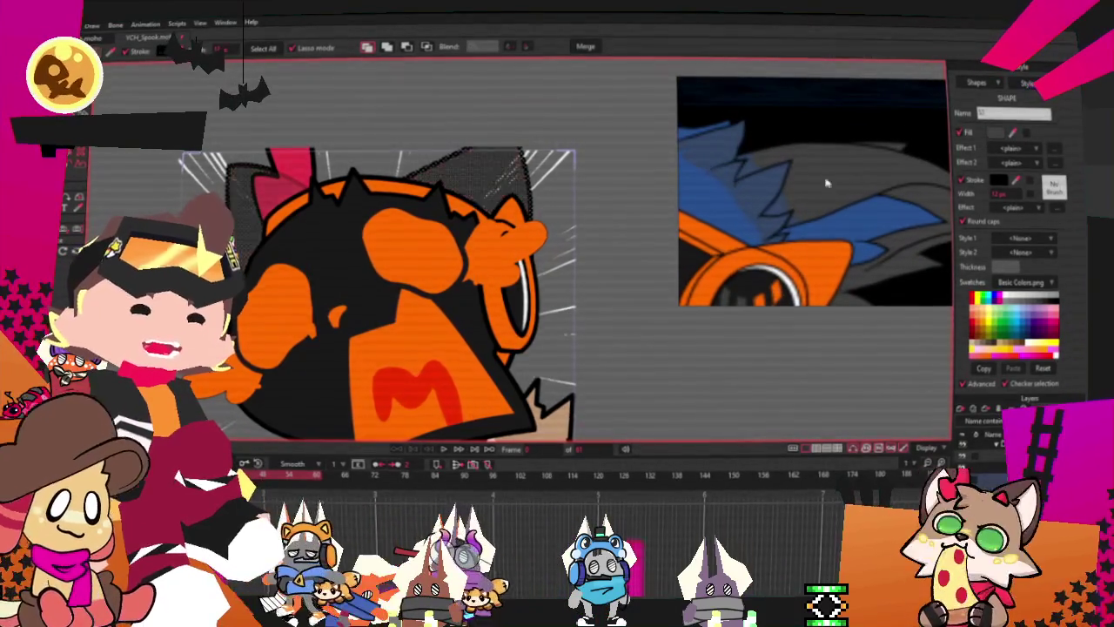
scroll(669, 225, down, 2)
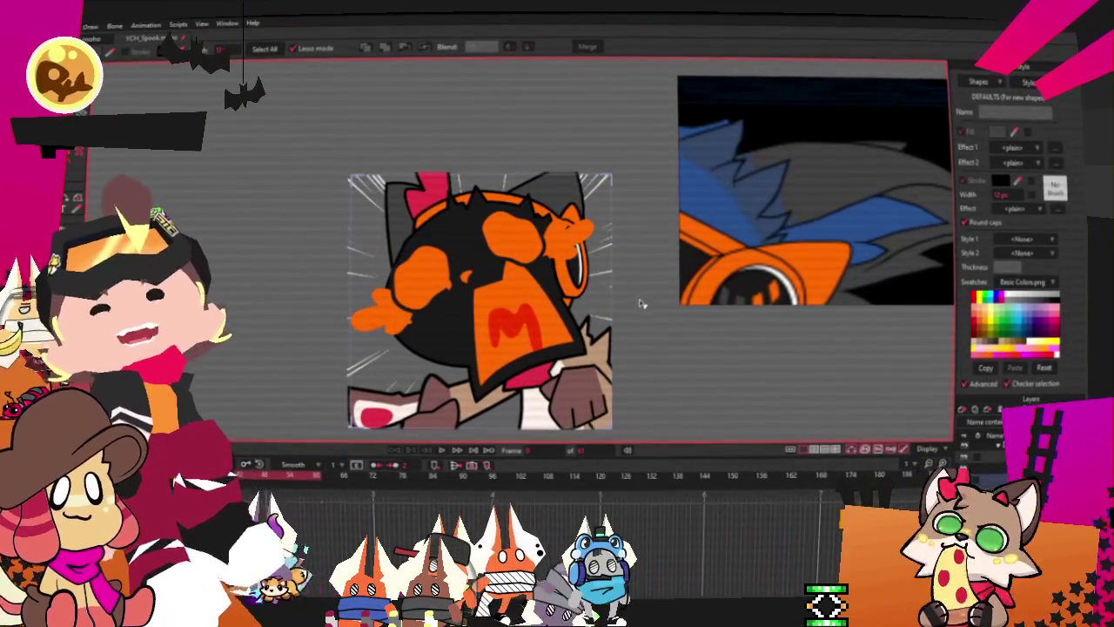
scroll(841, 139, down, 2)
scroll(435, 222, up, 2)
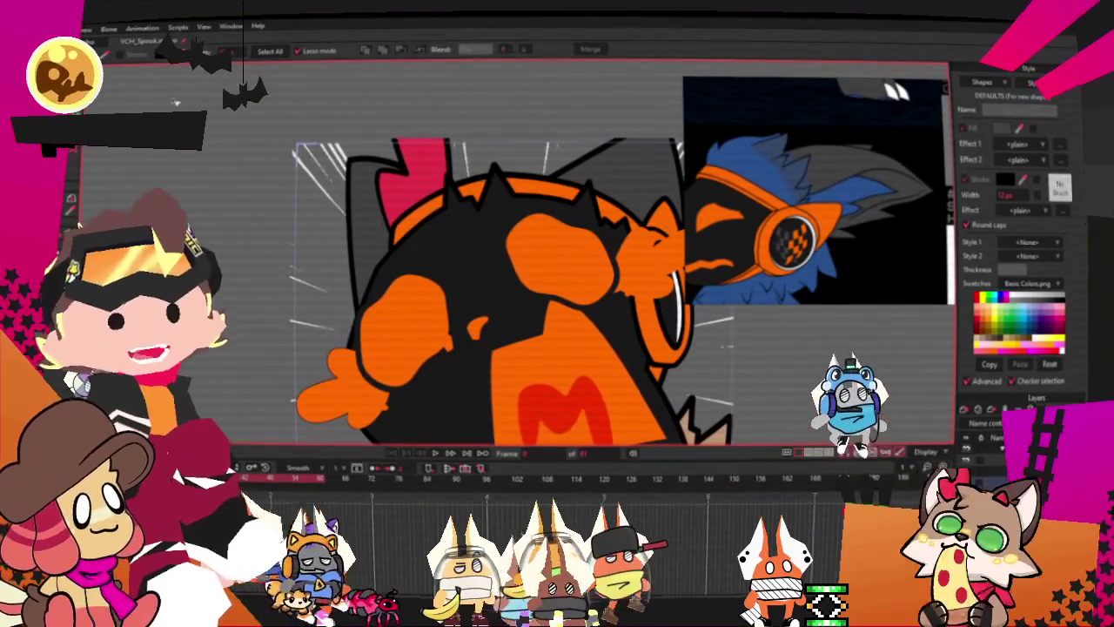
Step: Draw a blue fur stroke and a spiky outlined tuft over the top of the head
key(f)
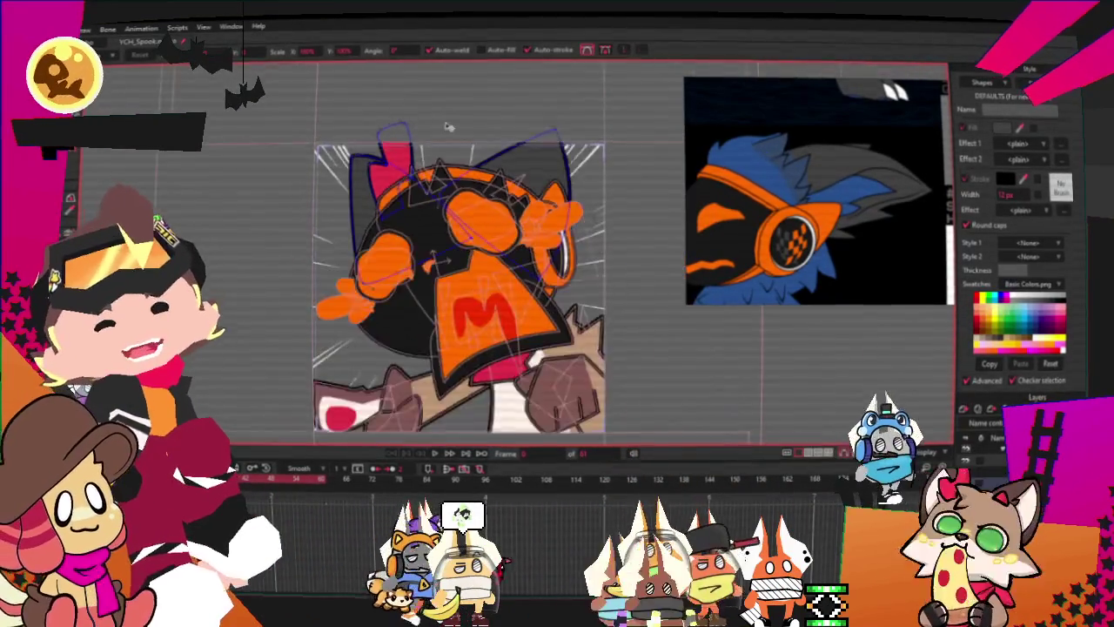
scroll(348, 133, up, 5)
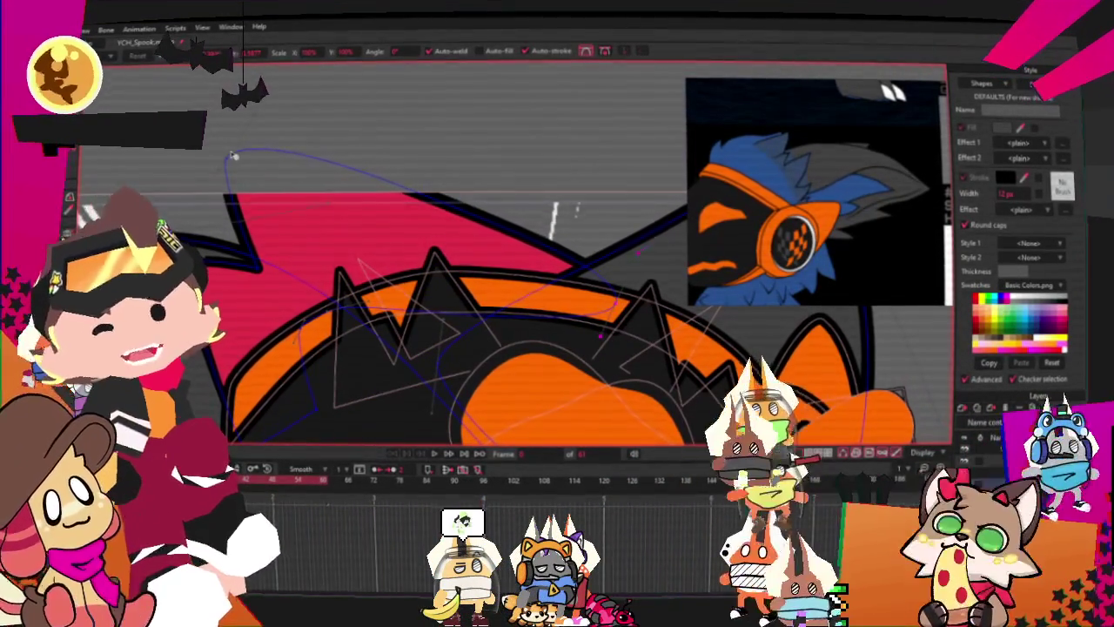
drag(555, 209, 597, 119)
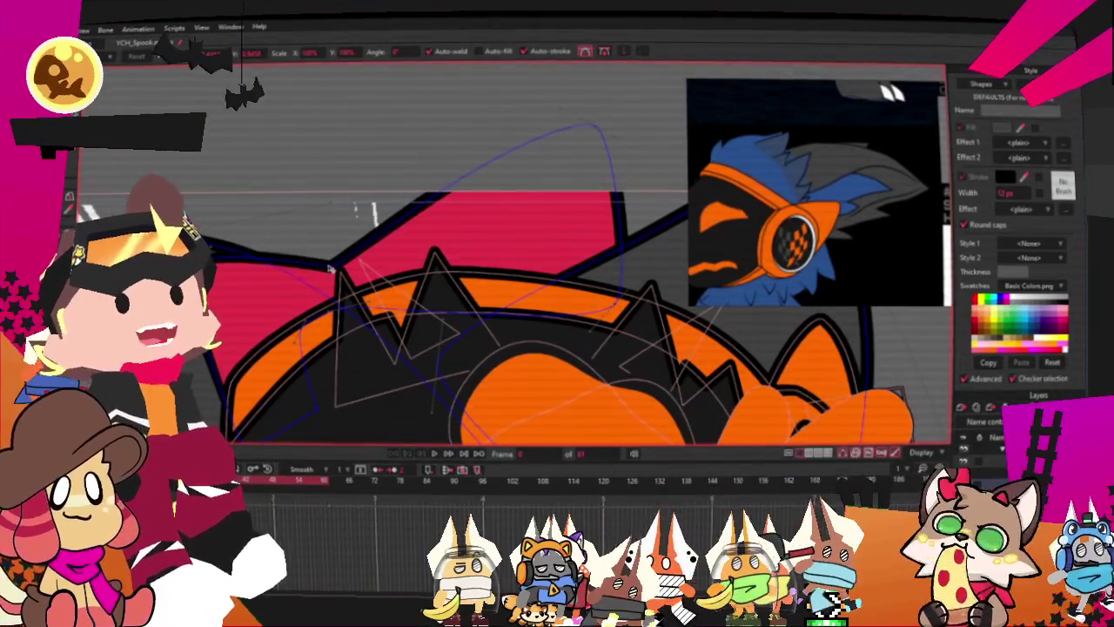
mouse_move(278, 330)
mouse_down()
mouse_move(329, 203)
mouse_move(228, 203)
mouse_up()
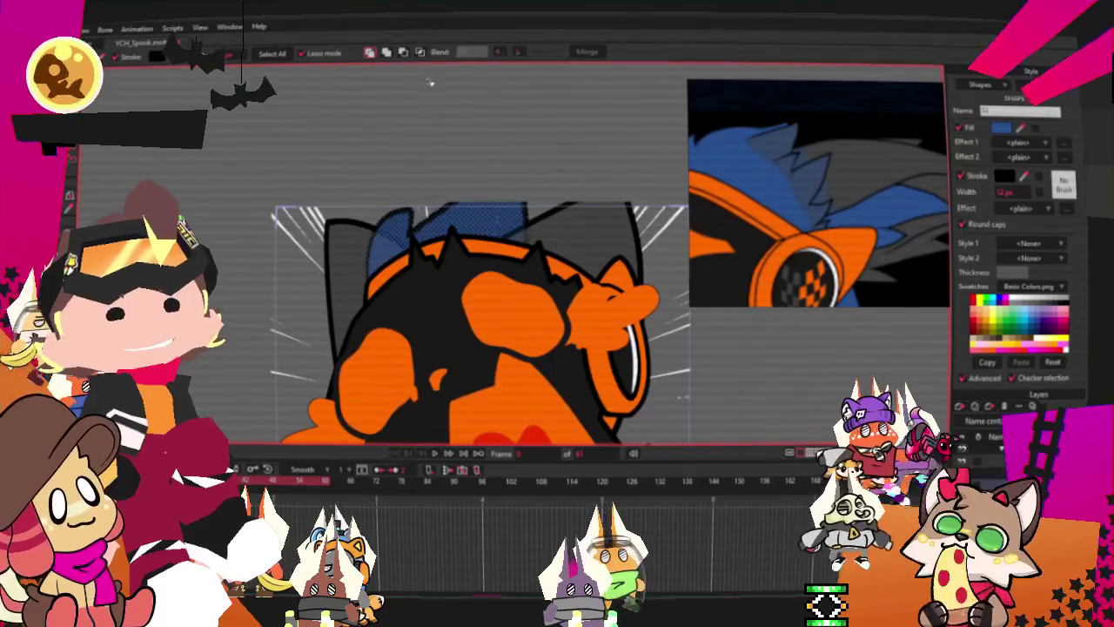
Step: Stretch the blue fur tuft up and right and nudge its grey outline points down-right
scroll(429, 80, up, 3)
key(t)
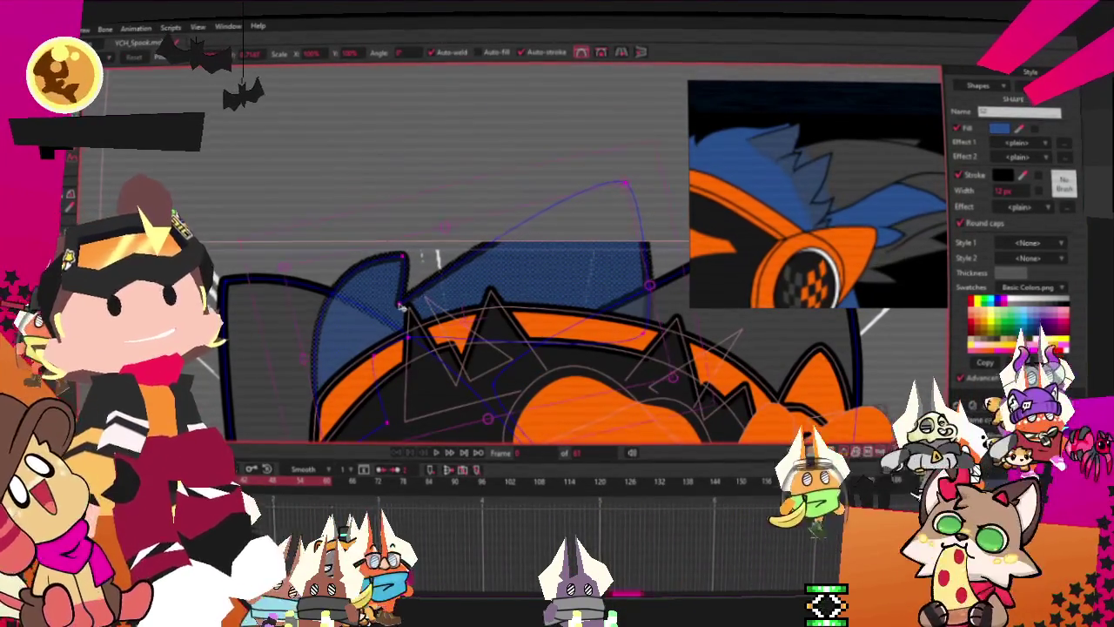
drag(402, 306, 427, 273)
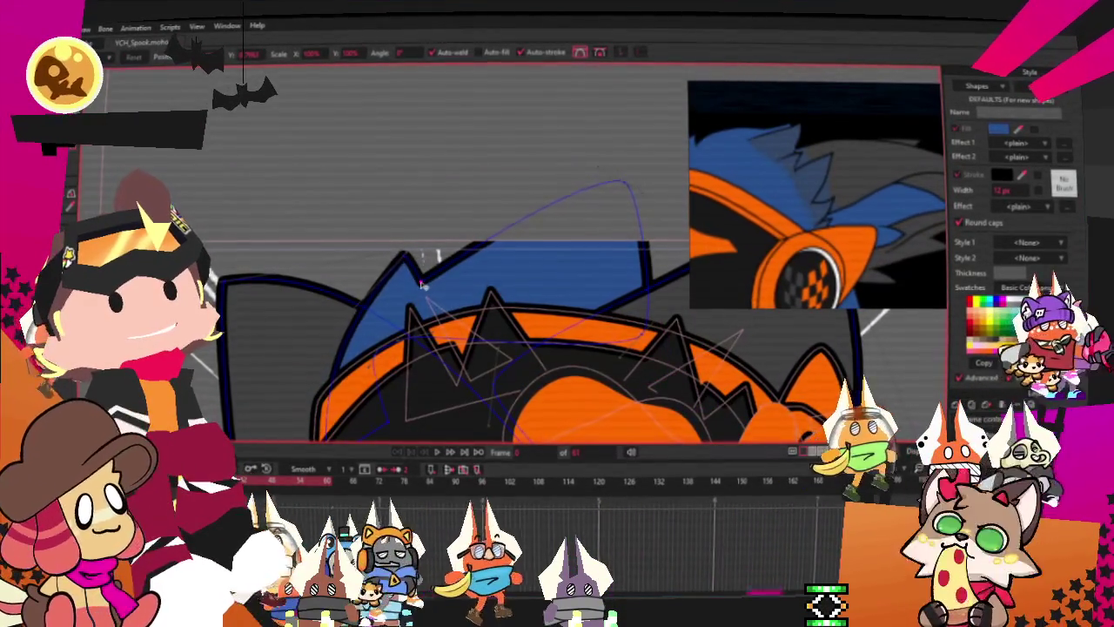
scroll(453, 270, down, 3)
scroll(486, 256, up, 3)
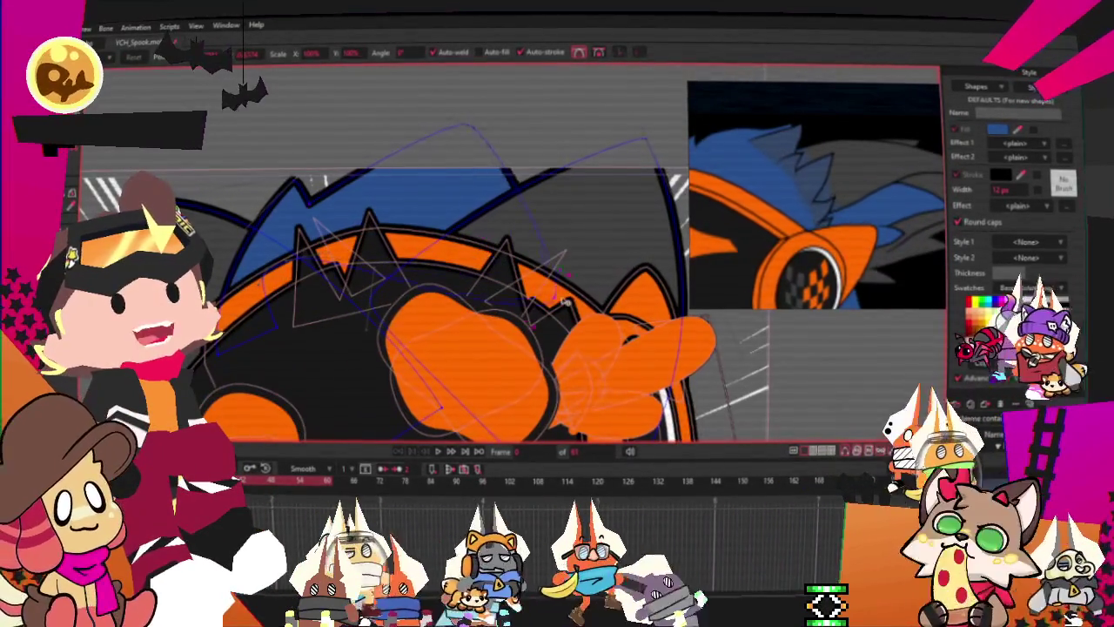
scroll(253, 290, up, 2)
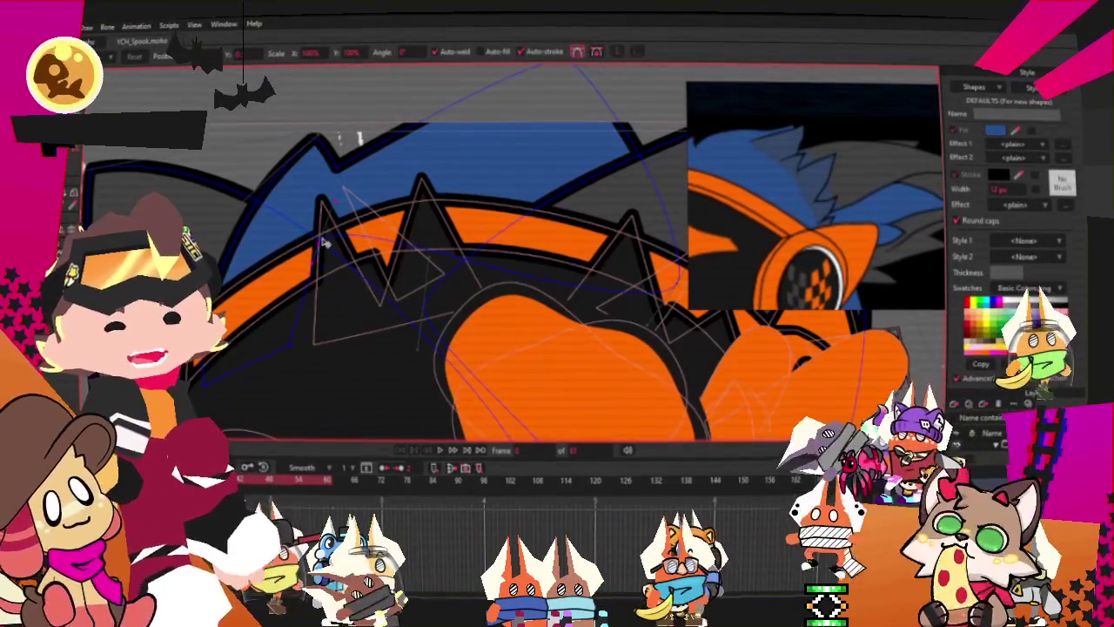
drag(424, 275, 465, 302)
scroll(299, 345, down, 1)
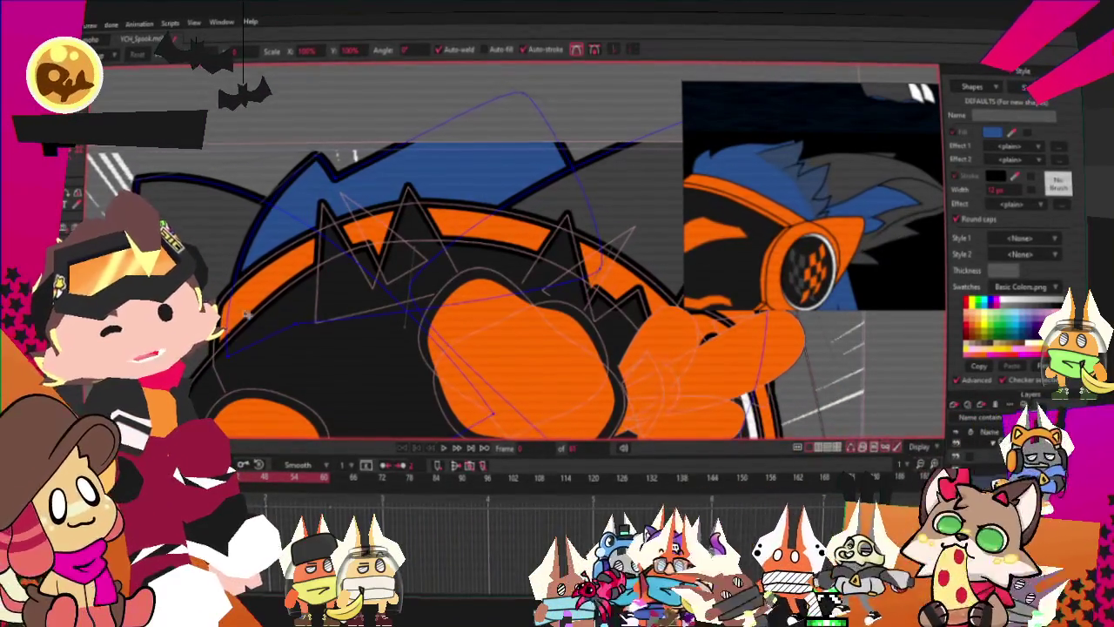
Step: Smooth the tuft's curves and refine its points into a wider spiky mass across the head
key(c)
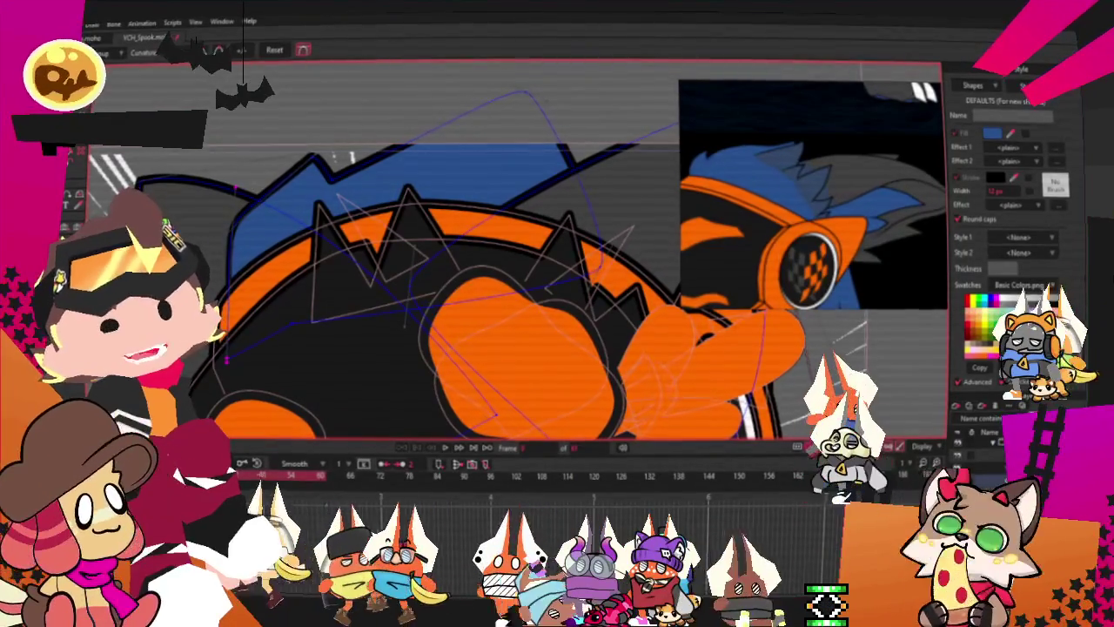
key(t)
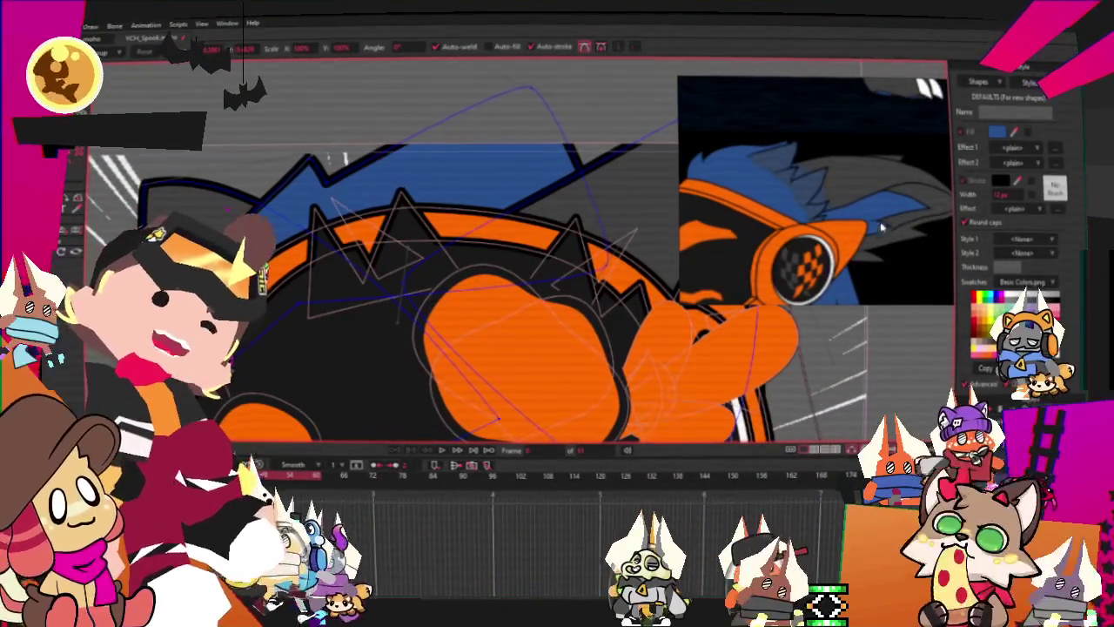
scroll(512, 207, down, 3)
scroll(512, 206, up, 2)
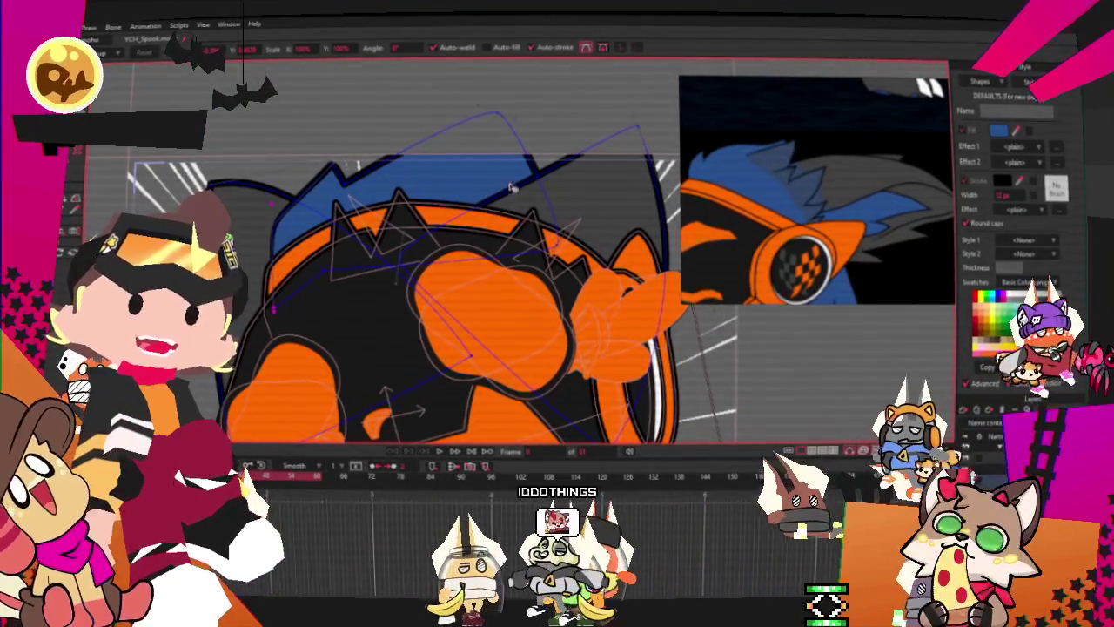
scroll(506, 238, down, 1)
scroll(506, 240, up, 1)
scroll(483, 218, up, 1)
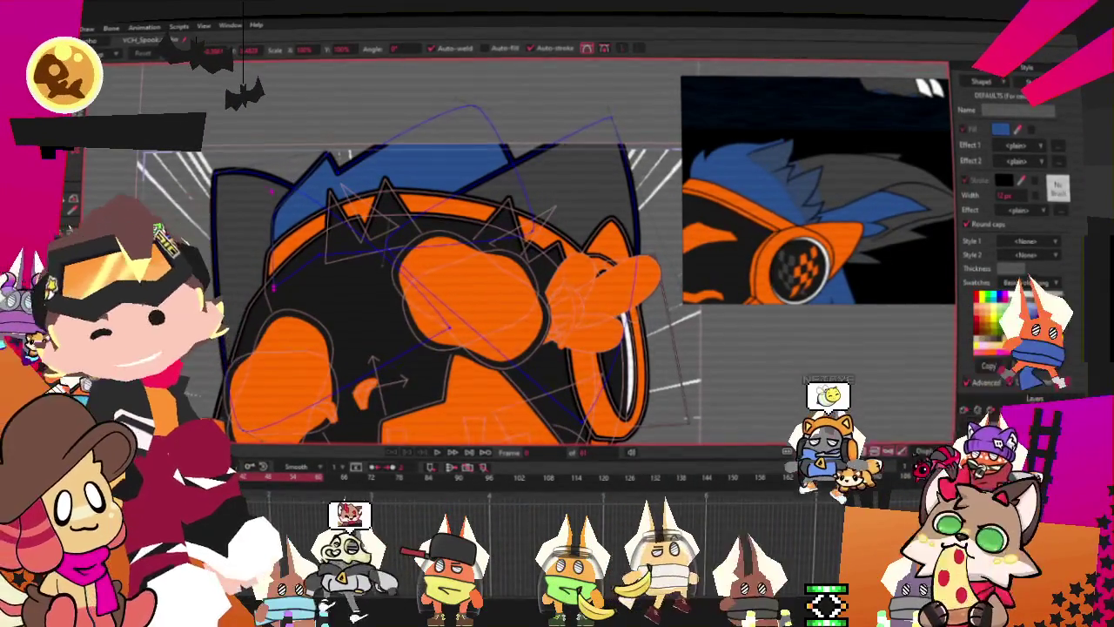
key(q)
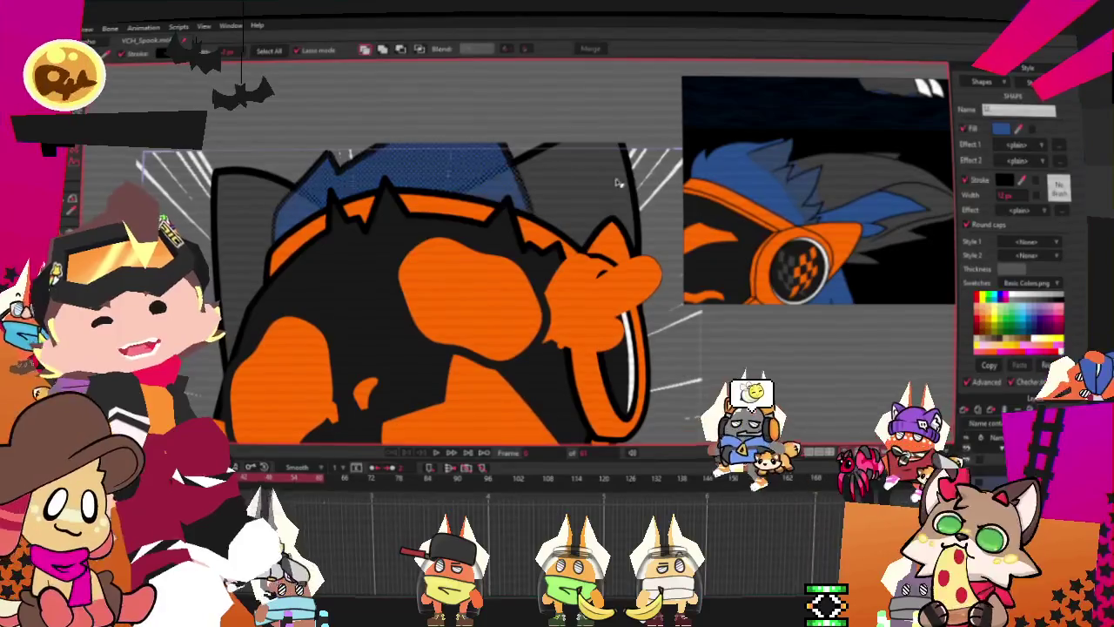
scroll(525, 166, down, 3)
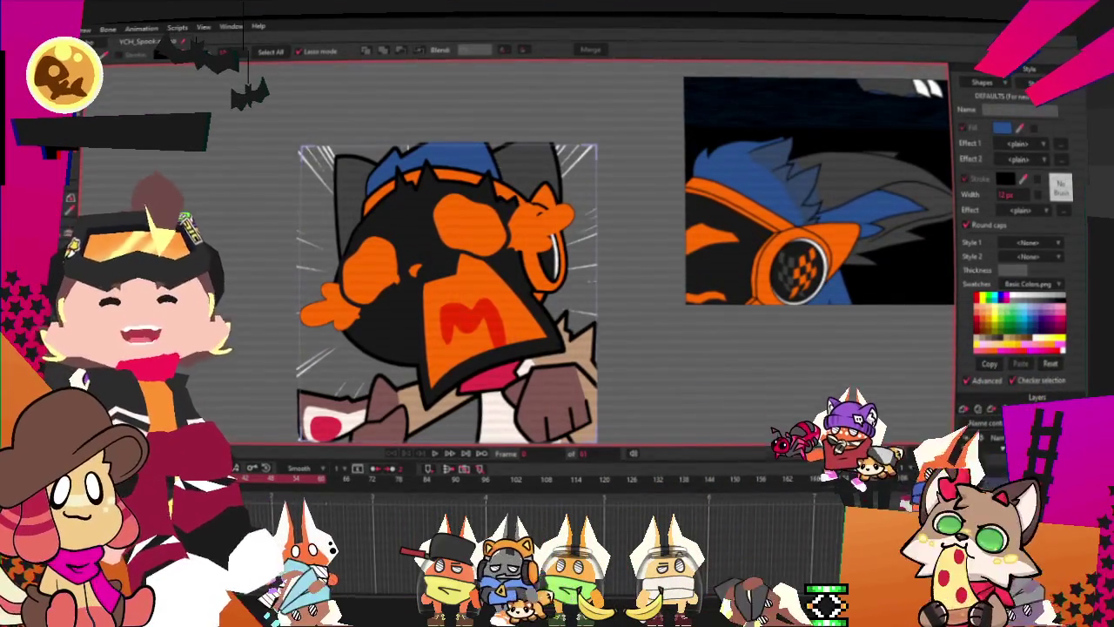
Step: Add a point to the blue hair's top outline and raise a notch there
key(a)
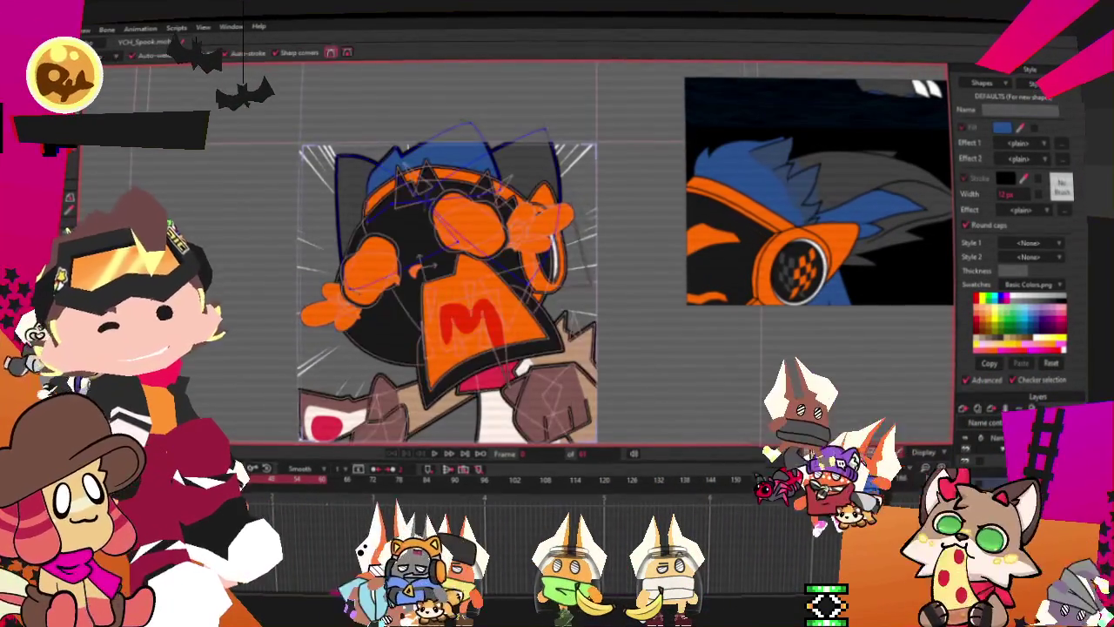
scroll(497, 117, up, 5)
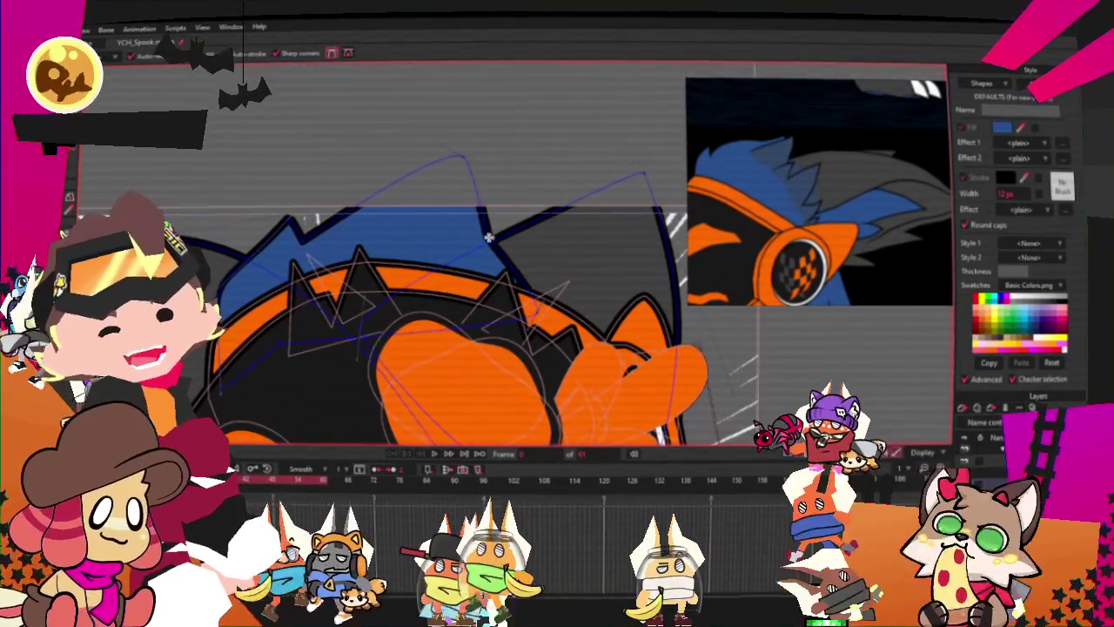
click(537, 214)
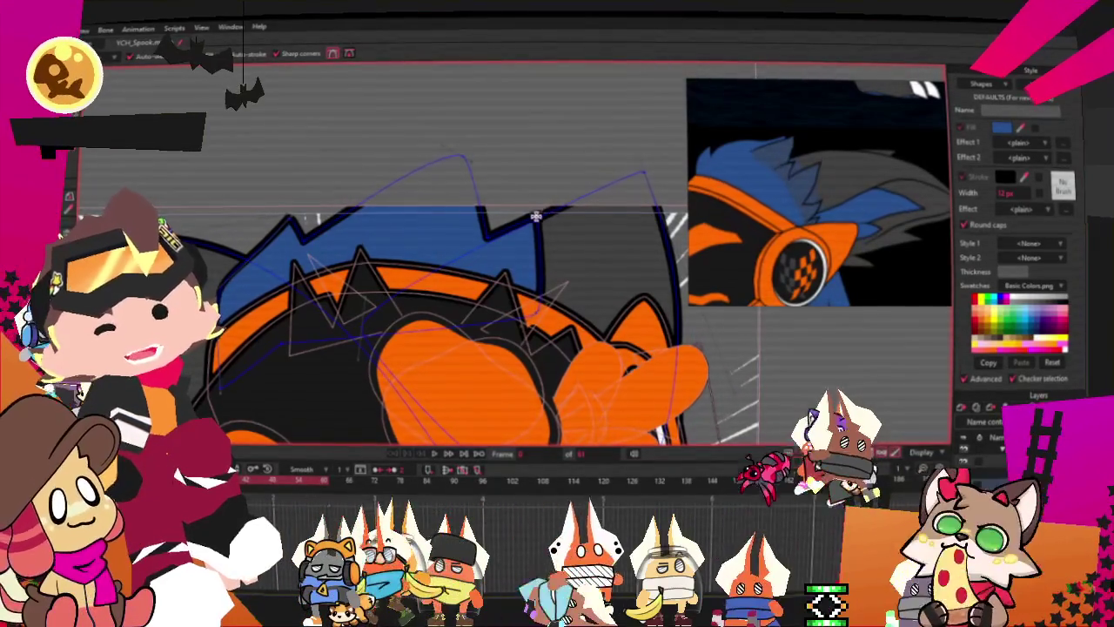
key(t)
scroll(529, 309, up, 2)
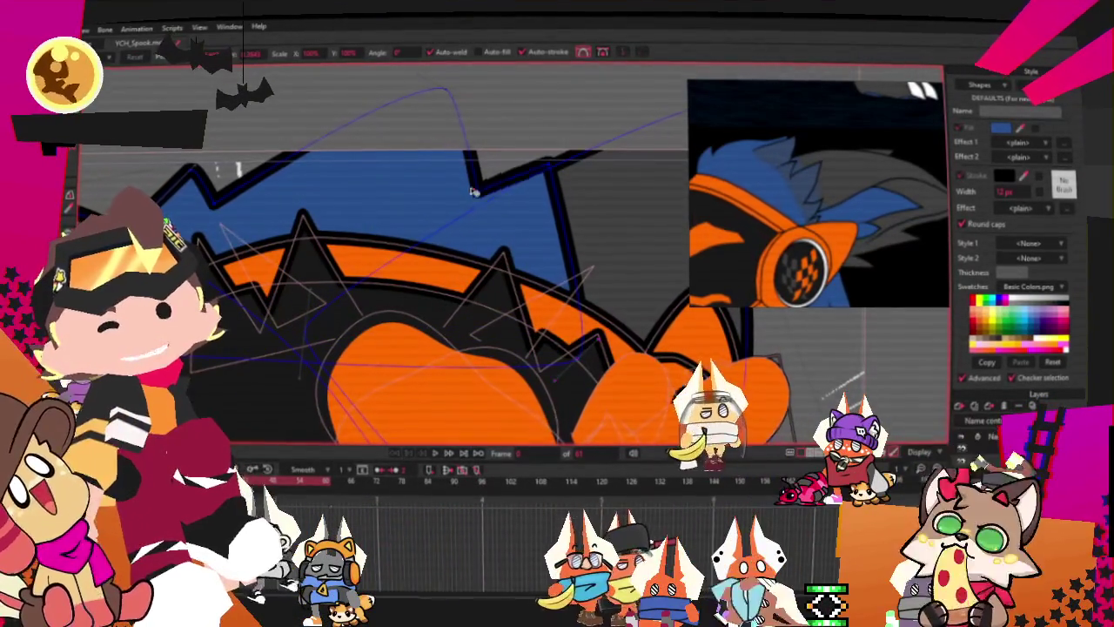
drag(477, 199, 469, 181)
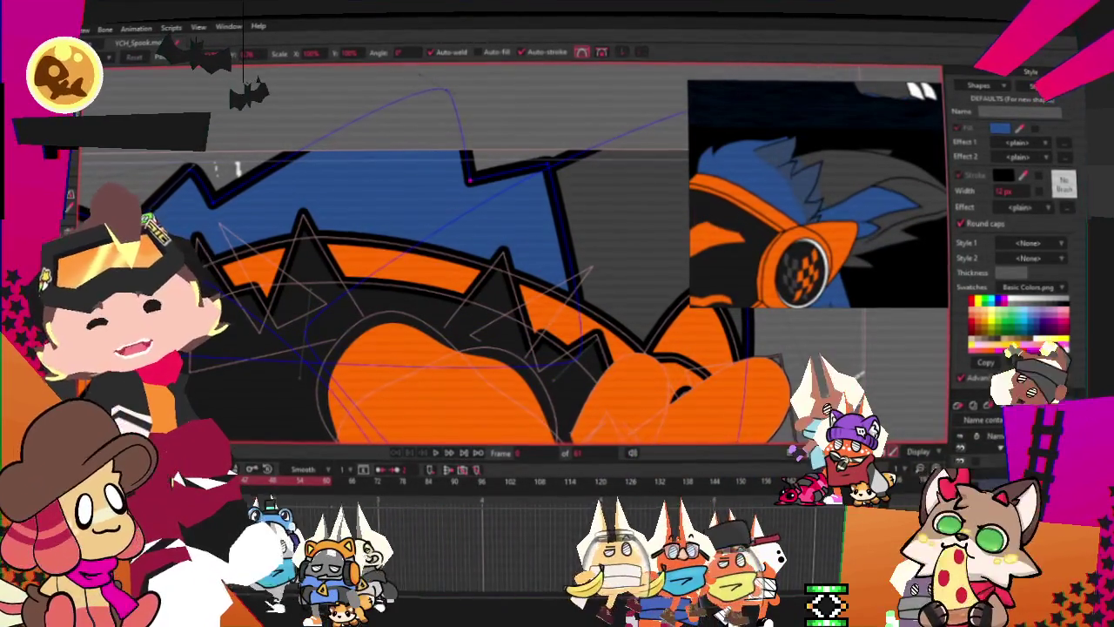
Step: Adjust the notch's curvature and push the hair's right edge further right
key(c)
click(541, 162)
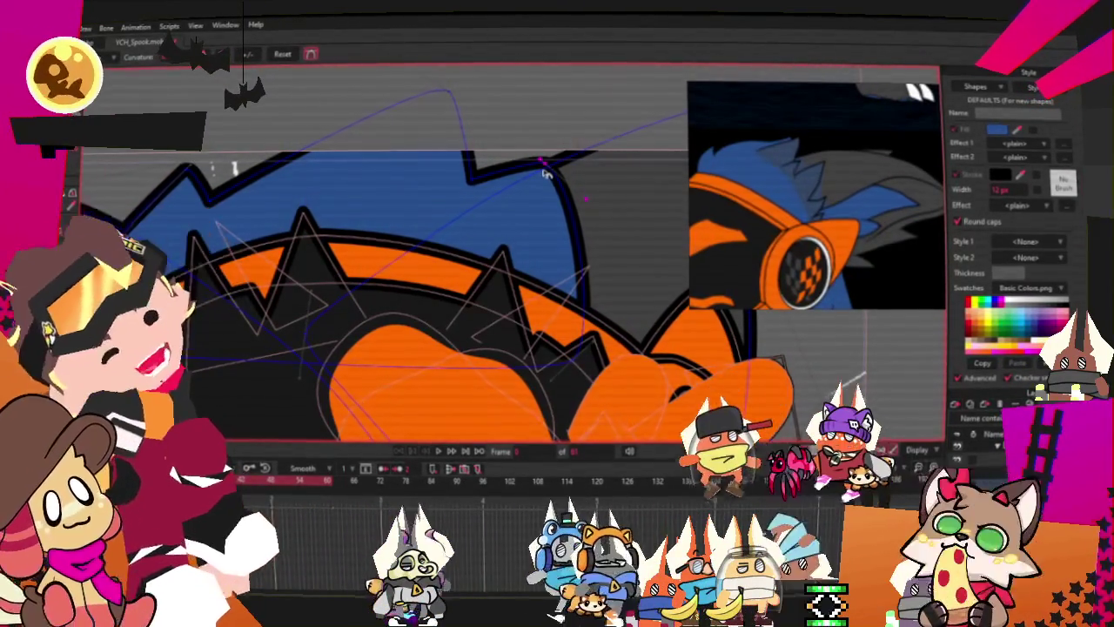
key(t)
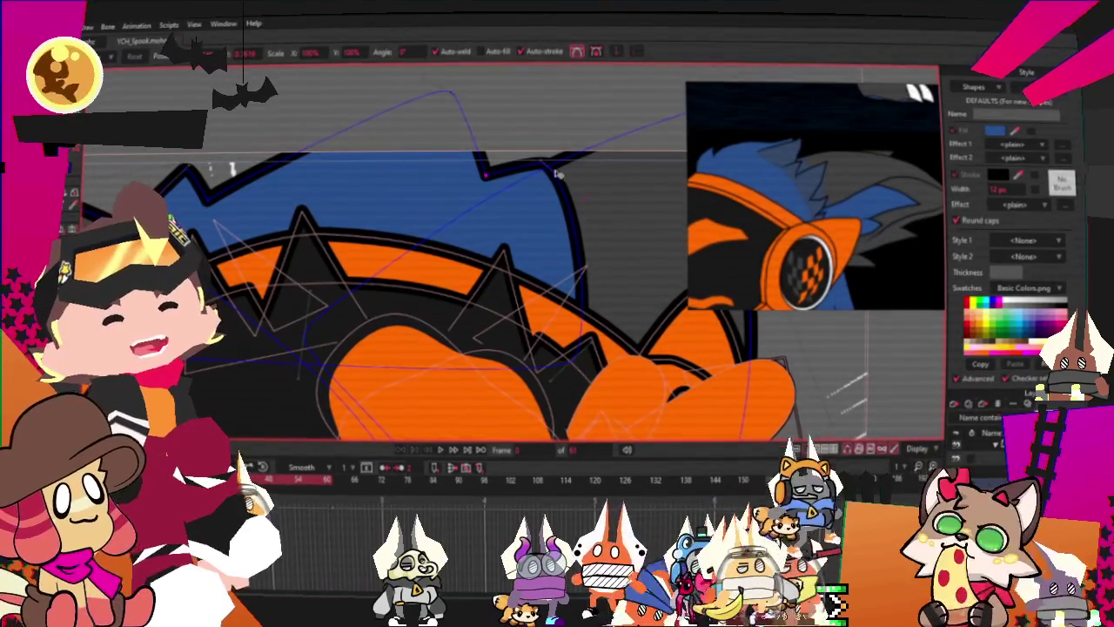
scroll(511, 179, down, 3)
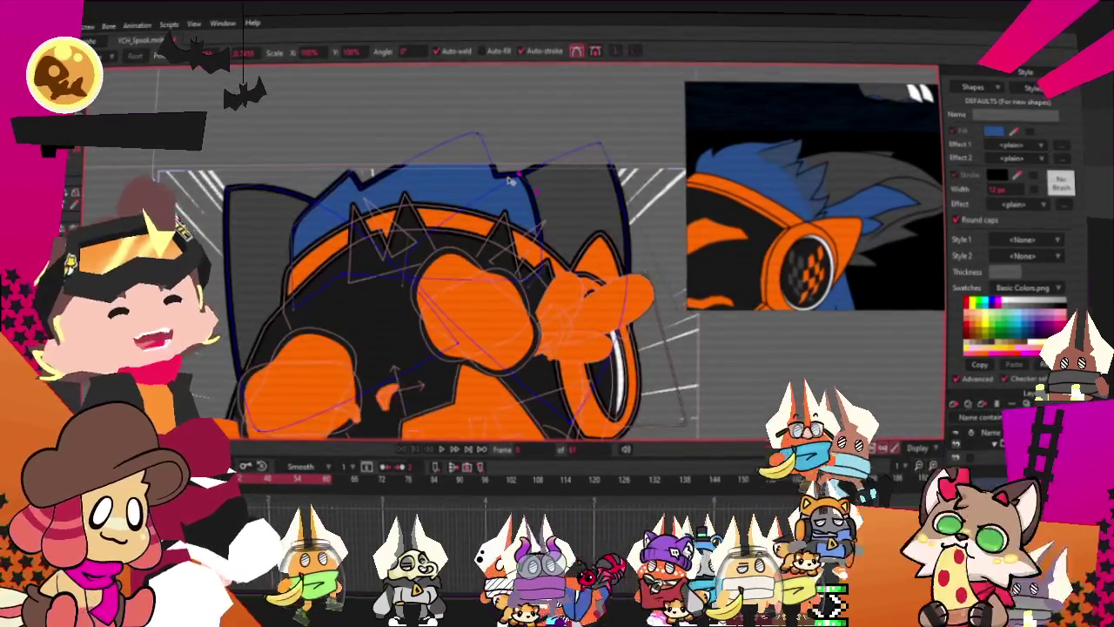
scroll(609, 200, right, 3)
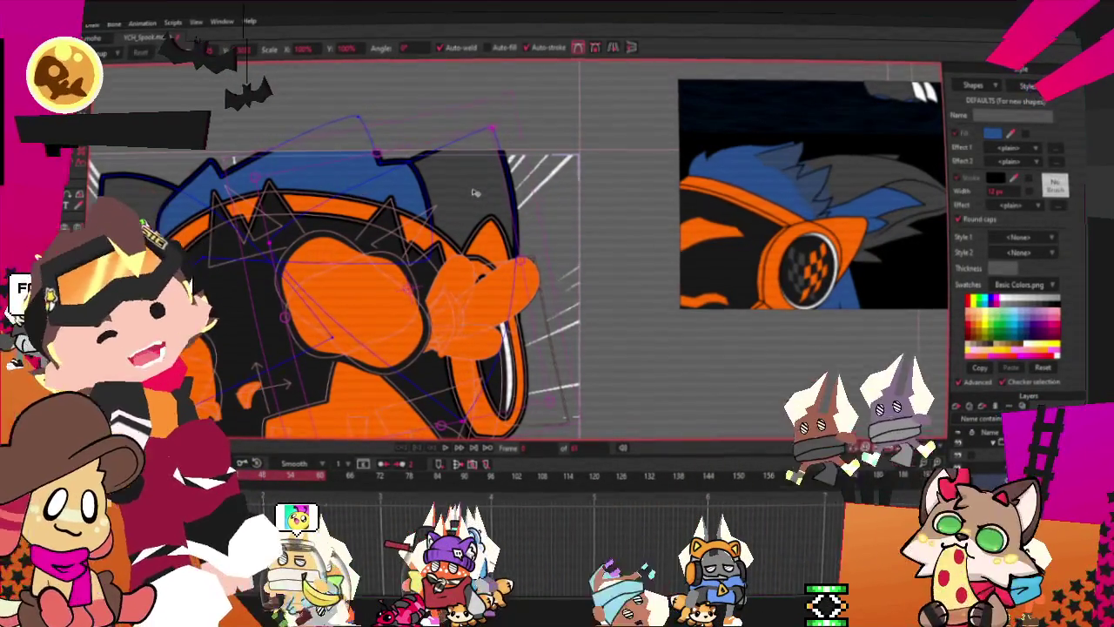
drag(474, 193, 495, 197)
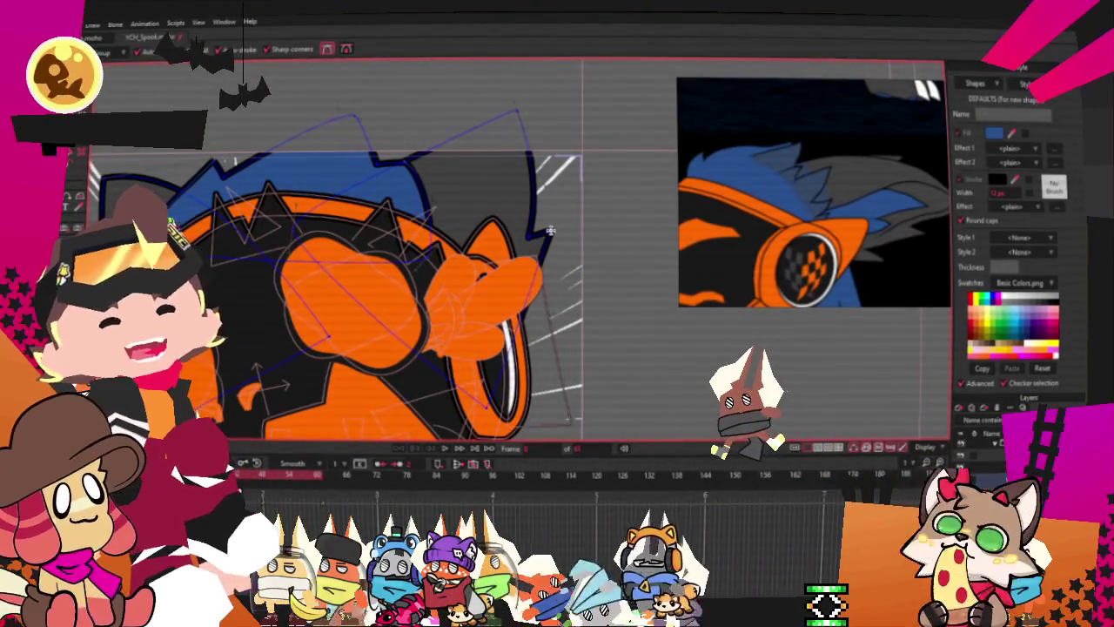
scroll(550, 231, up, 2)
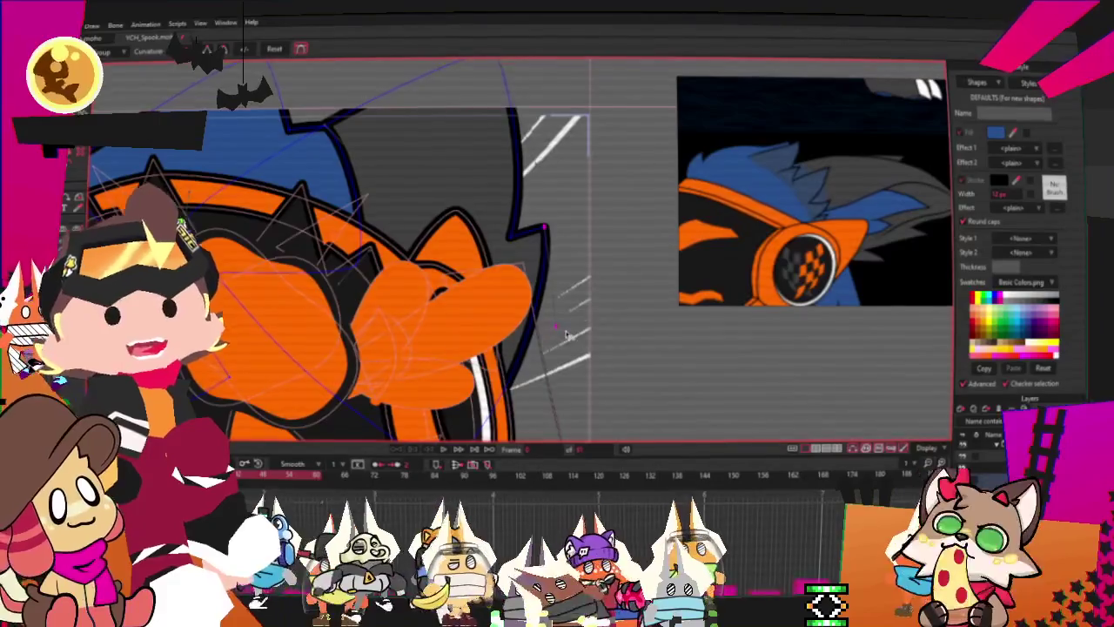
scroll(566, 334, down, 3)
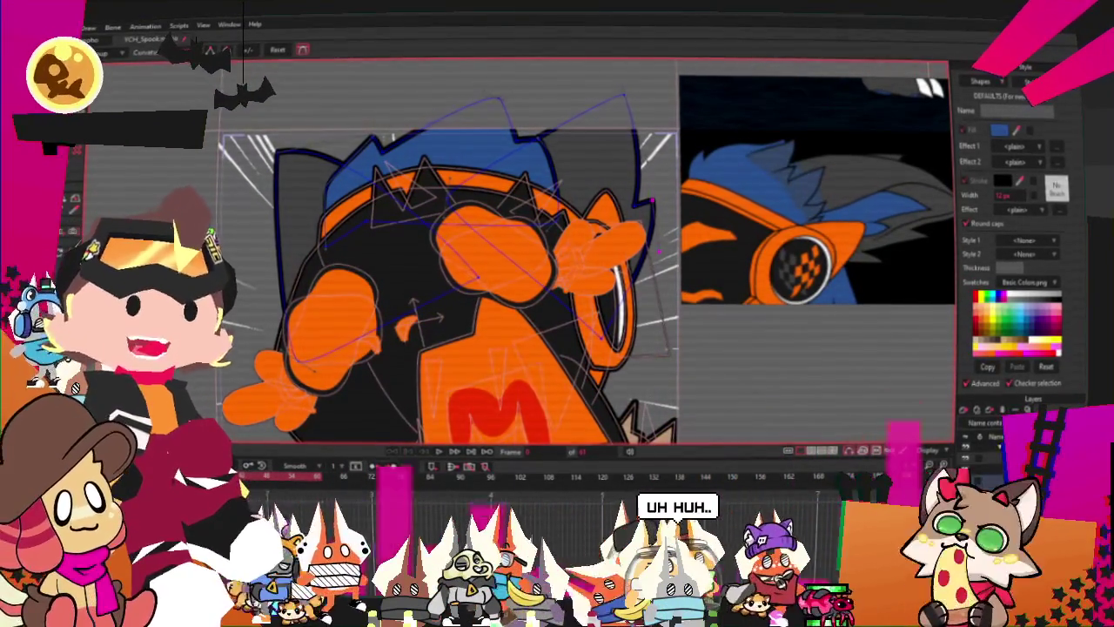
scroll(419, 258, down, 2)
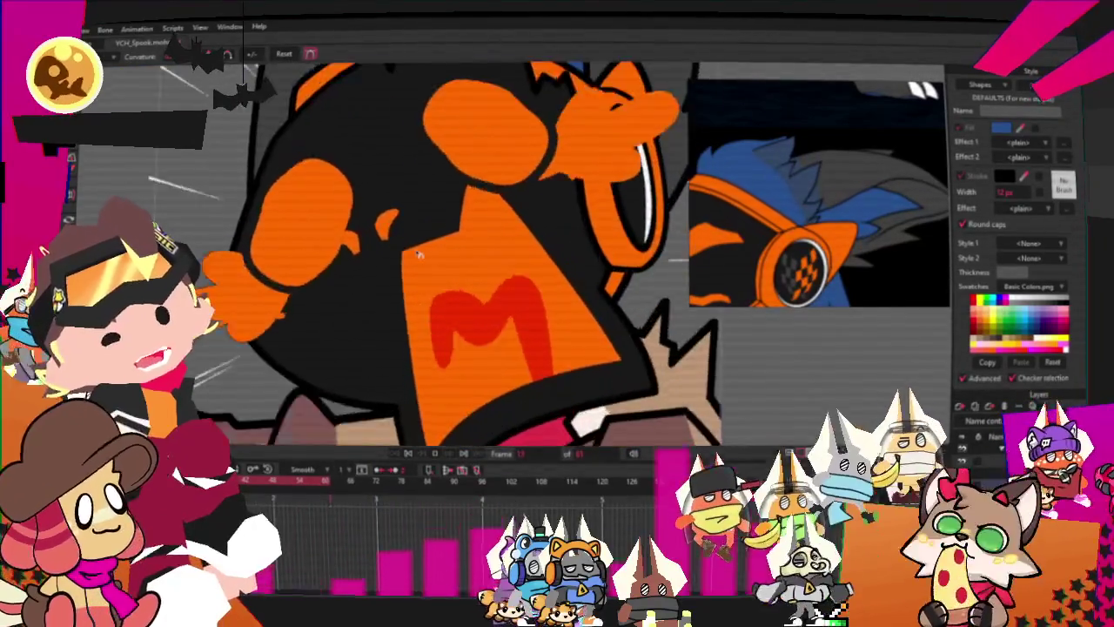
Step: Select the orange beak shape and check its style
scroll(444, 298, down, 5)
scroll(444, 298, up, 3)
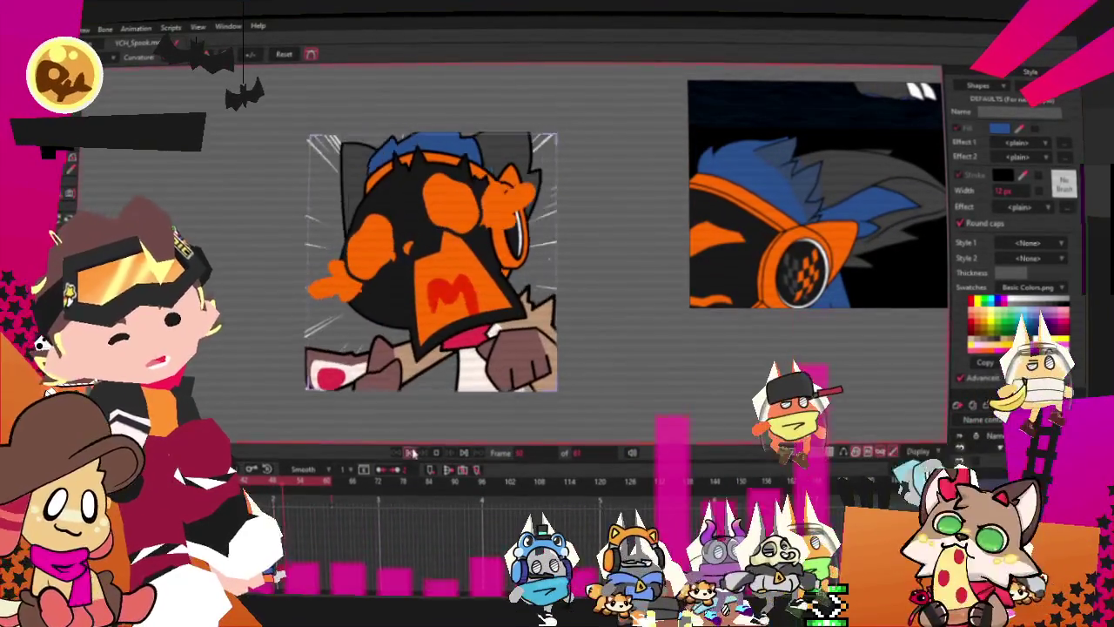
scroll(426, 296, up, 3)
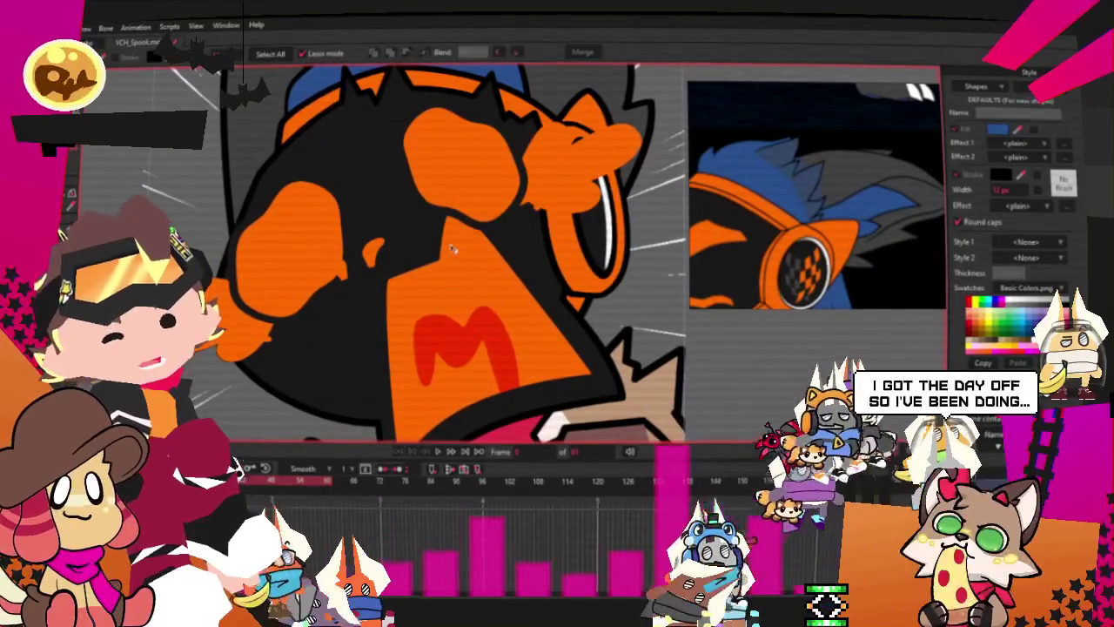
key(q)
click(470, 287)
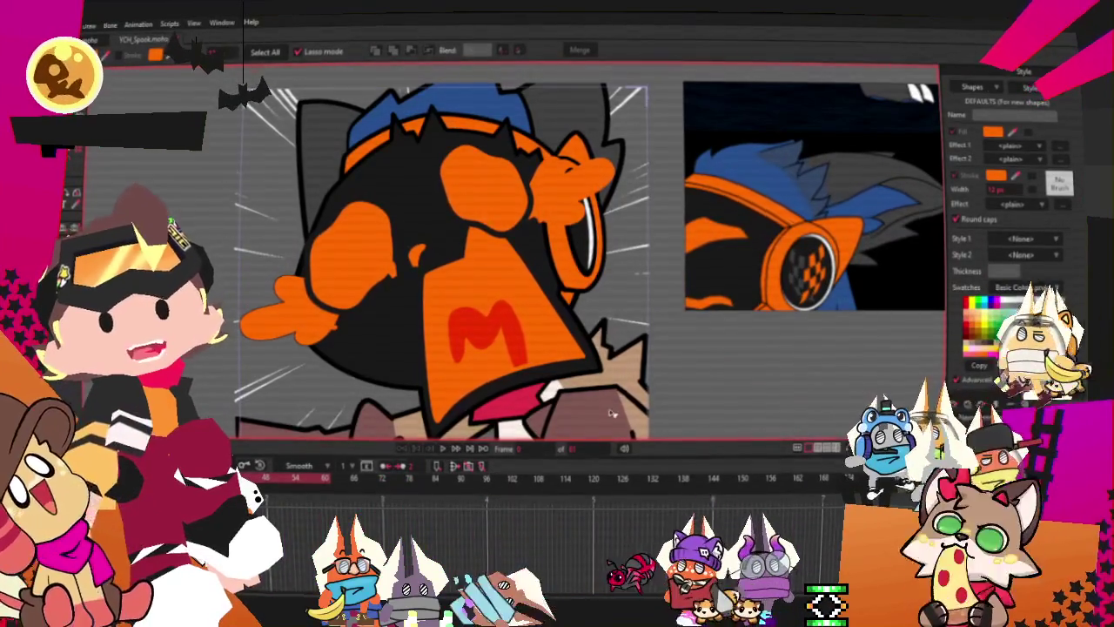
scroll(331, 367, up, 3)
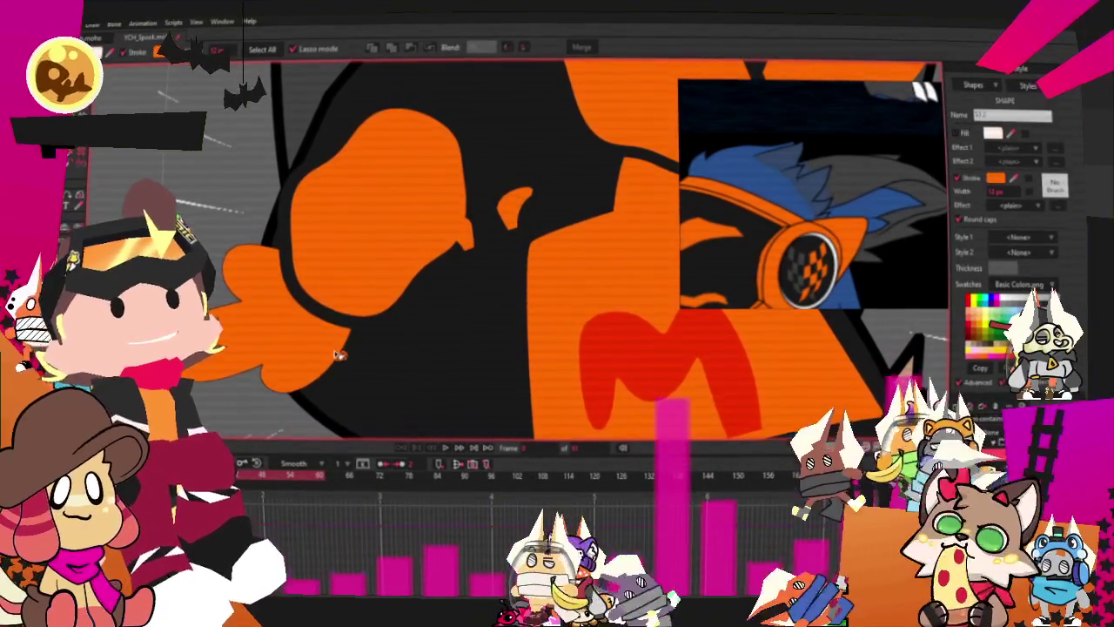
Step: Play the animation and stop on a later frame with the beak turned and hand raised
key(space)
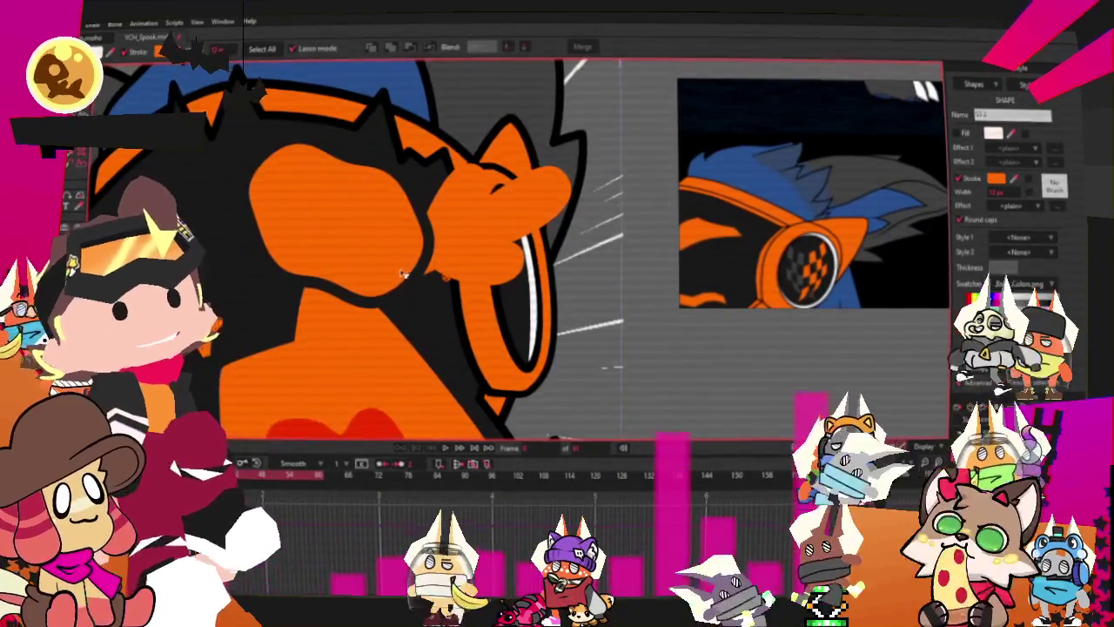
scroll(403, 275, up, 2)
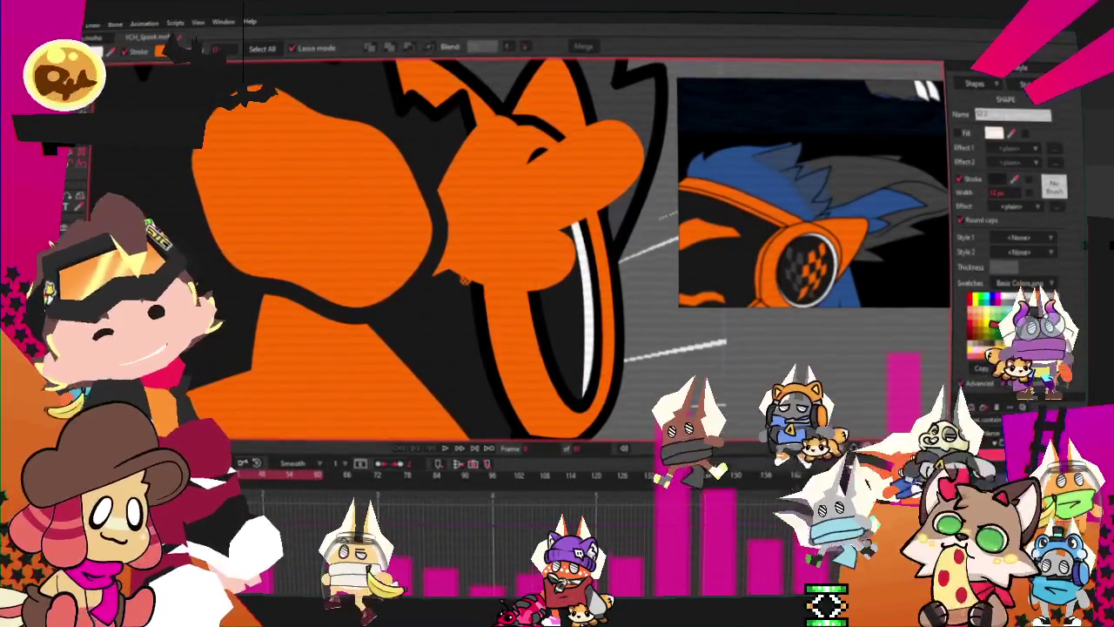
scroll(550, 318, down, 3)
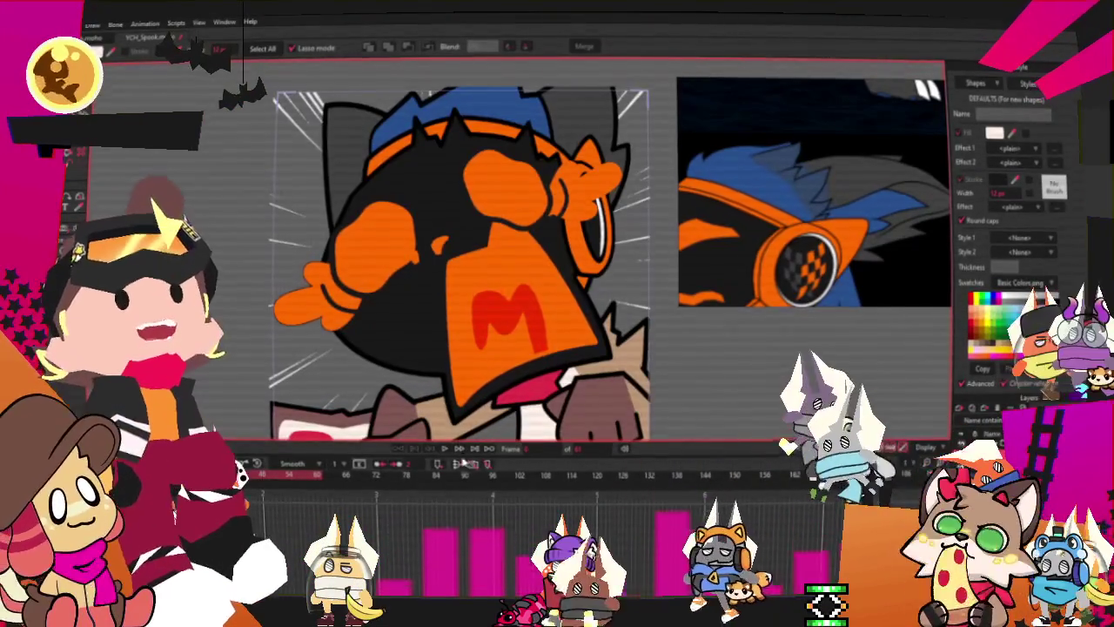
click(444, 449)
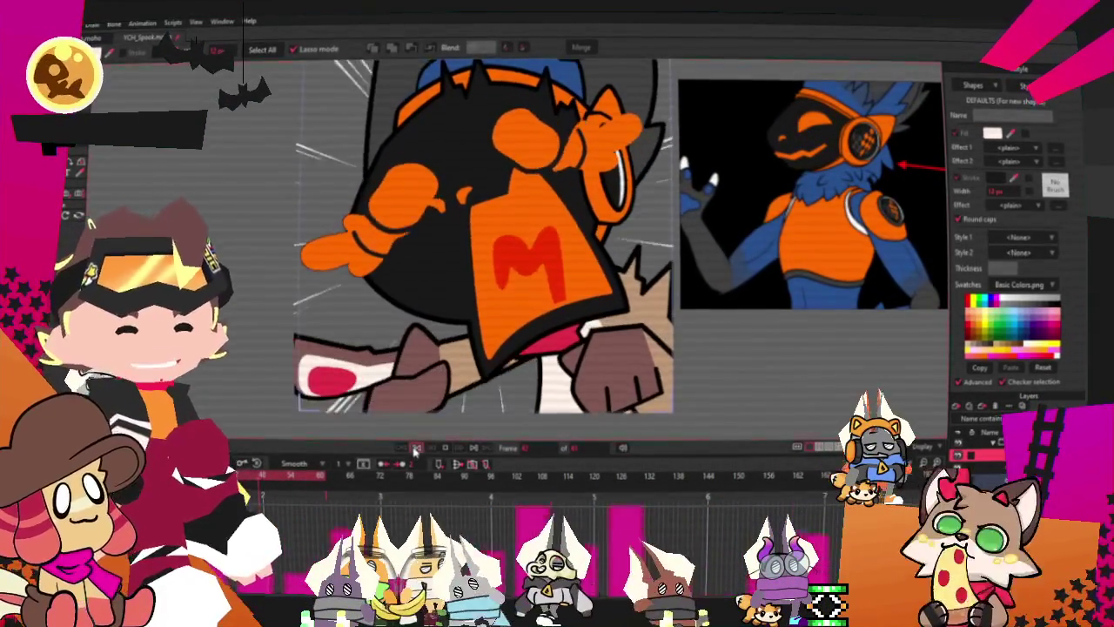
Step: Stop playback and pull the orange shape's lower edge down over the blue area
click(415, 450)
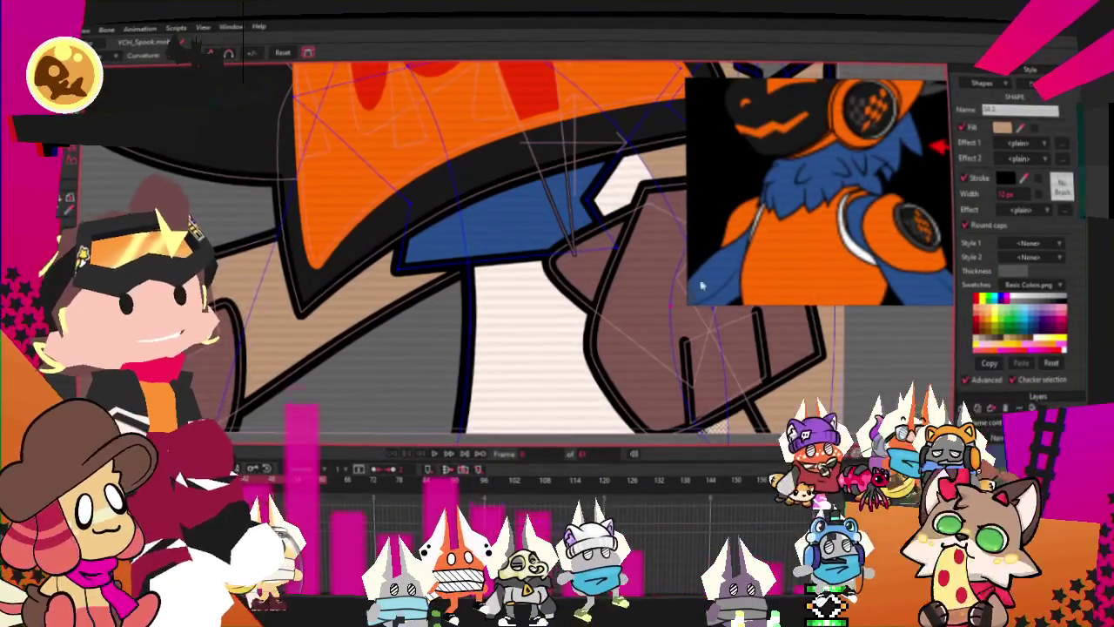
key(g)
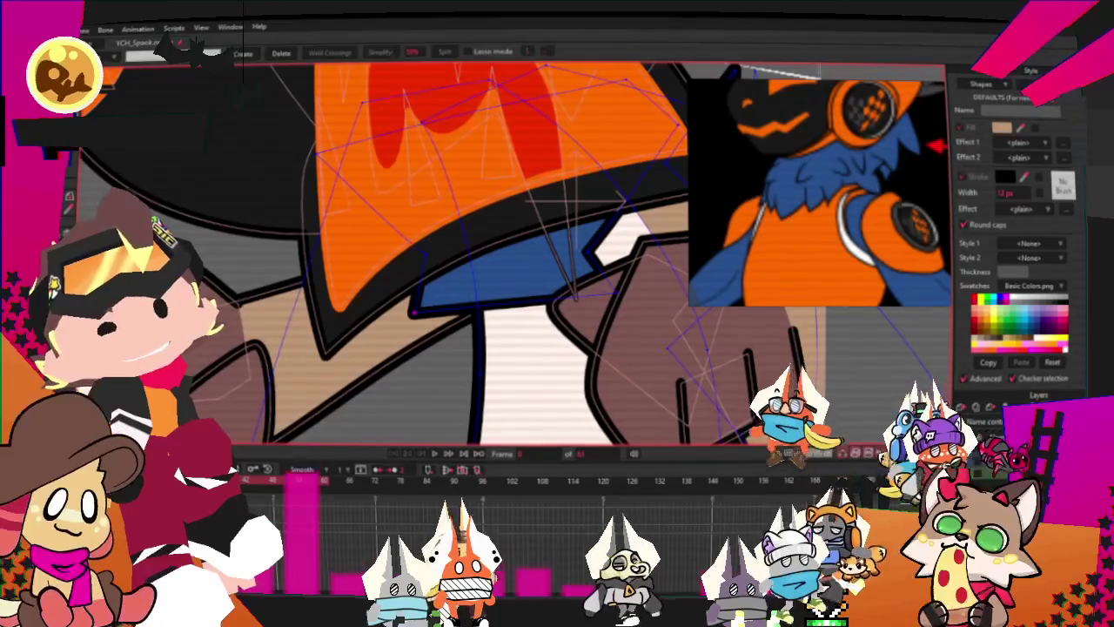
key(c)
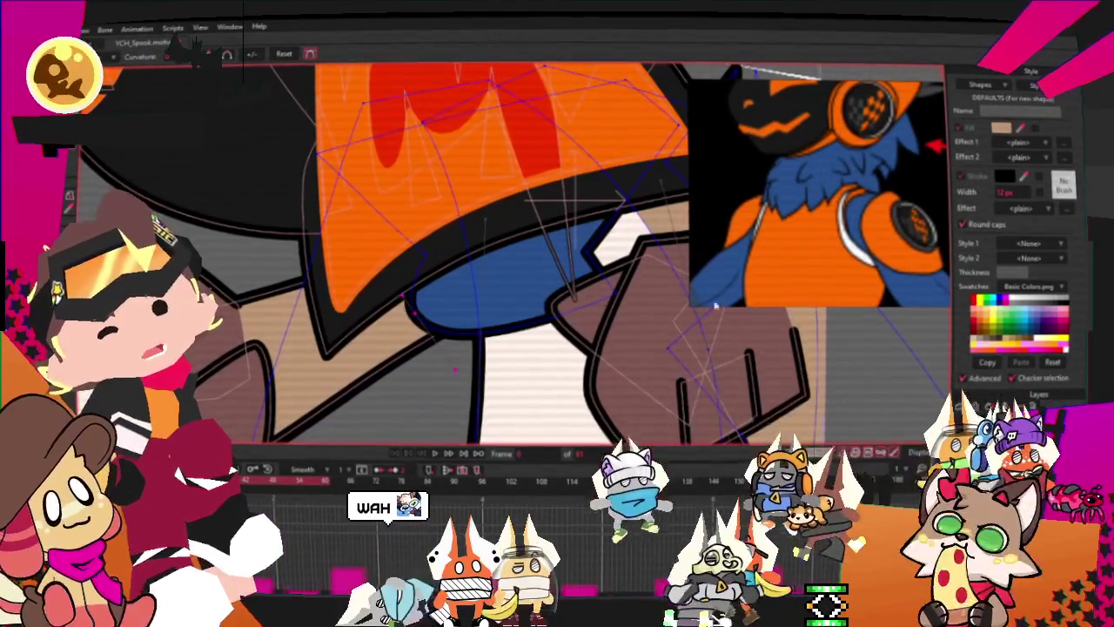
key(t)
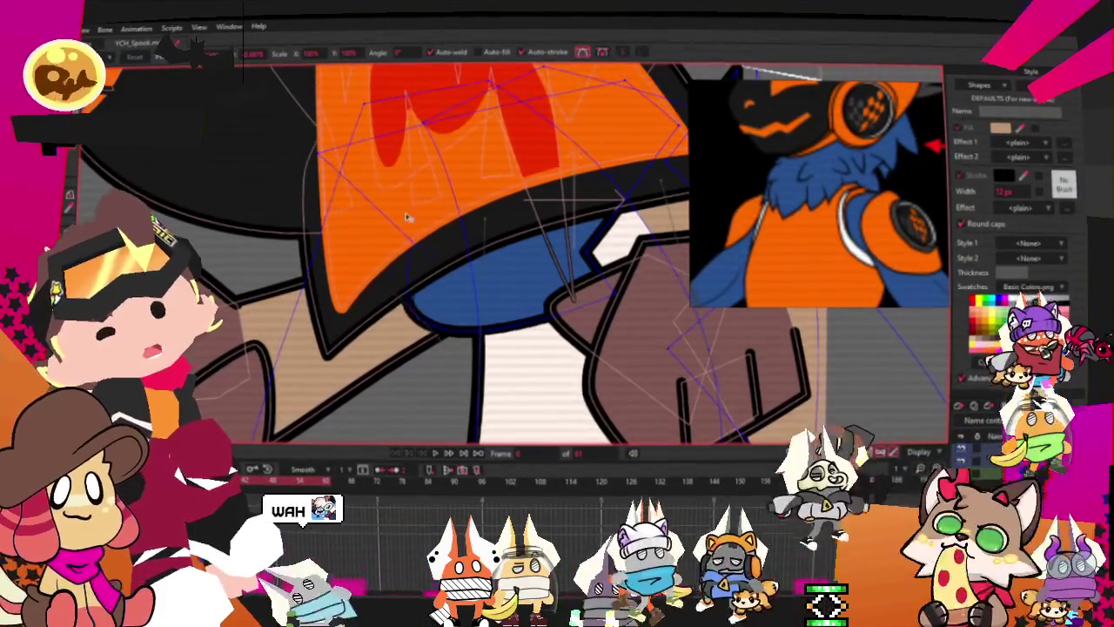
drag(423, 244, 451, 273)
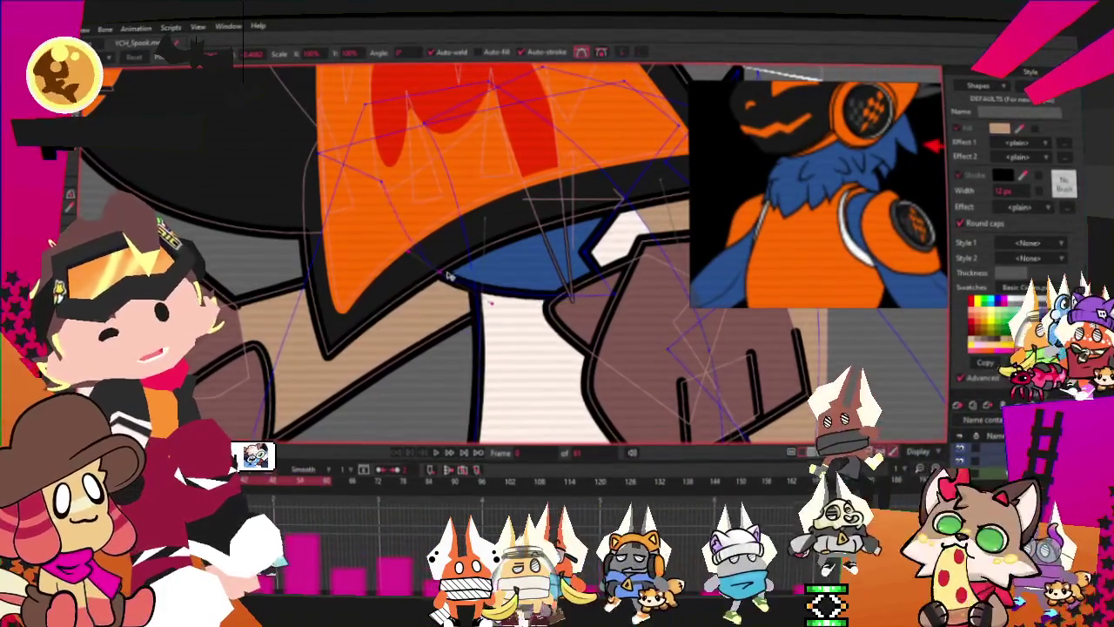
scroll(294, 139, down, 3)
scroll(295, 139, up, 2)
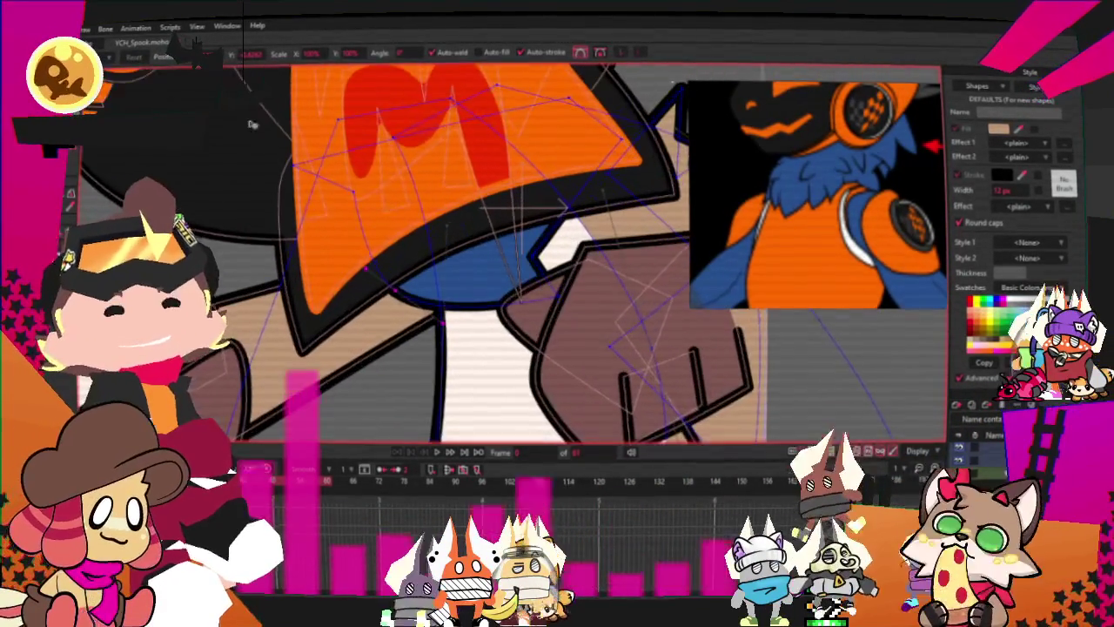
Step: Reshape the outline where the white area meets the blue near the eye notch
key(c)
scroll(663, 228, up, 2)
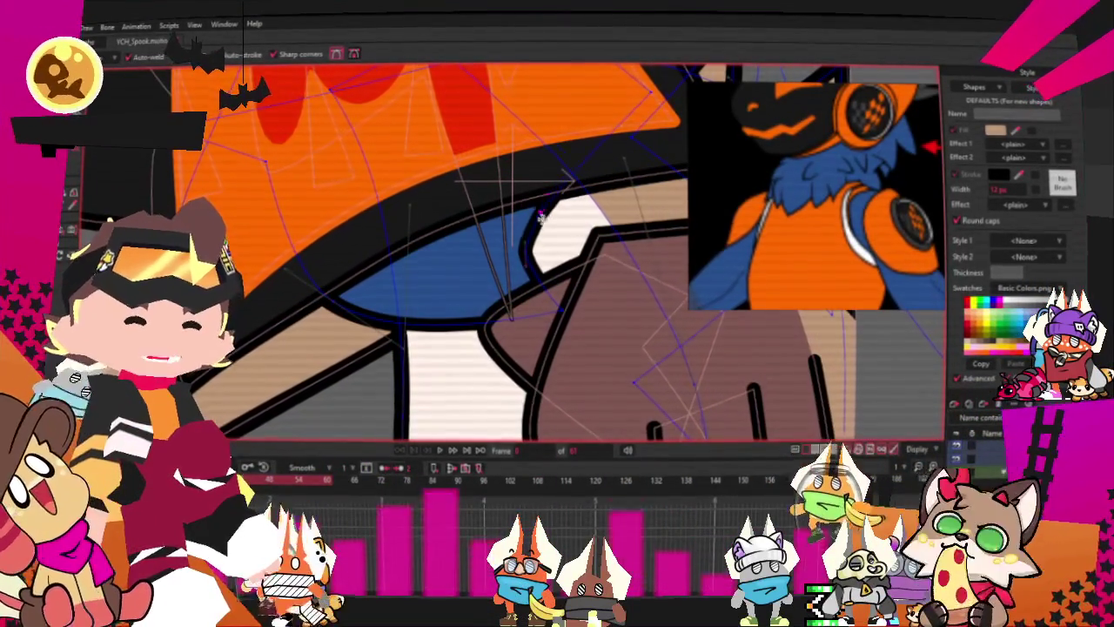
drag(564, 211, 576, 240)
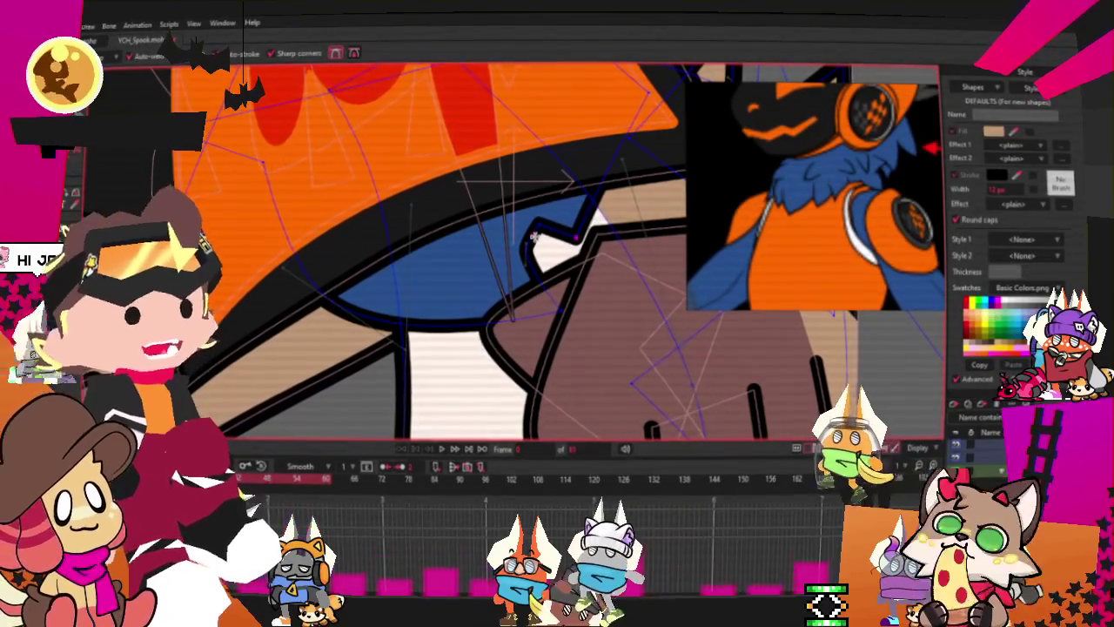
scroll(526, 242, down, 2)
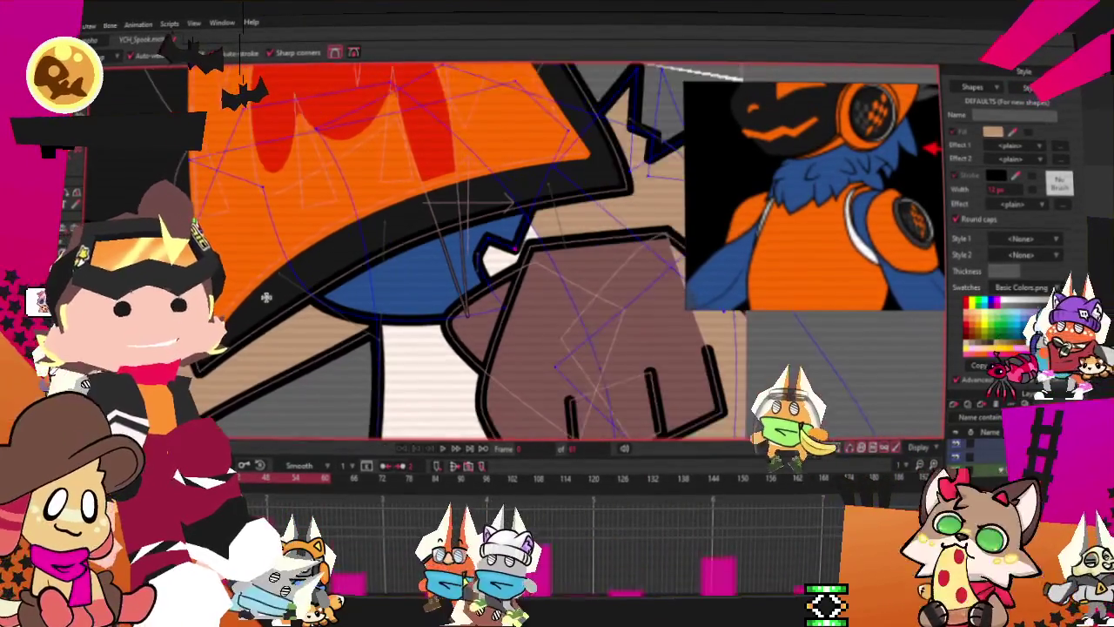
key(c)
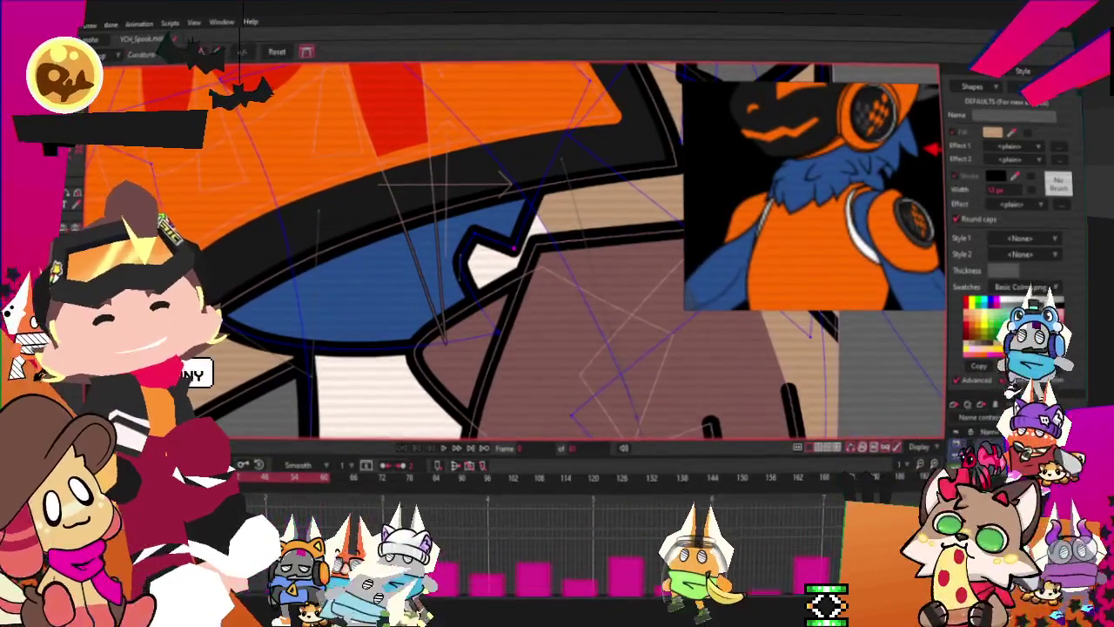
scroll(432, 251, down, 1)
scroll(432, 251, up, 1)
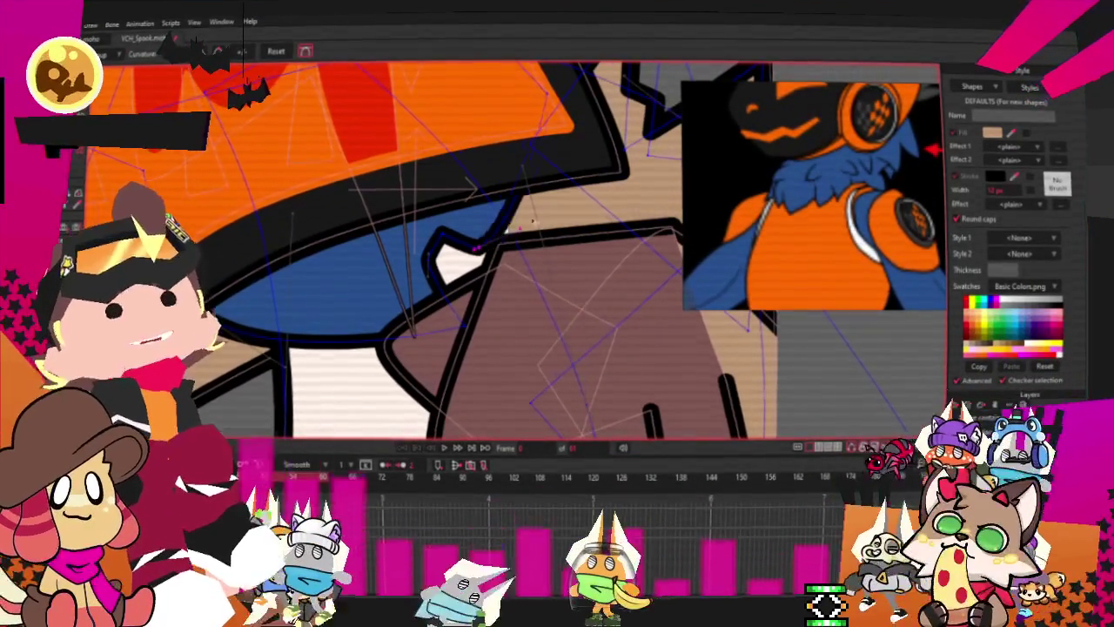
key(t)
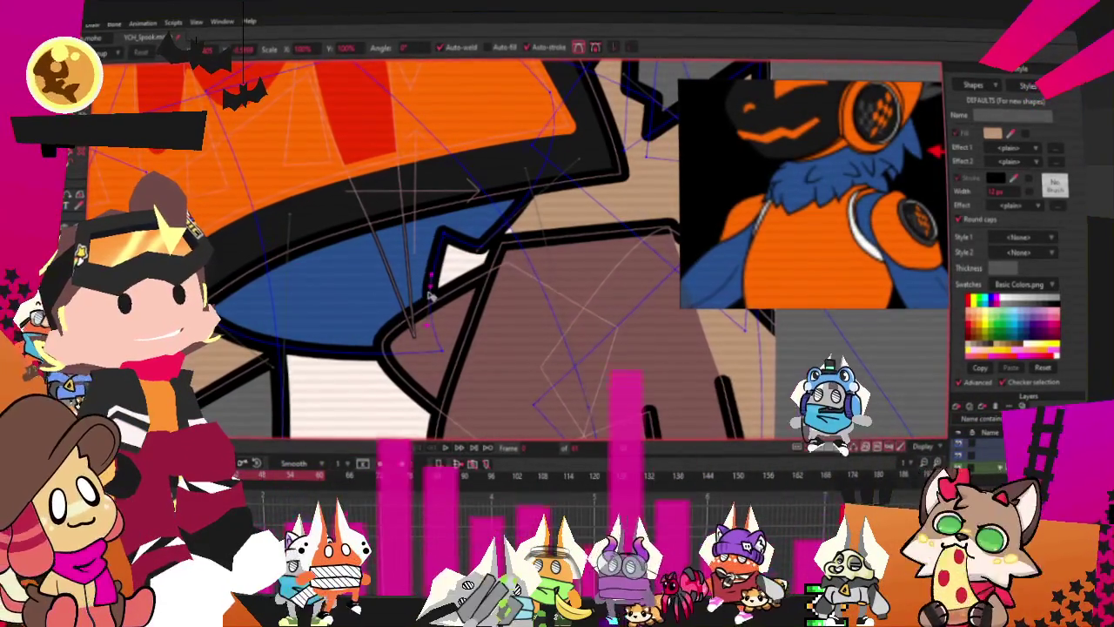
scroll(440, 281, down, 1)
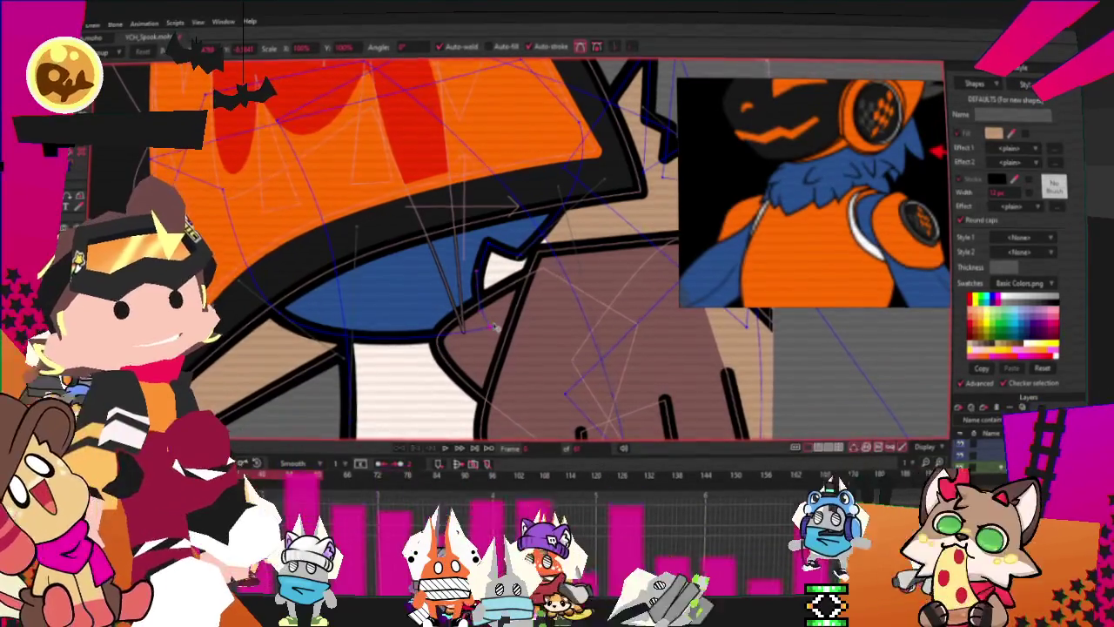
scroll(348, 217, up, 2)
scroll(302, 225, down, 1)
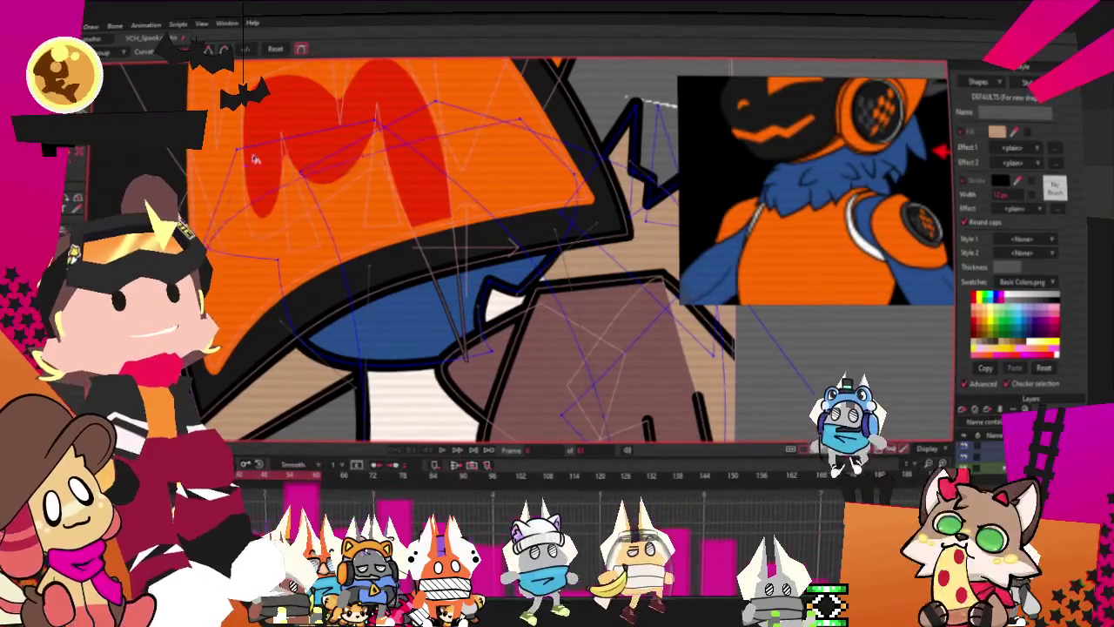
scroll(243, 169, down, 1)
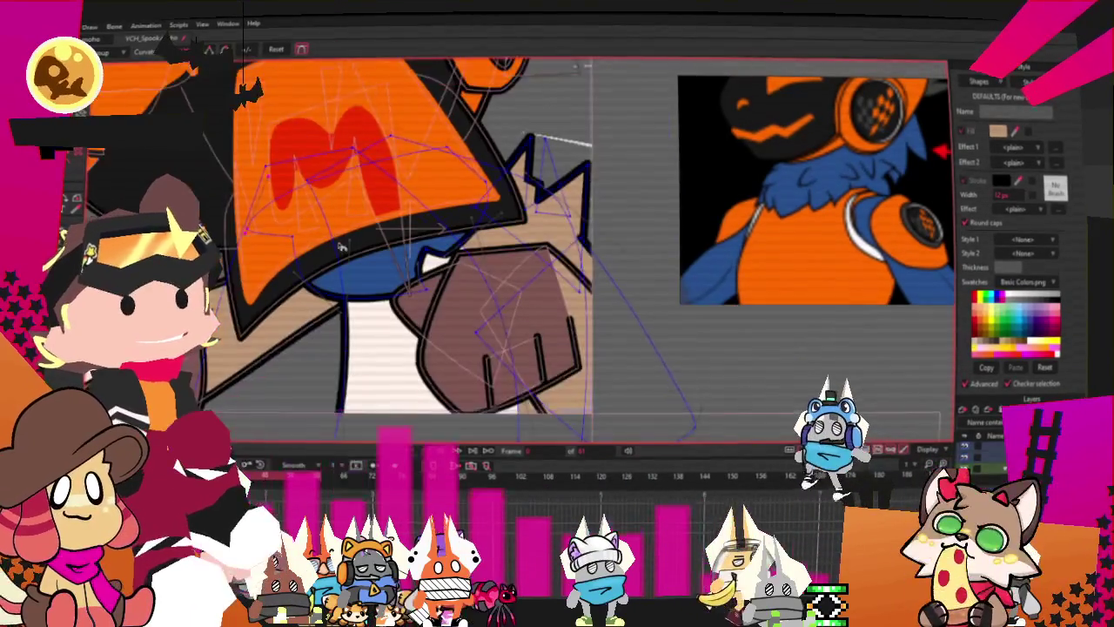
Step: Select the shape behind the fist and fill it orange instead of tan
click(65, 230)
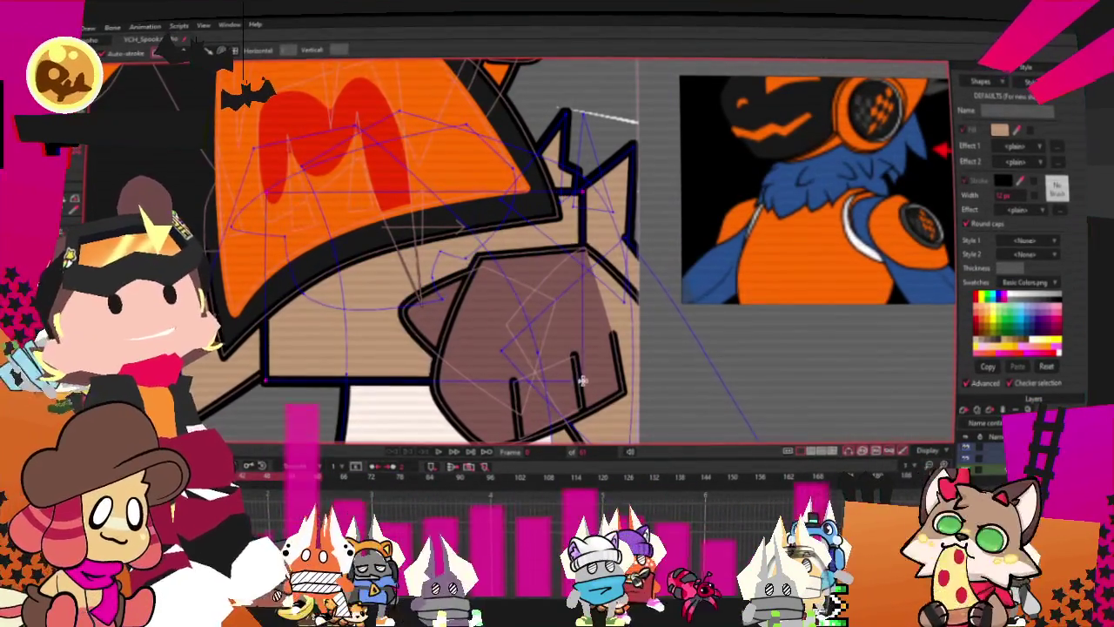
key(g)
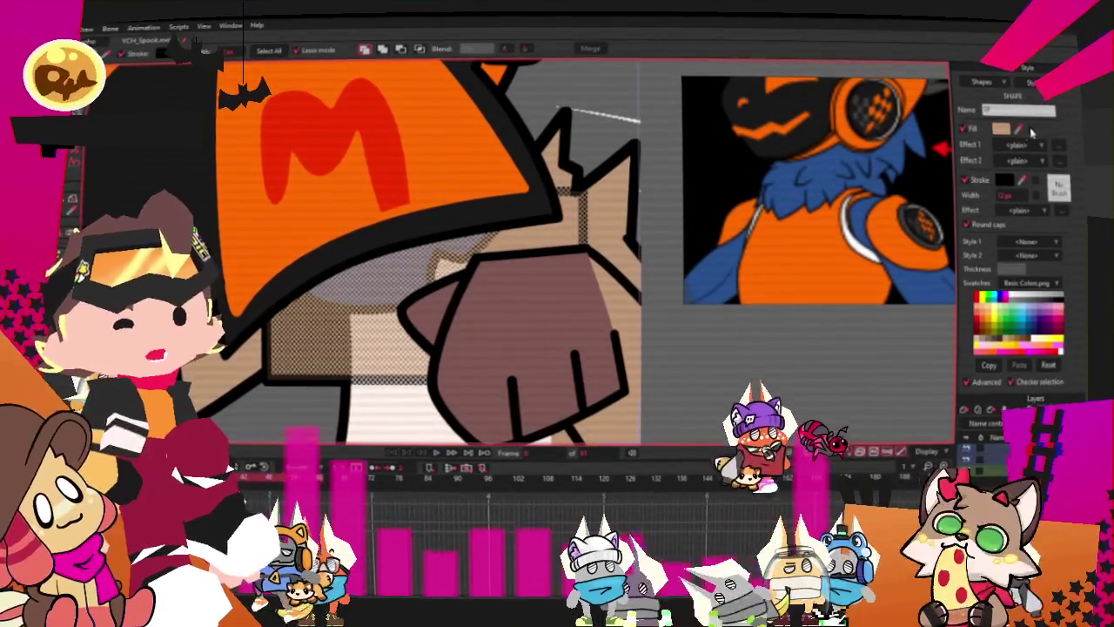
click(435, 261)
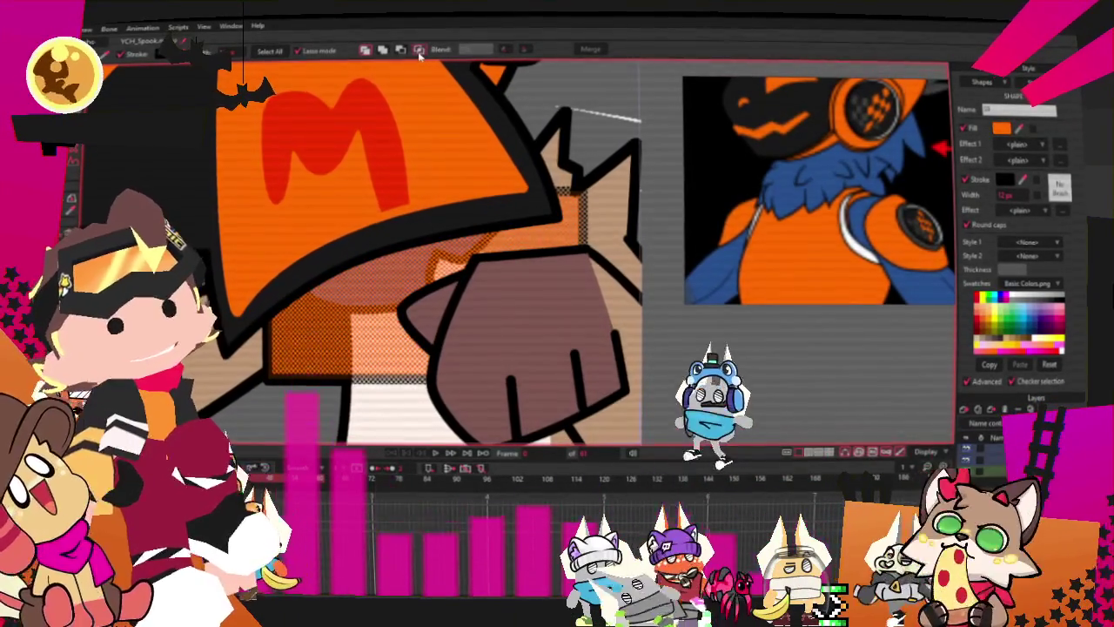
Step: Reshape the orange shape under the hat brim by moving its lower-left, left-edge and top-right points
click(501, 210)
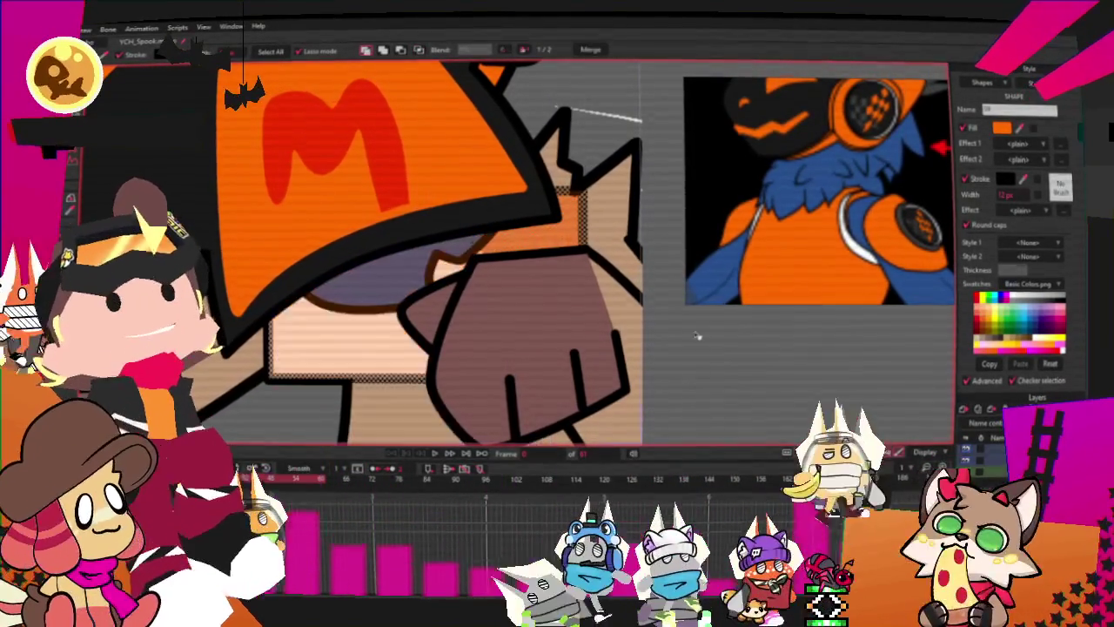
key(t)
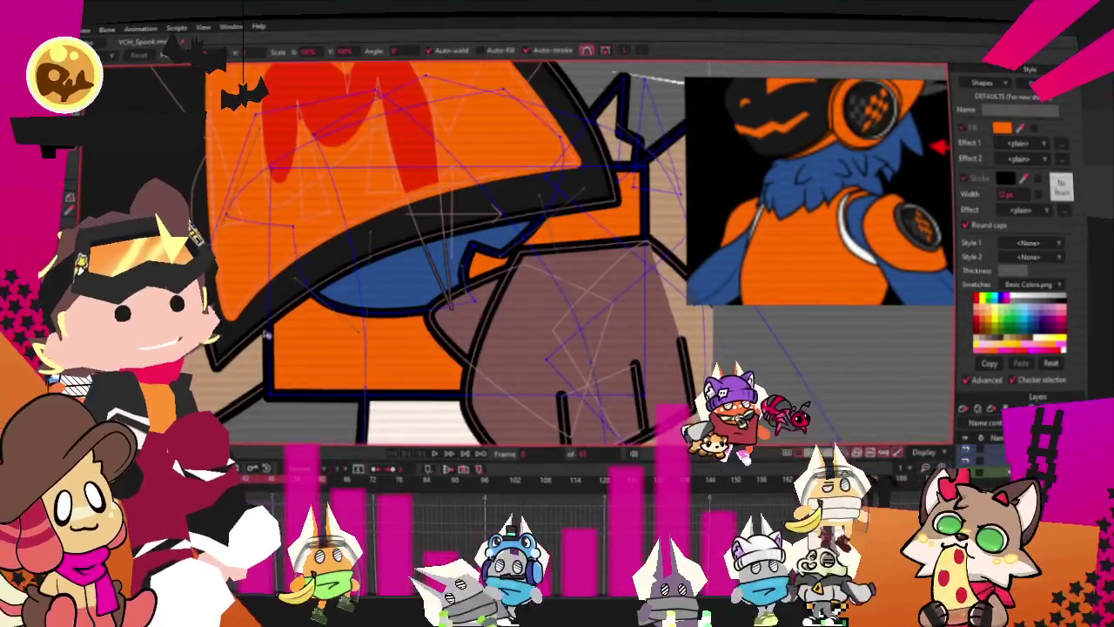
drag(272, 397, 353, 427)
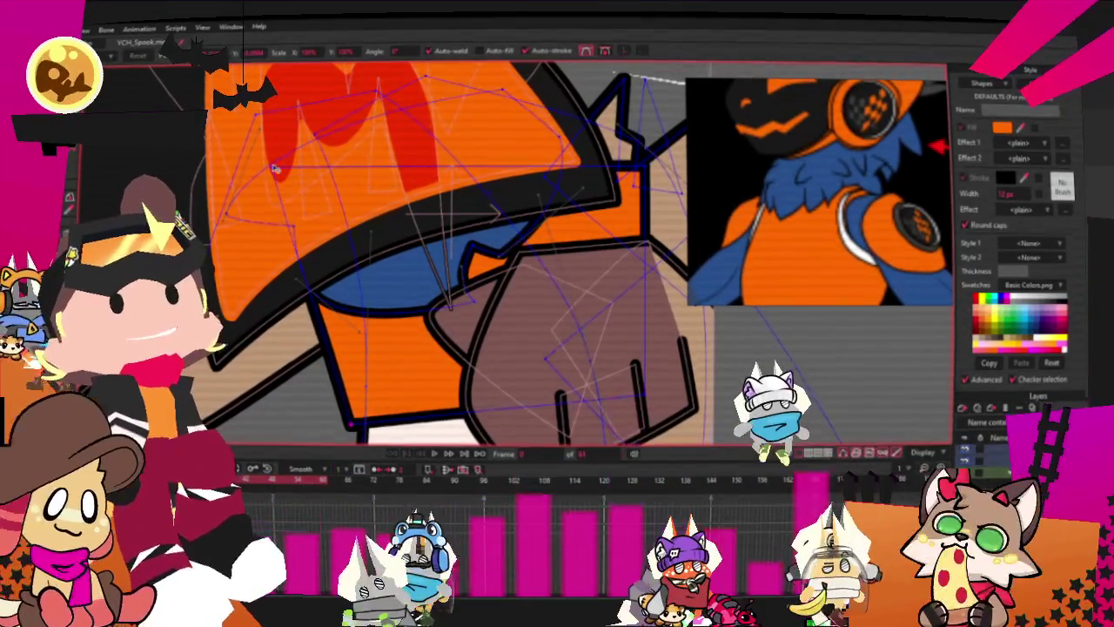
drag(354, 274, 323, 273)
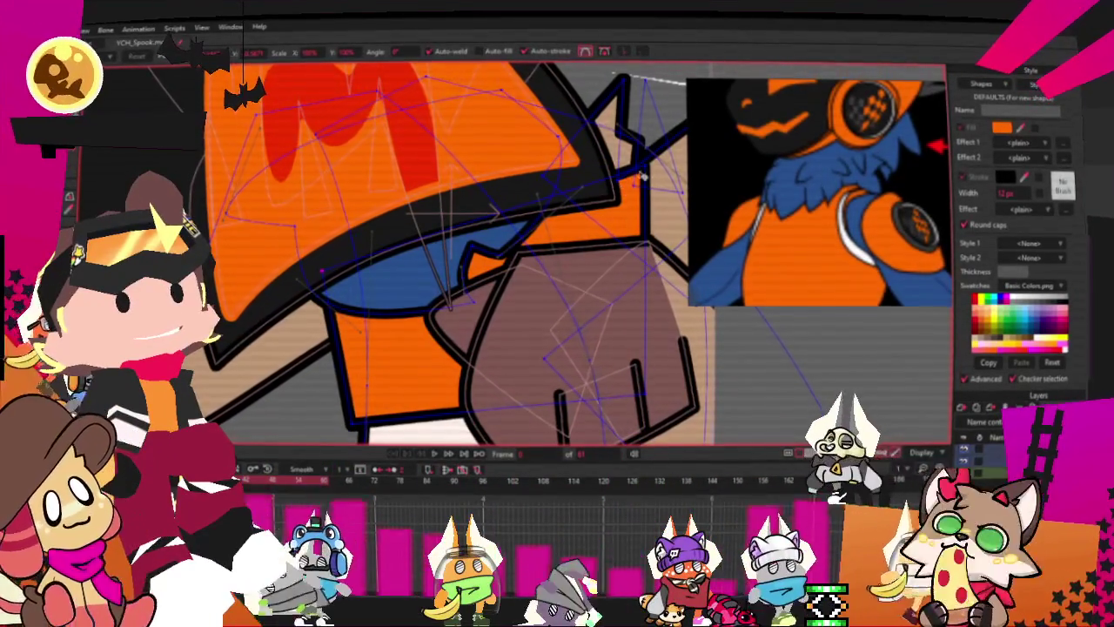
drag(666, 64, 550, 199)
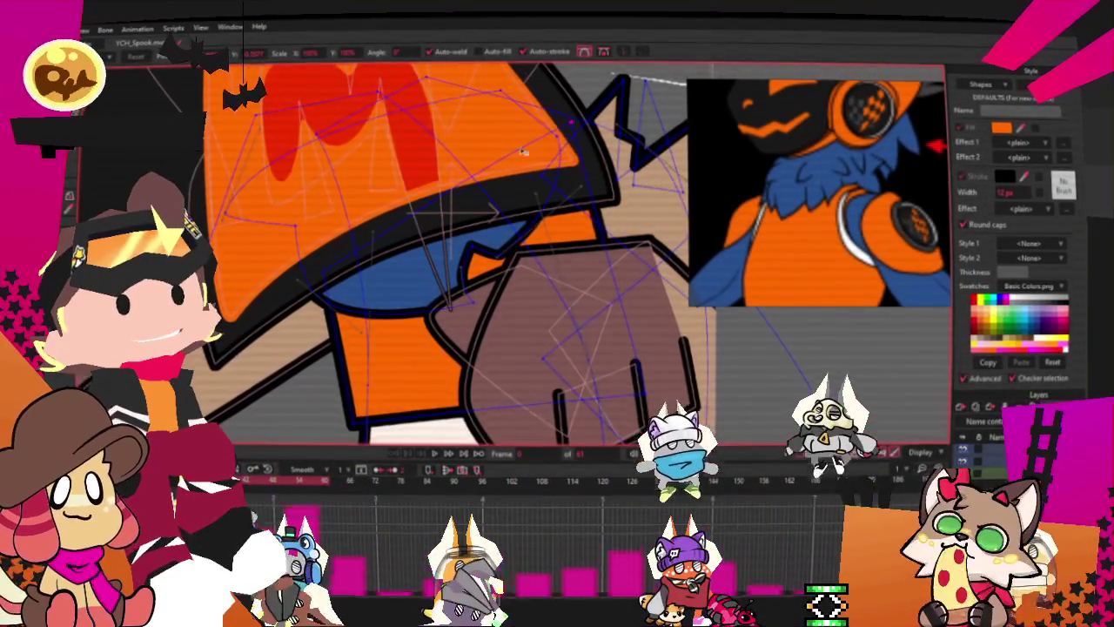
scroll(599, 312, down, 3)
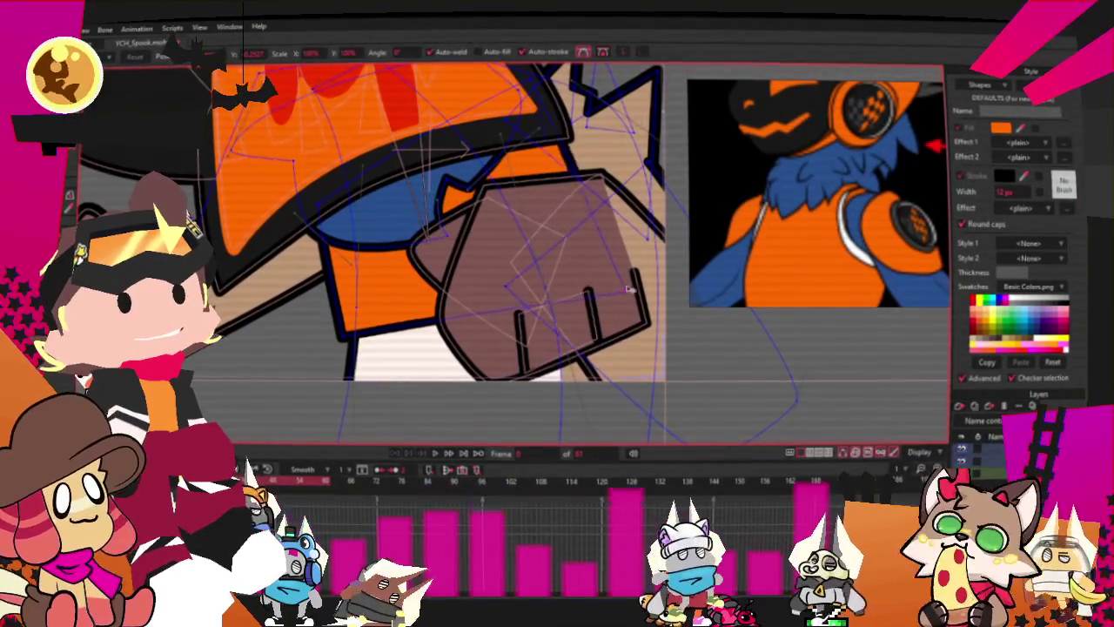
scroll(581, 287, down, 2)
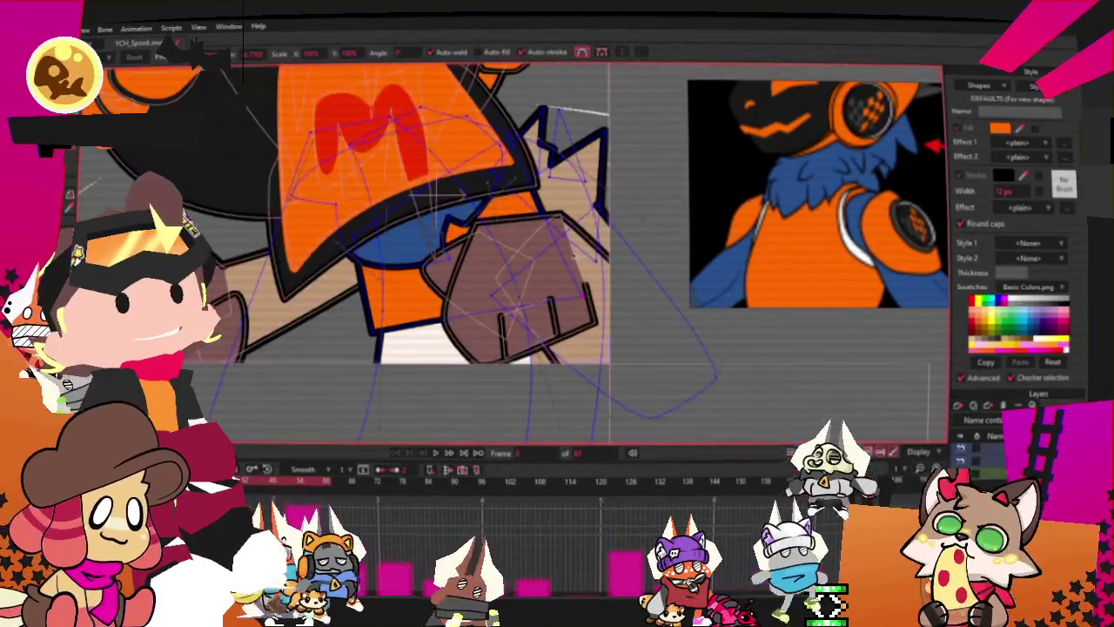
scroll(401, 308, up, 2)
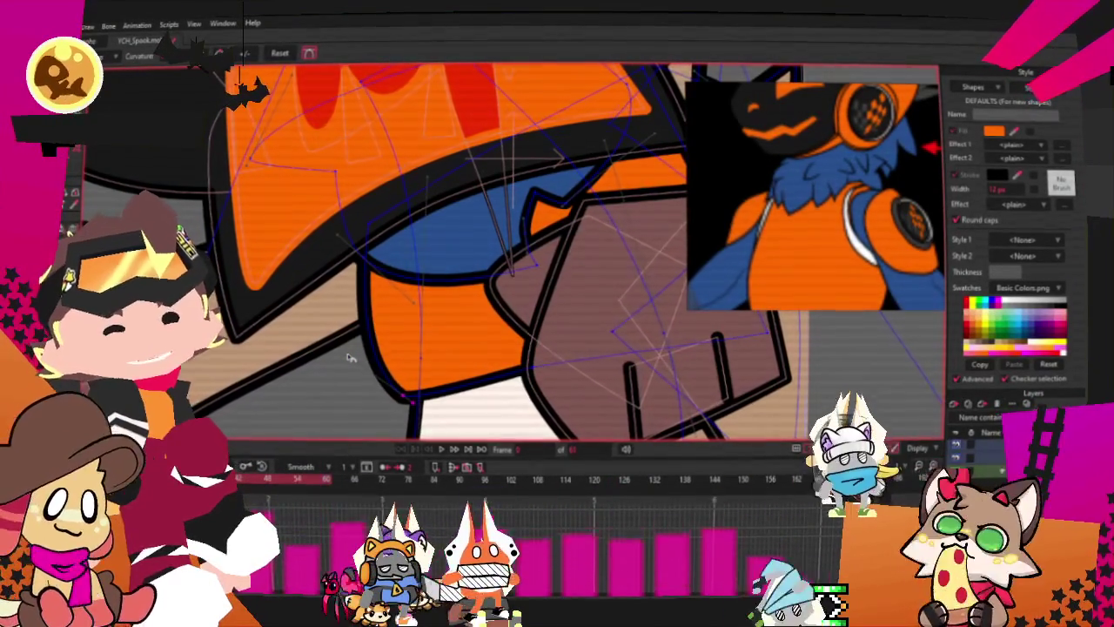
scroll(585, 386, down, 2)
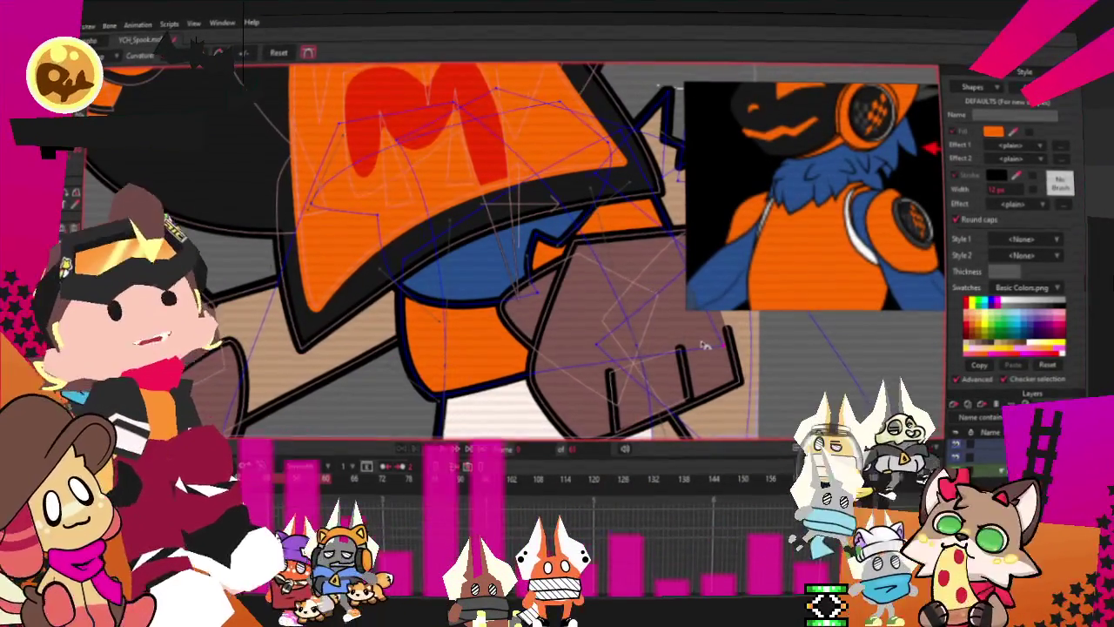
scroll(822, 334, down, 2)
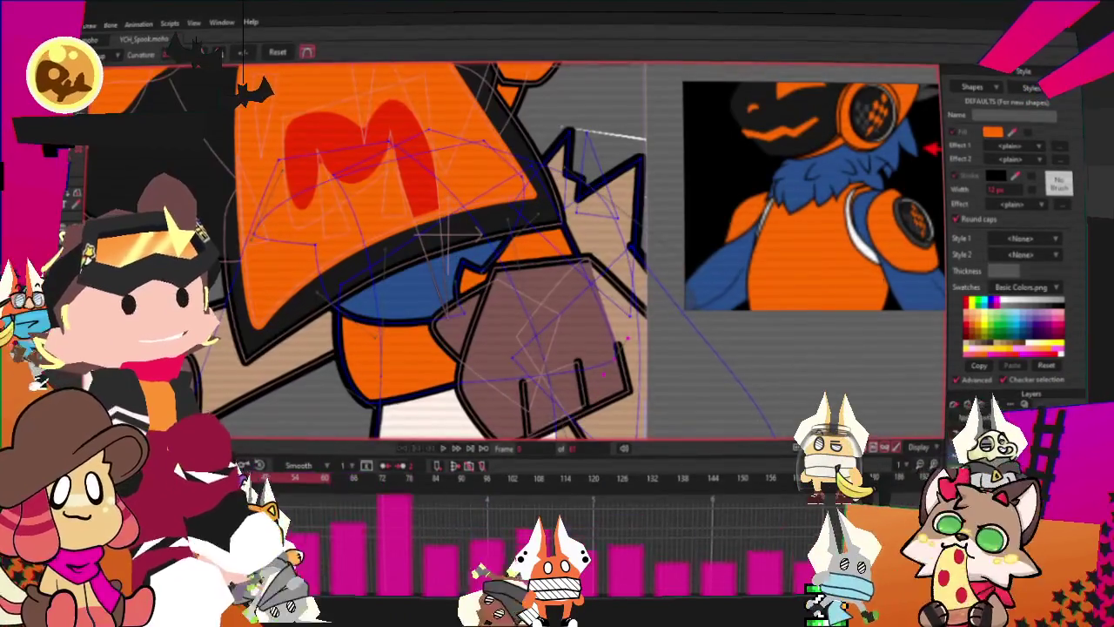
key(t)
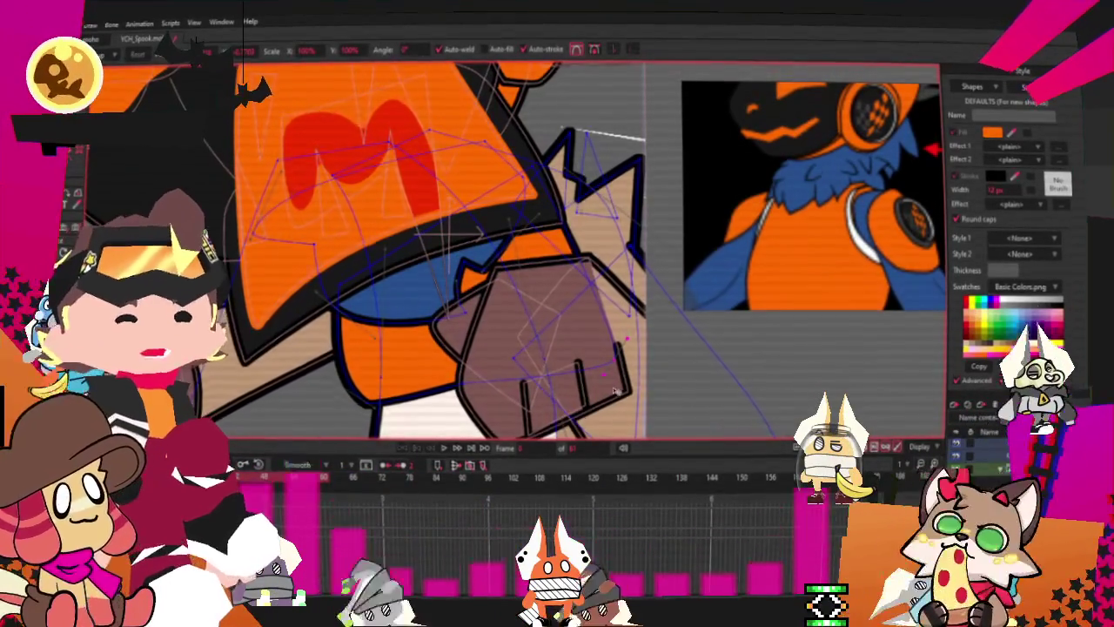
scroll(613, 392, up, 2)
scroll(386, 317, down, 1)
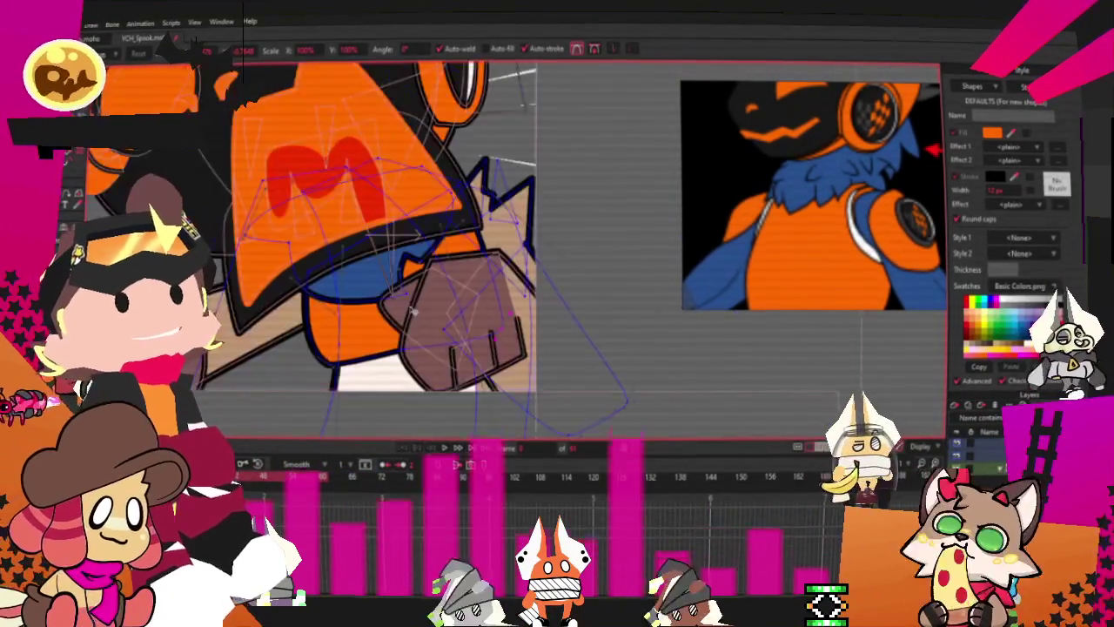
scroll(387, 317, down, 1)
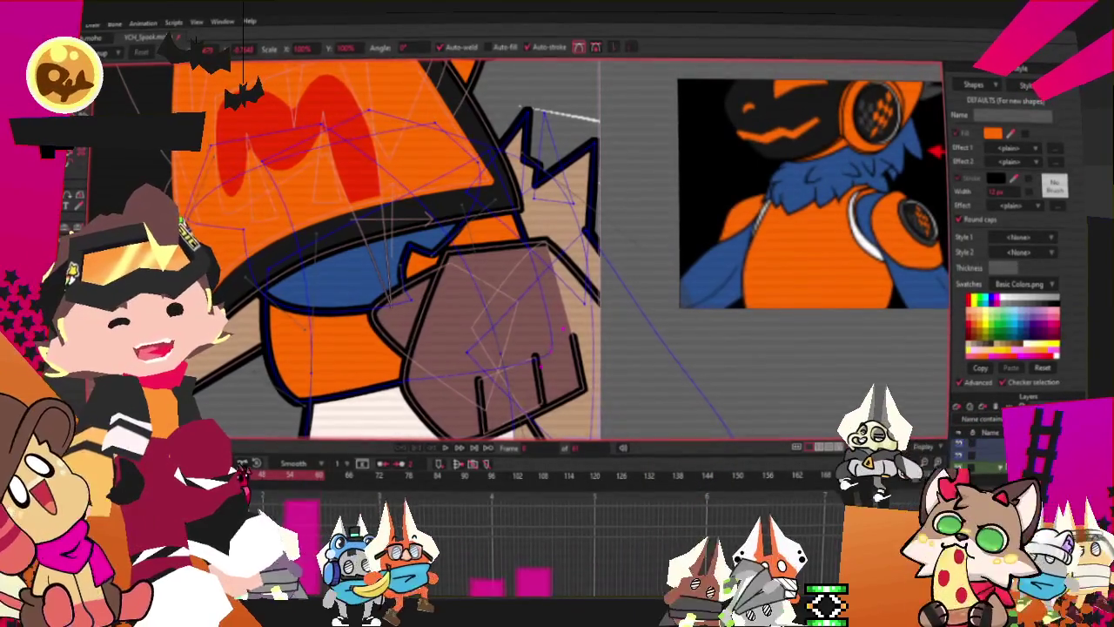
scroll(356, 403, up, 2)
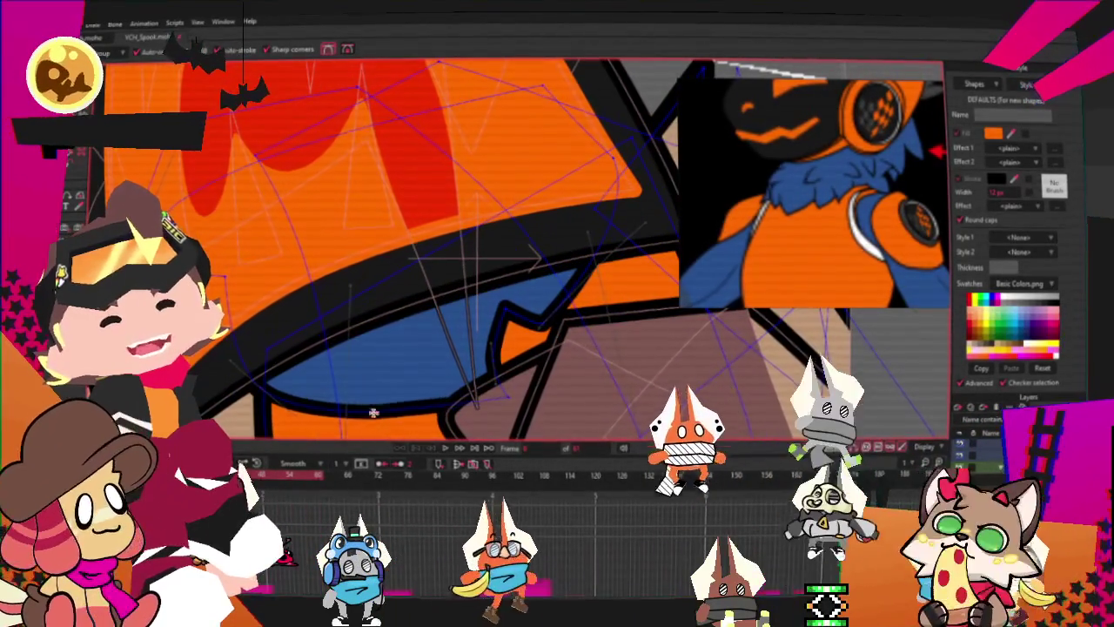
scroll(446, 374, down, 1)
scroll(445, 373, up, 2)
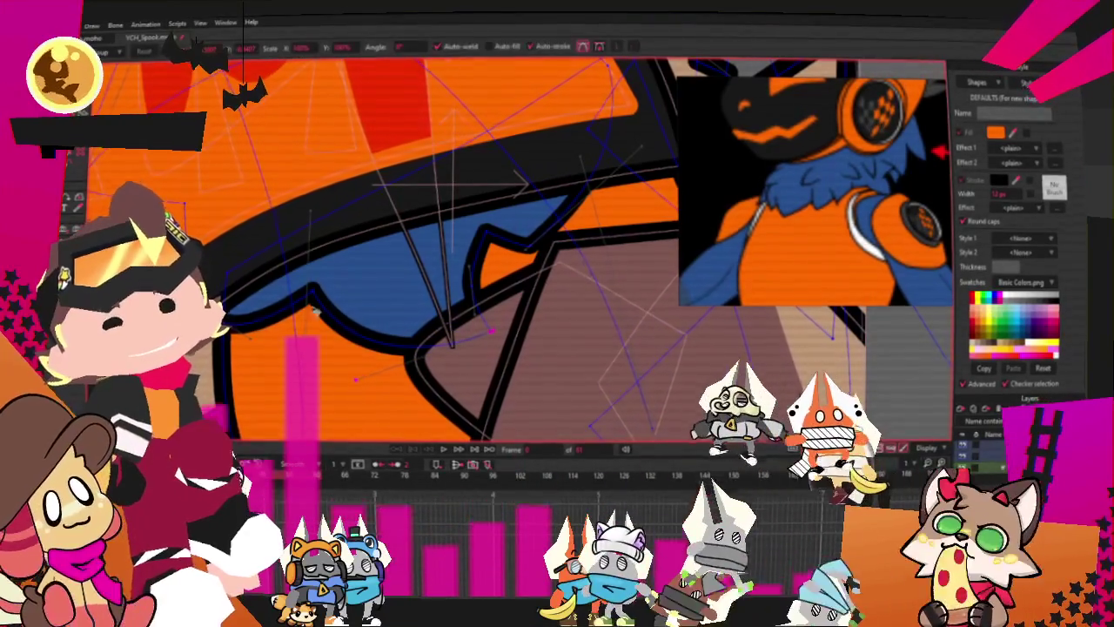
Step: Move a curve point of the orange outline down-left to reshape it
key(t)
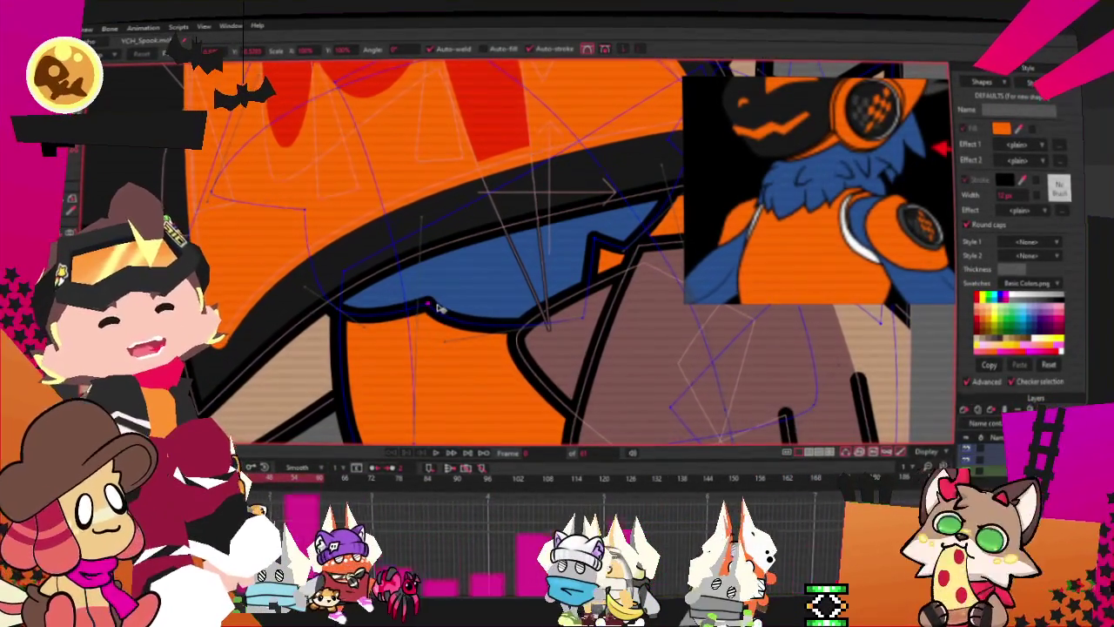
mouse_move(327, 310)
mouse_down()
mouse_move(269, 326)
mouse_move(365, 342)
mouse_up()
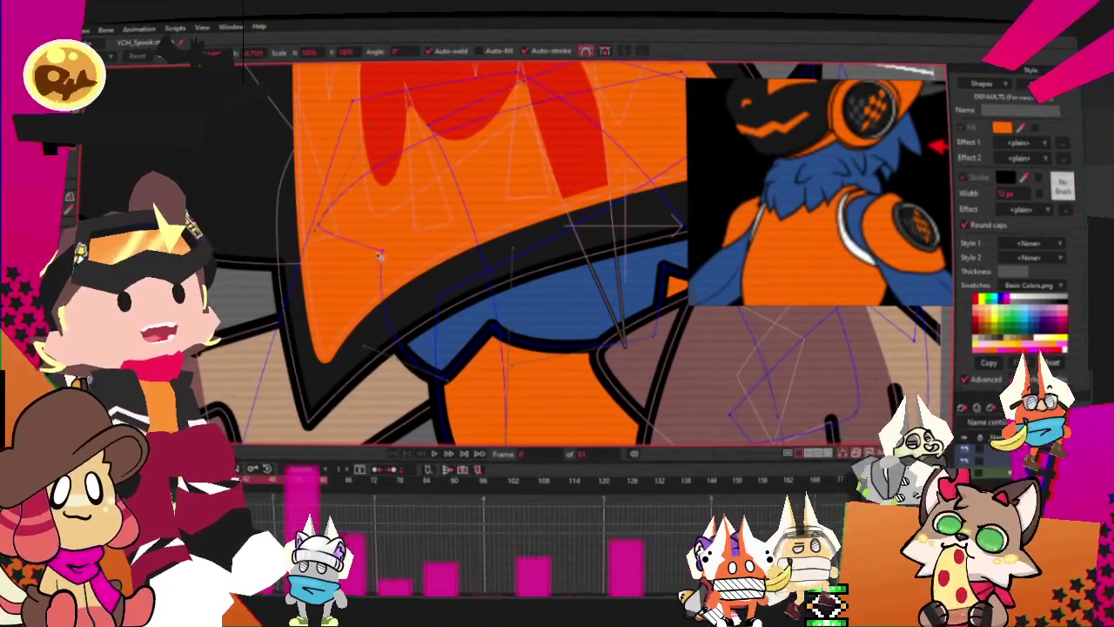
click(344, 236)
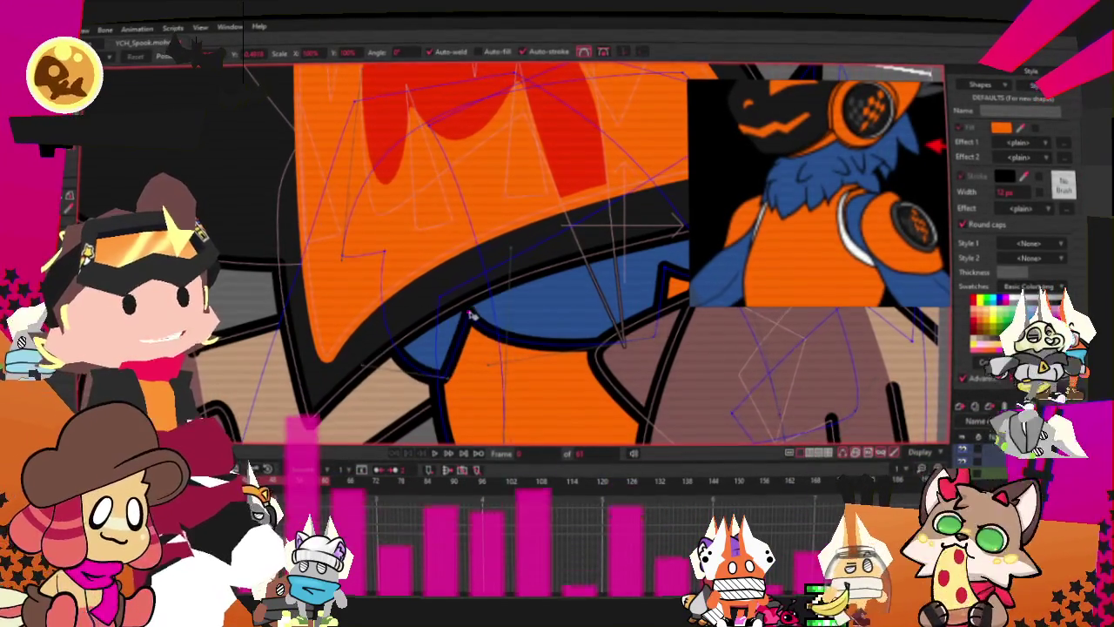
Step: Raise and lower the blue shape's lower-edge points to refine its outline
drag(496, 341, 503, 271)
drag(713, 376, 645, 416)
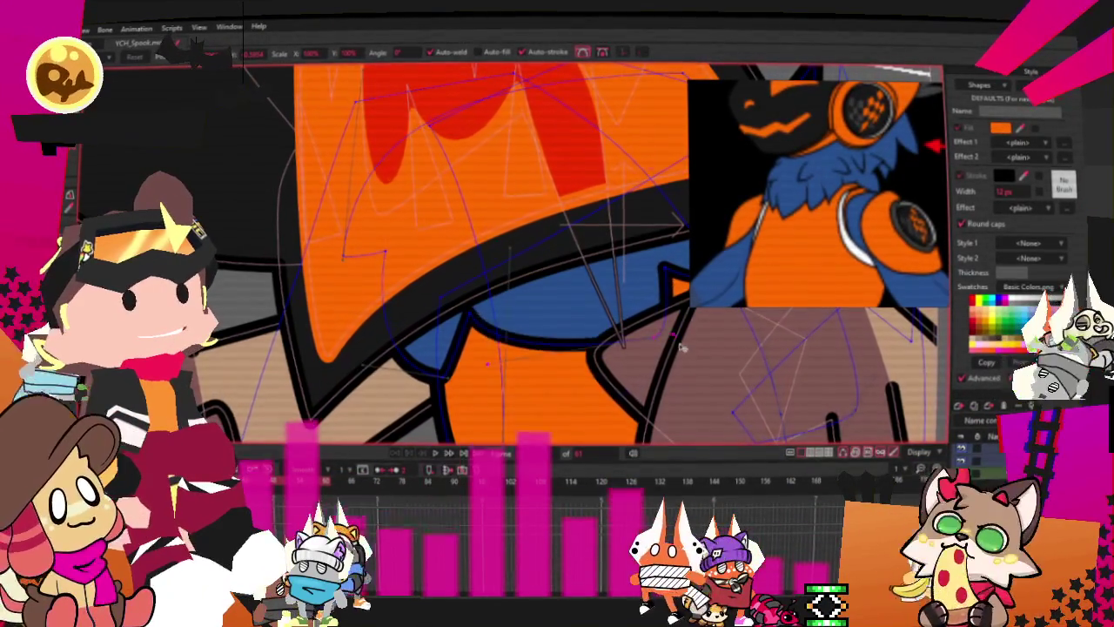
scroll(493, 310, down, 3)
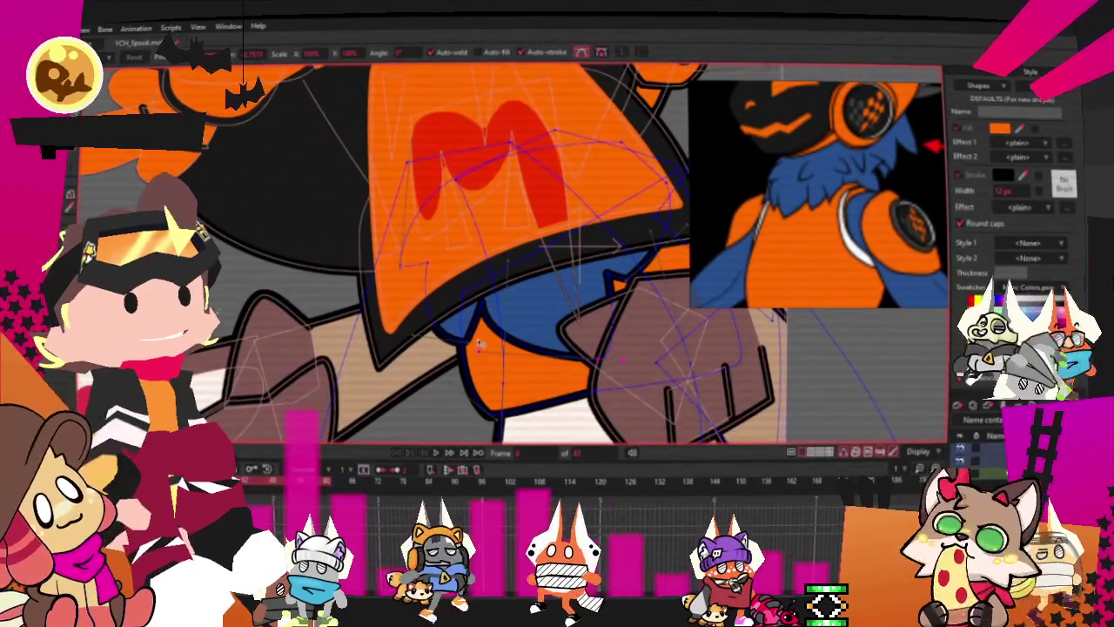
scroll(469, 340, up, 3)
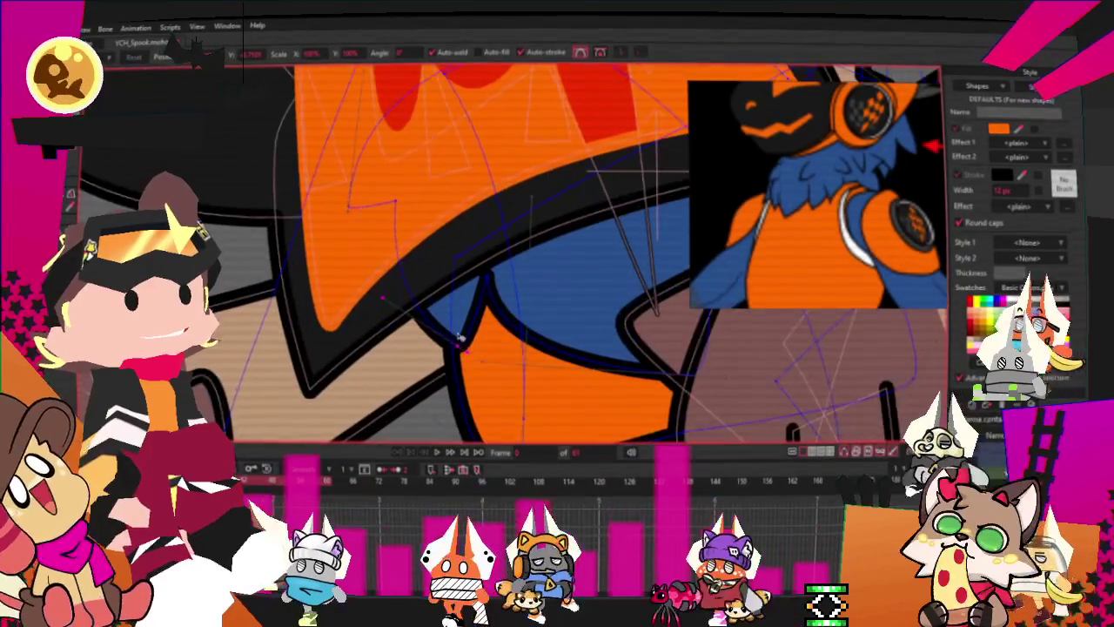
drag(459, 339, 459, 308)
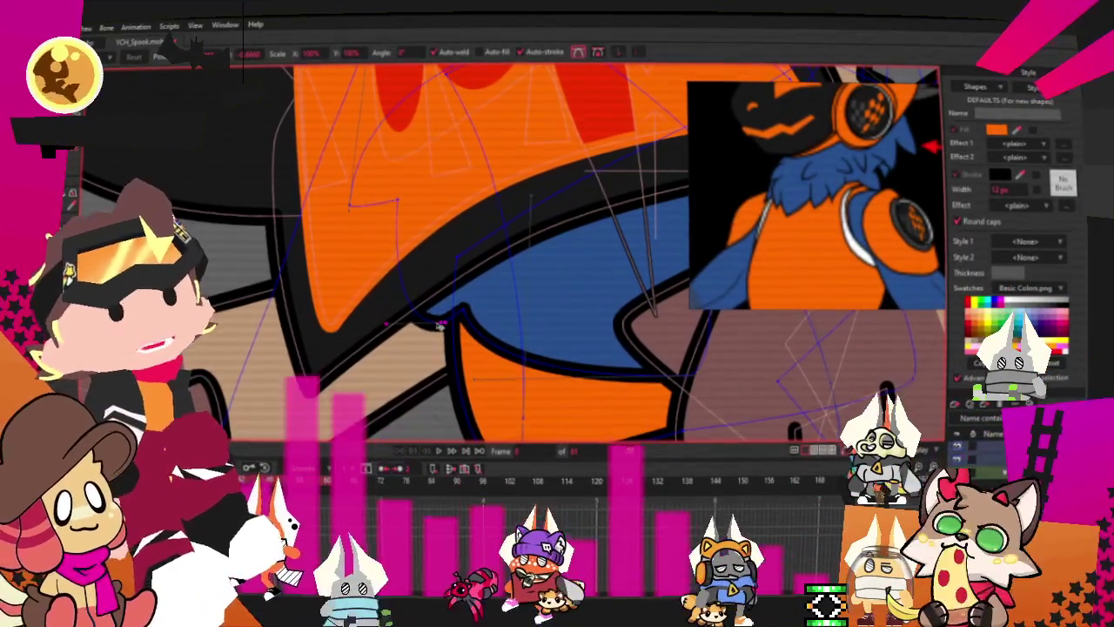
scroll(505, 292, down, 2)
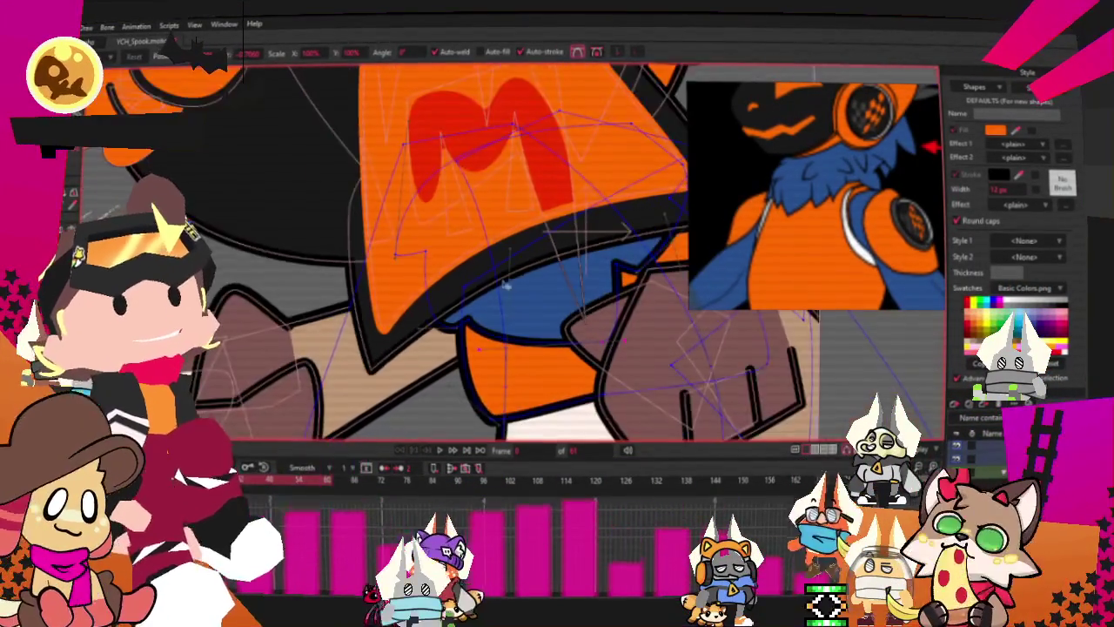
scroll(505, 291, down, 2)
scroll(409, 364, up, 4)
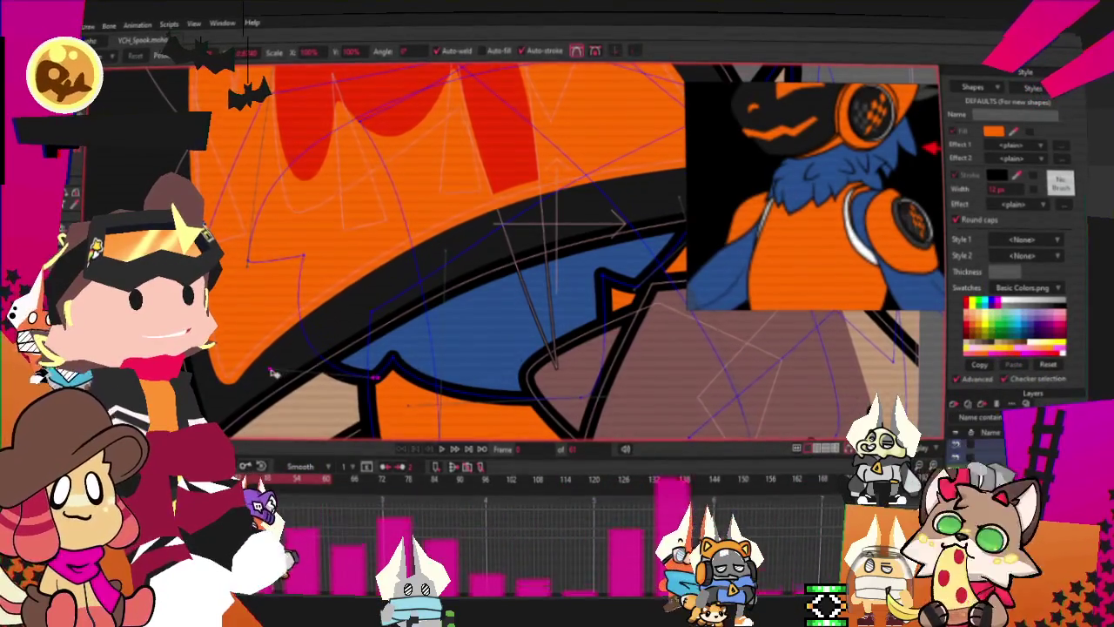
scroll(266, 369, down, 2)
scroll(551, 194, up, 2)
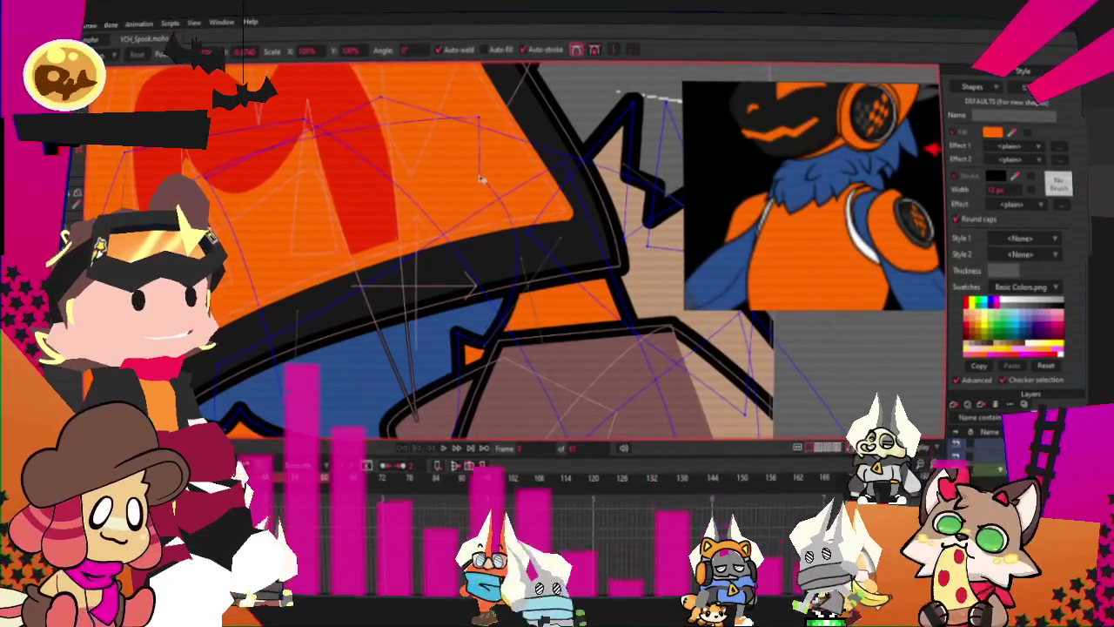
scroll(480, 180, down, 2)
scroll(461, 261, down, 1)
scroll(447, 344, up, 1)
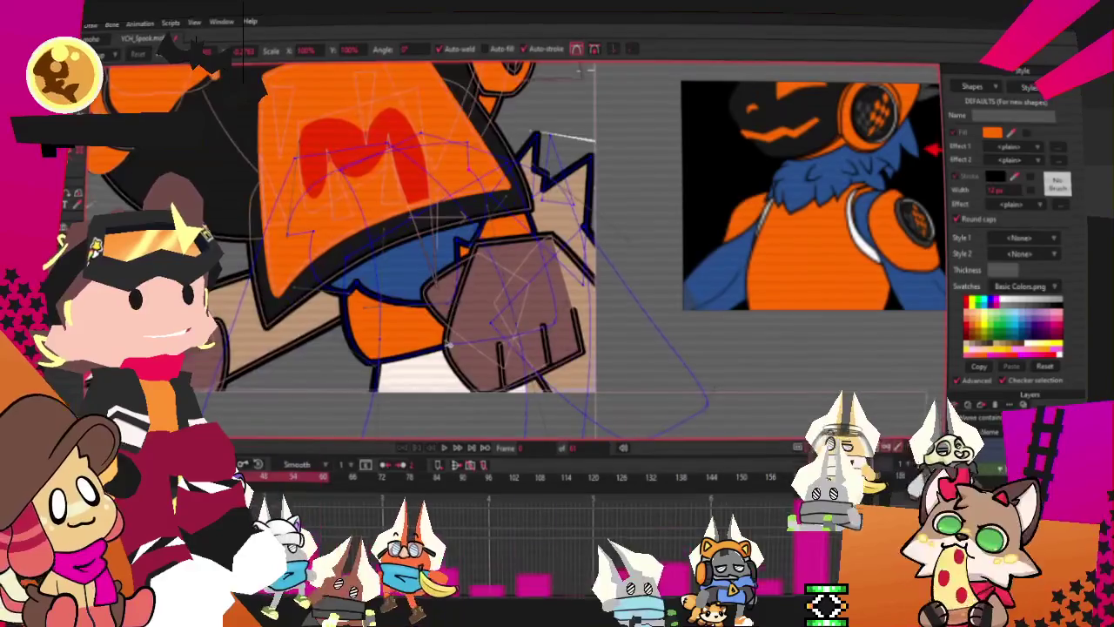
scroll(445, 344, down, 1)
scroll(448, 343, up, 2)
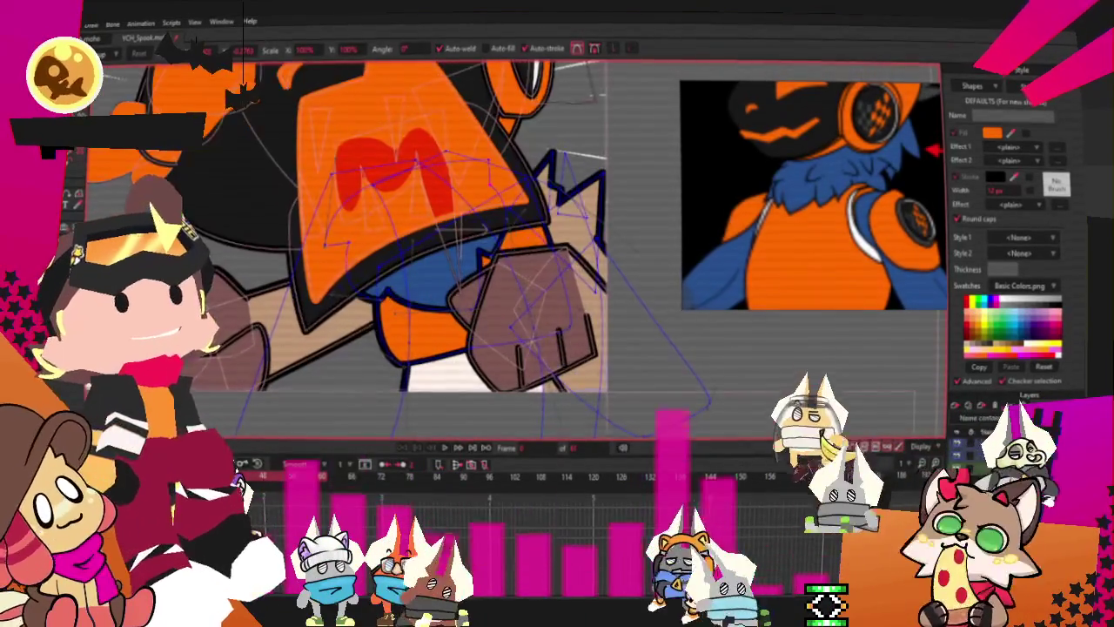
key(g)
scroll(435, 367, down, 1)
scroll(435, 367, up, 2)
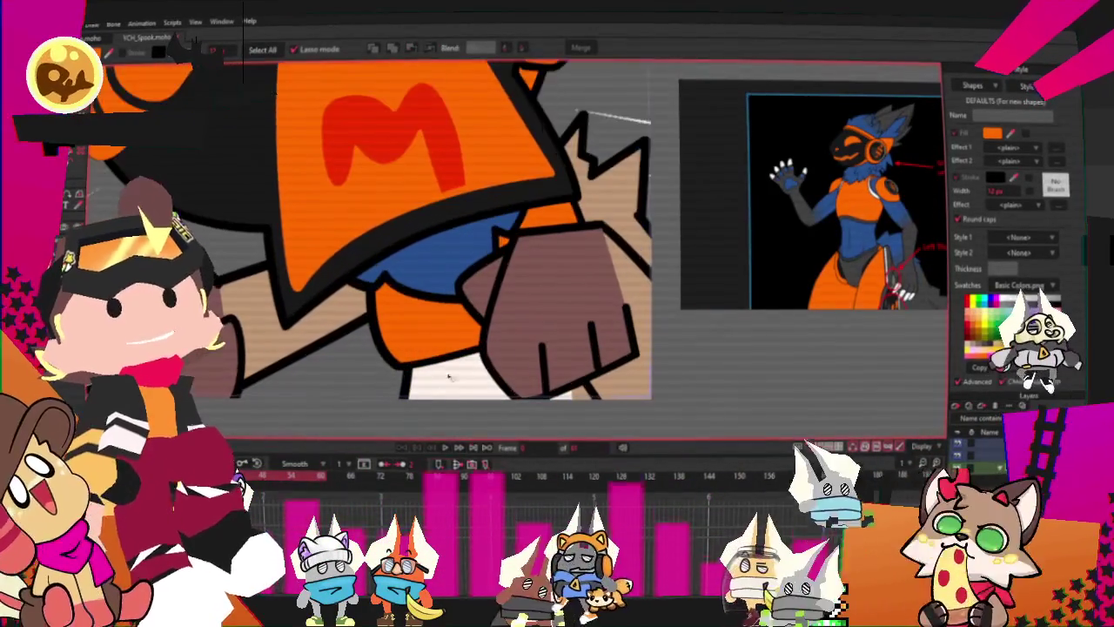
Step: Select the tan spiky fur tuft beside the hat, fill it blue, and tweak its curvature
click(622, 191)
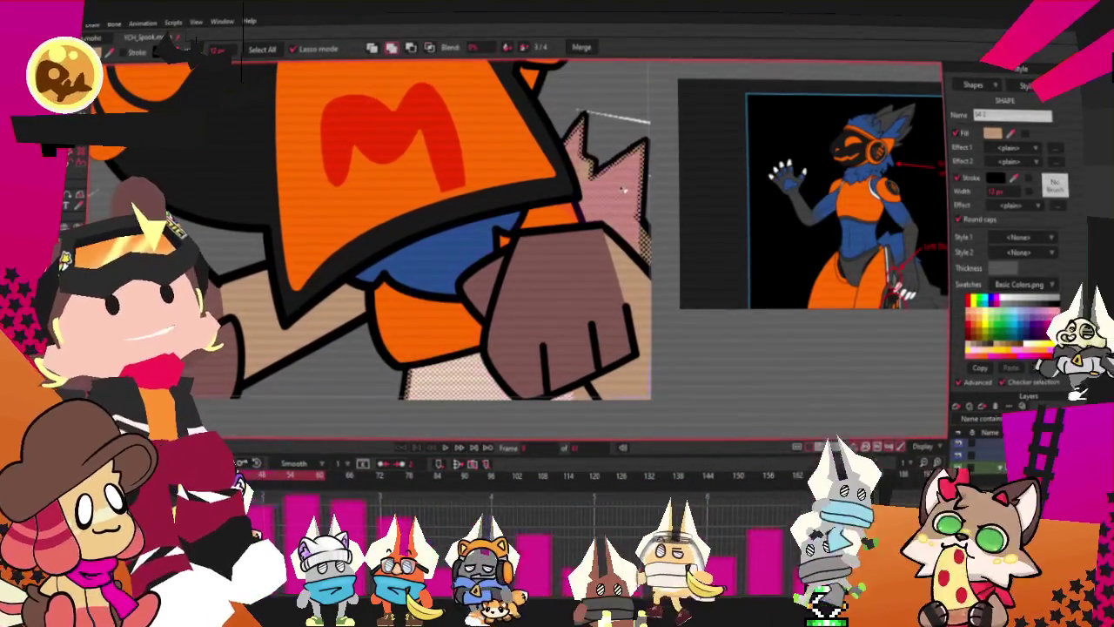
click(584, 411)
scroll(894, 216, up, 3)
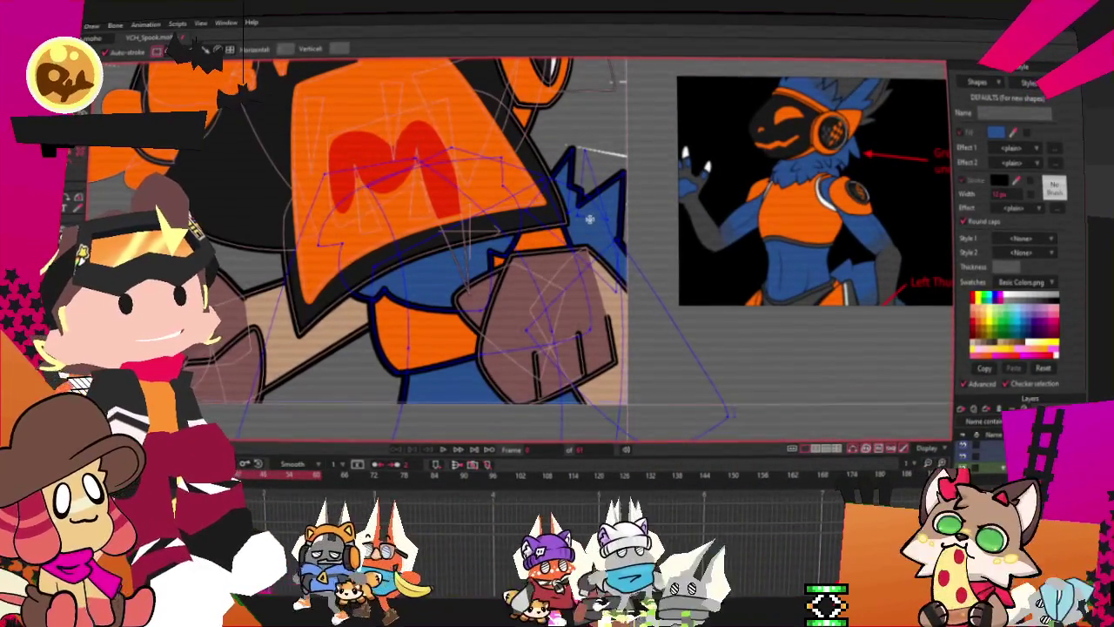
key(g)
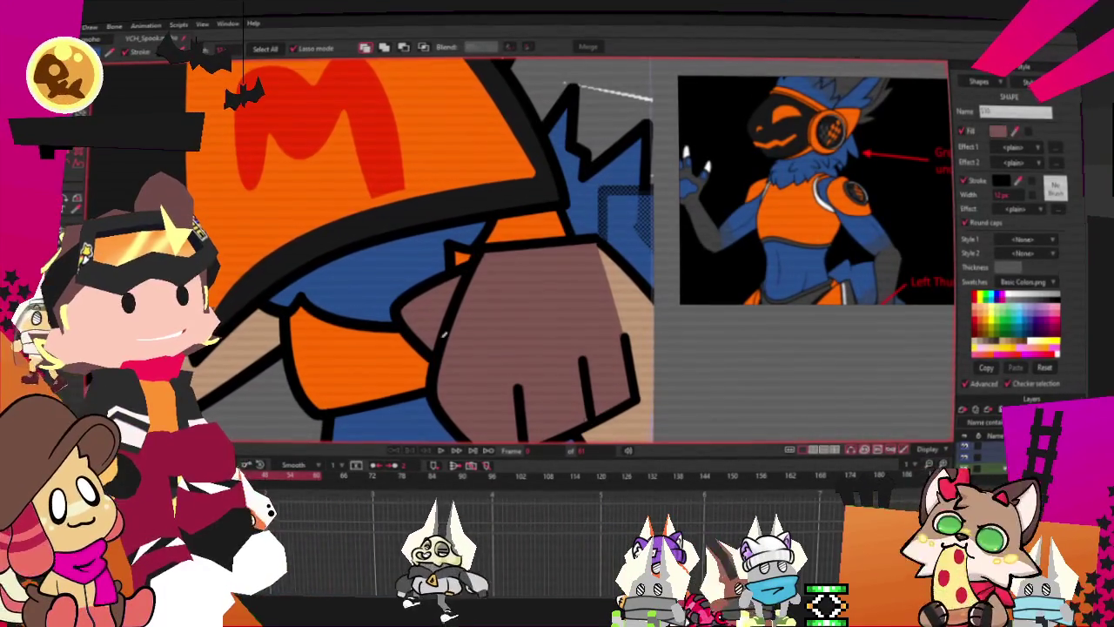
scroll(318, 344, up, 3)
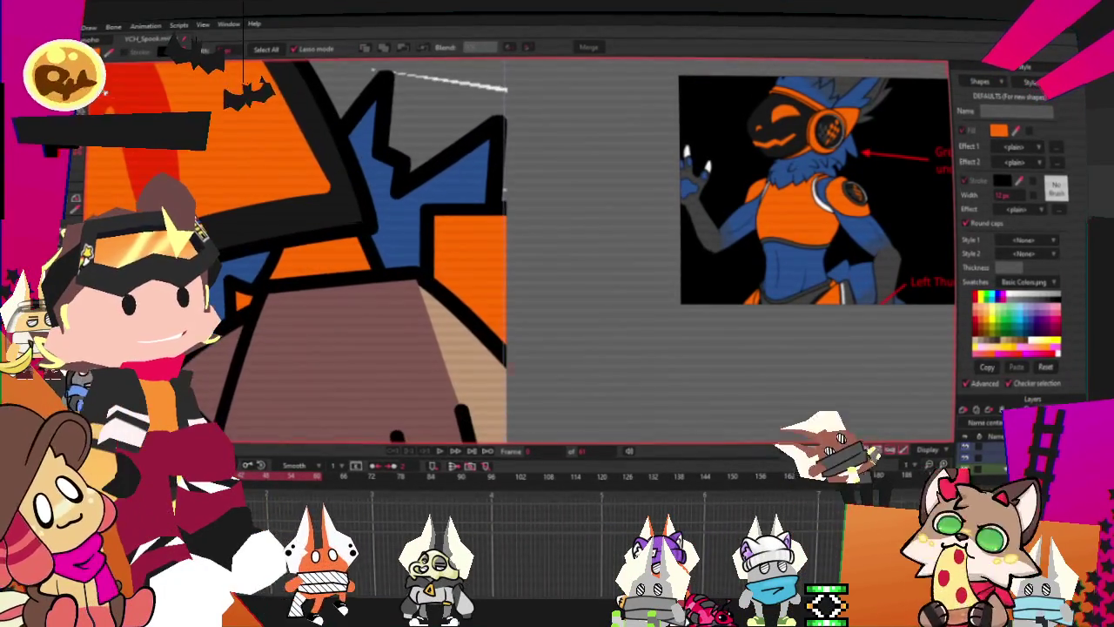
key(c)
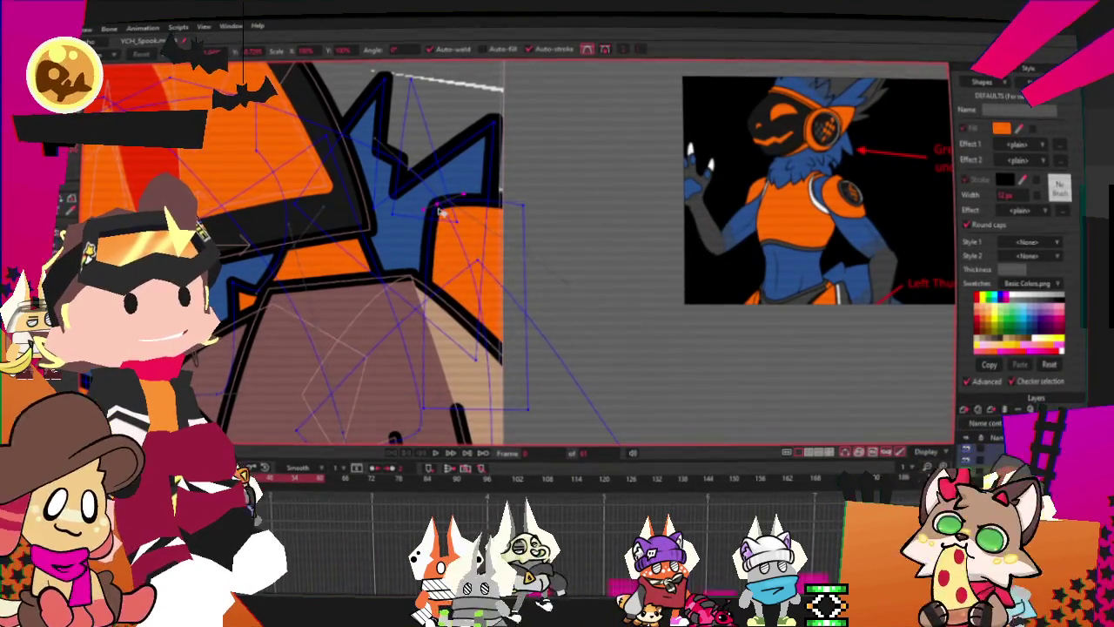
scroll(441, 211, down, 2)
scroll(523, 261, down, 2)
scroll(626, 278, down, 2)
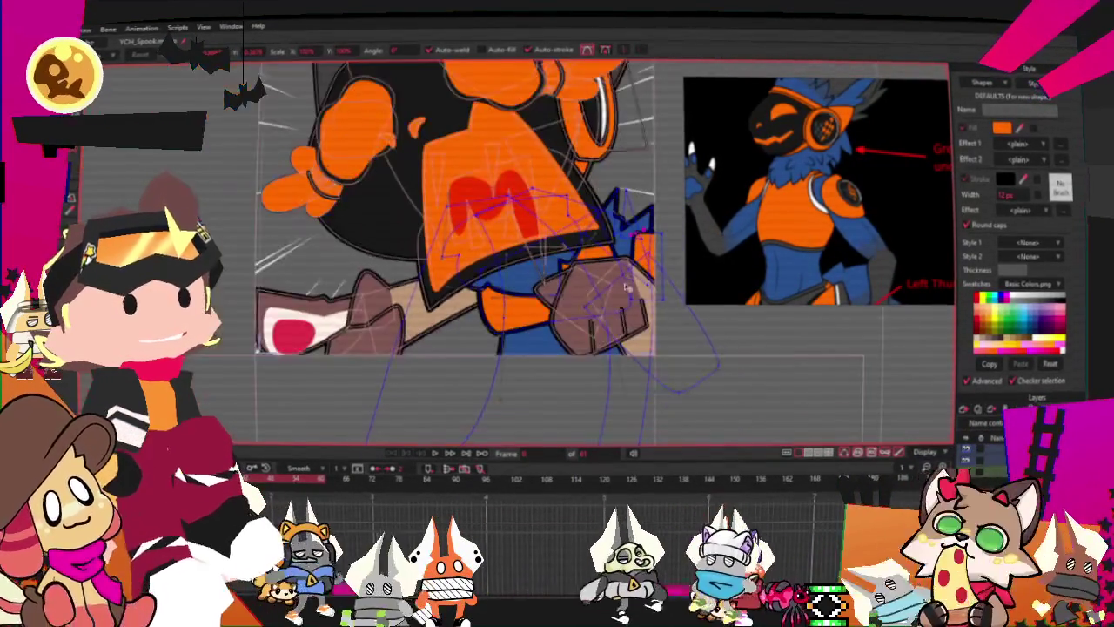
scroll(627, 287, up, 1)
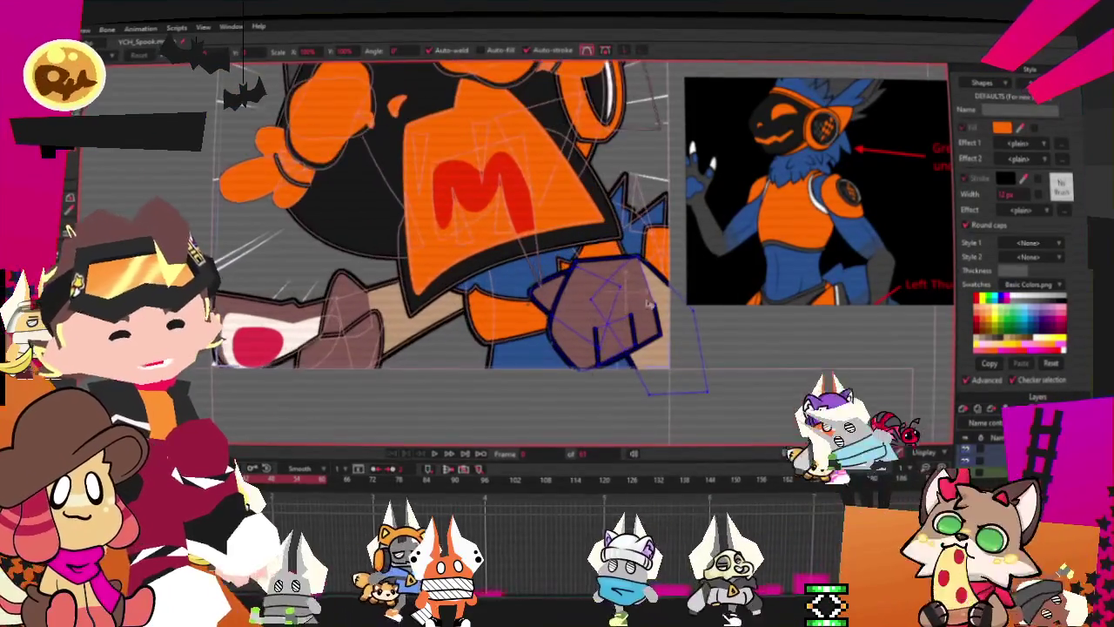
Step: Select the brown fist shapes and the tan arm shape and fill them grey
key(q)
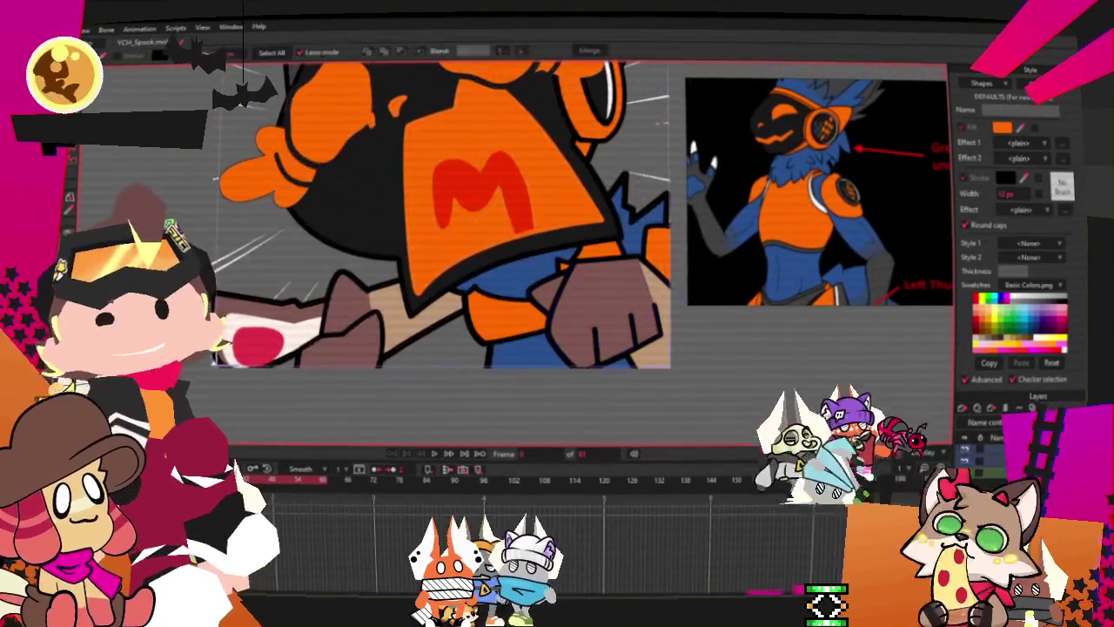
scroll(596, 300, down, 1)
scroll(596, 301, up, 1)
scroll(596, 300, up, 1)
scroll(596, 301, down, 1)
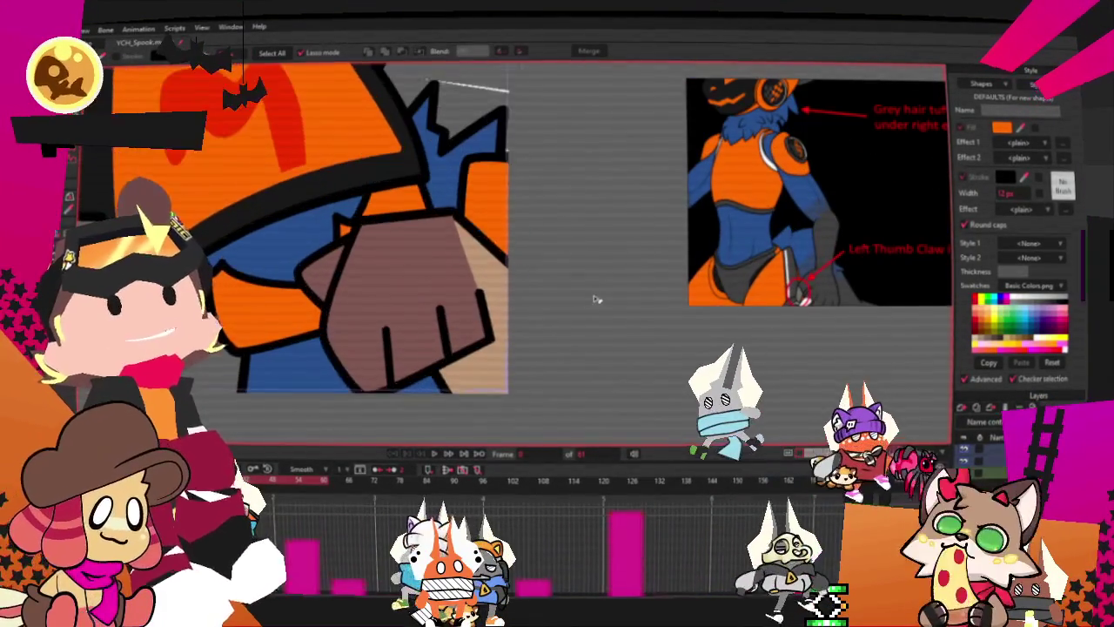
click(417, 287)
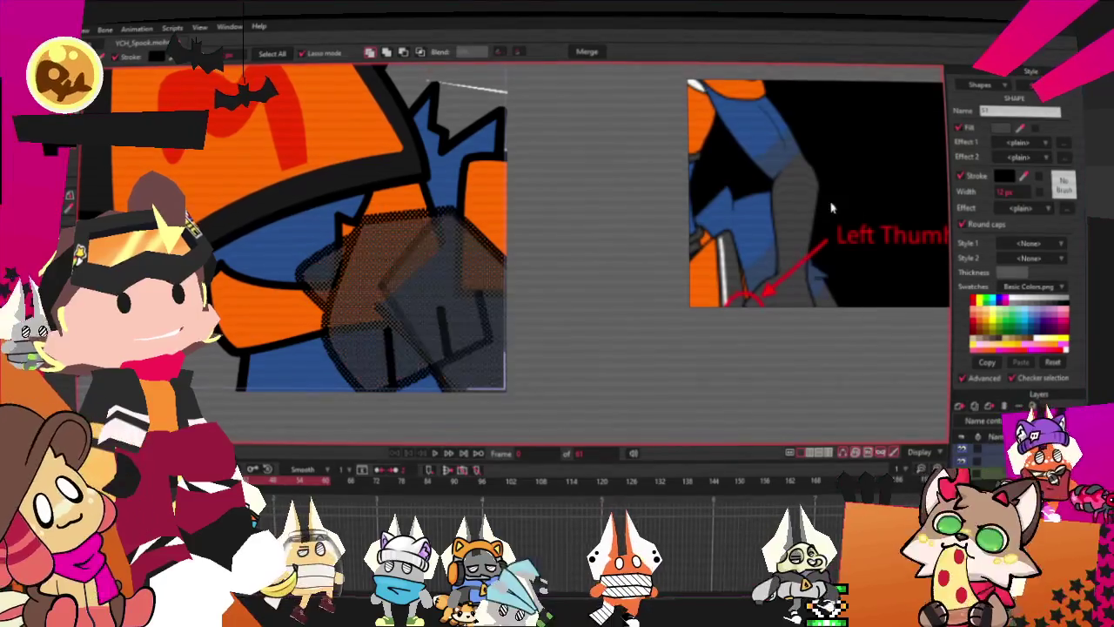
scroll(580, 289, down, 2)
scroll(581, 289, down, 2)
scroll(339, 317, up, 2)
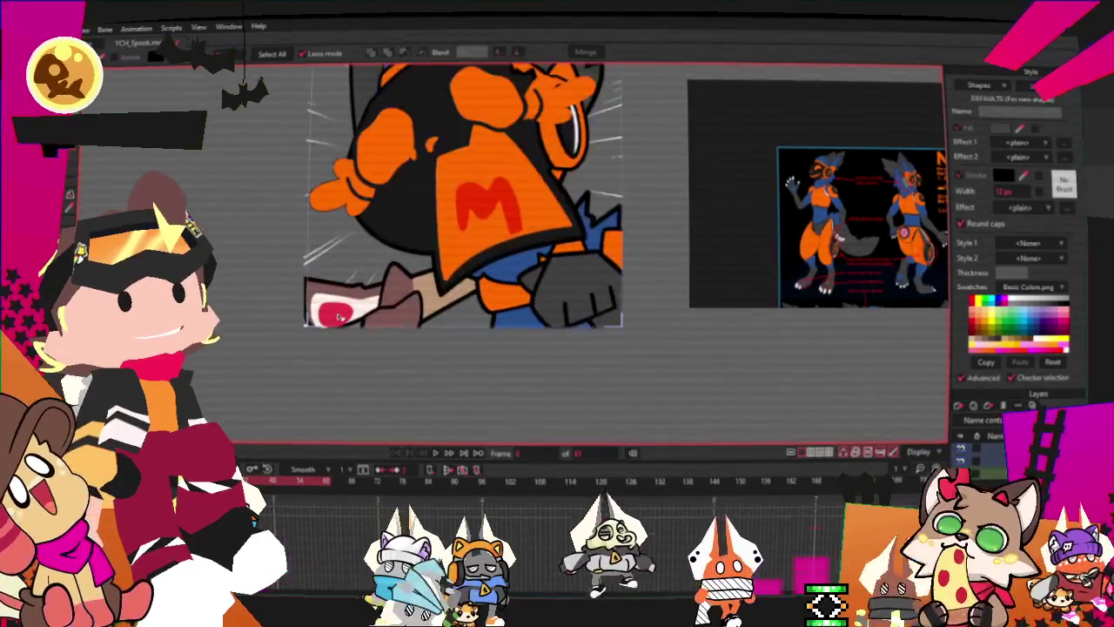
scroll(339, 317, up, 2)
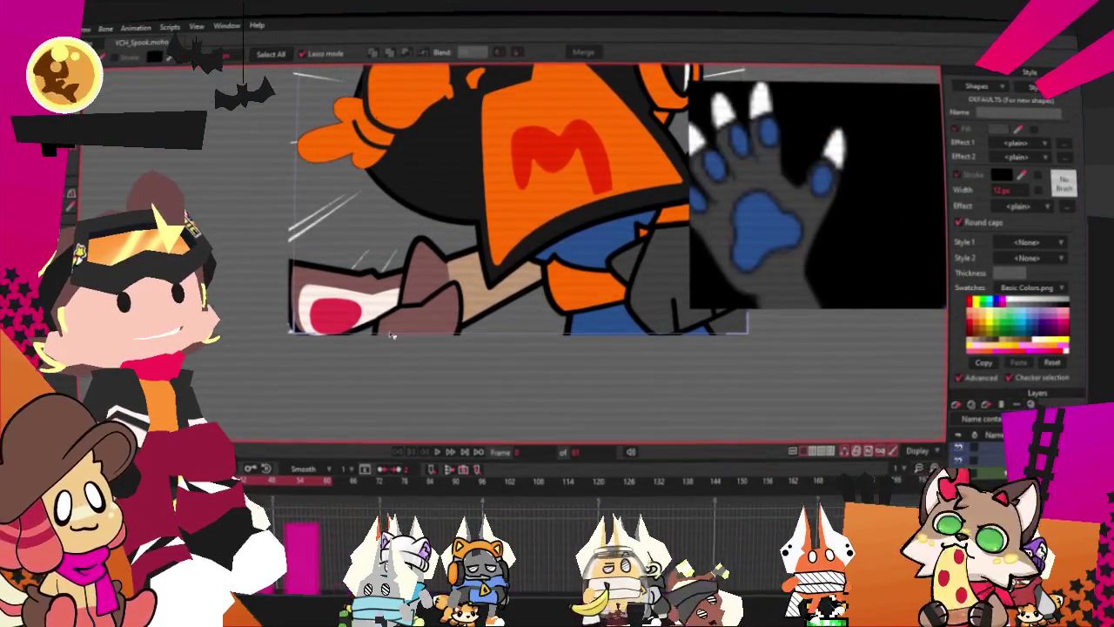
scroll(457, 283, up, 1)
click(381, 274)
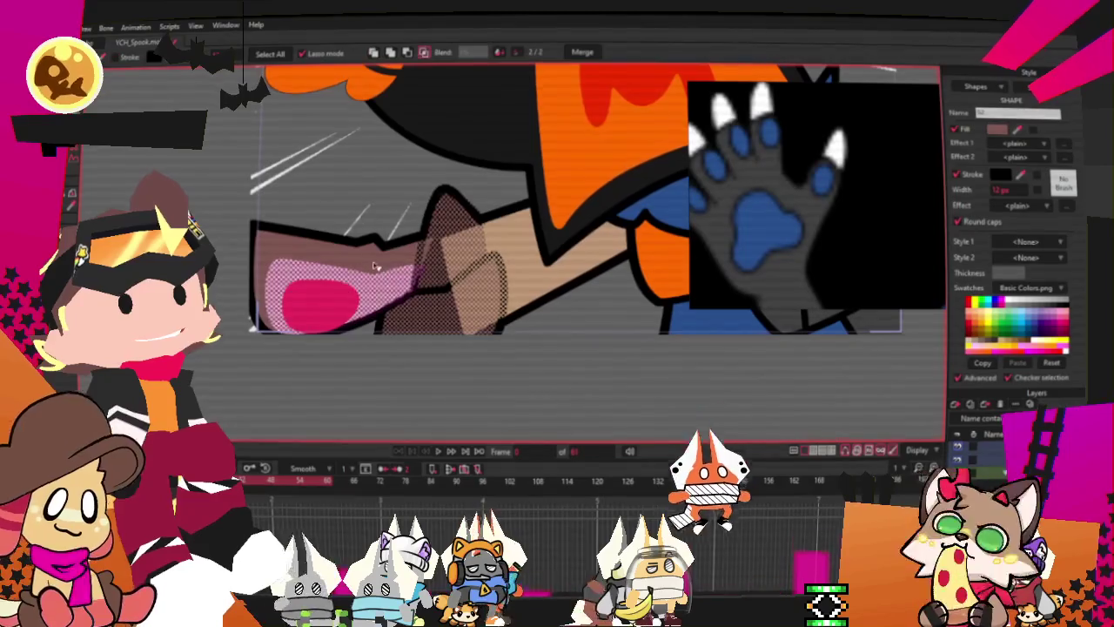
click(531, 281)
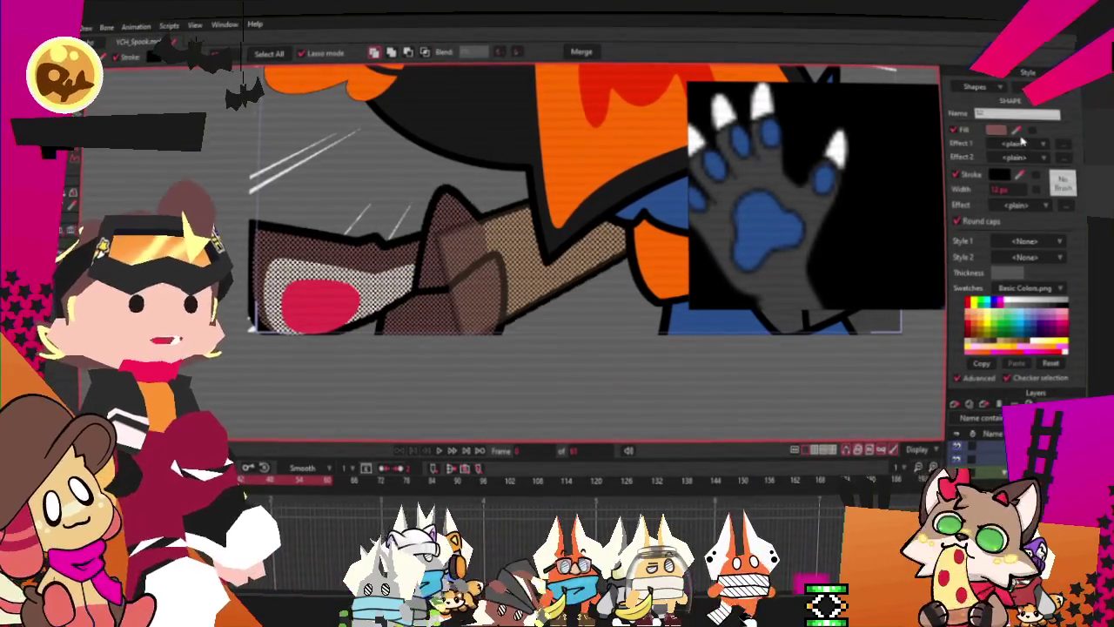
click(537, 272)
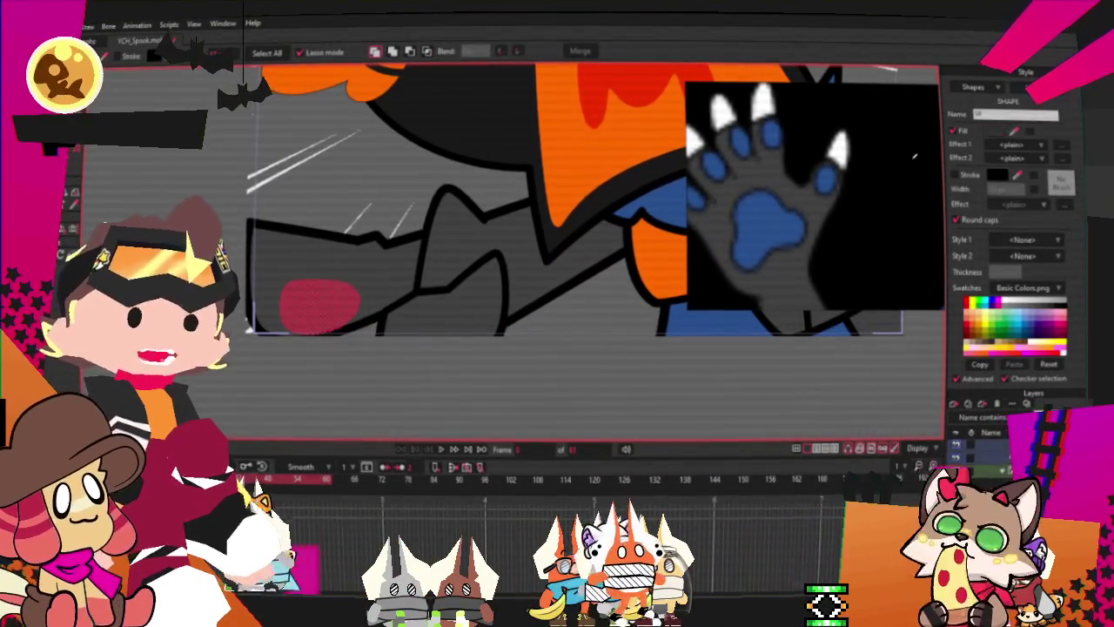
scroll(568, 279, down, 5)
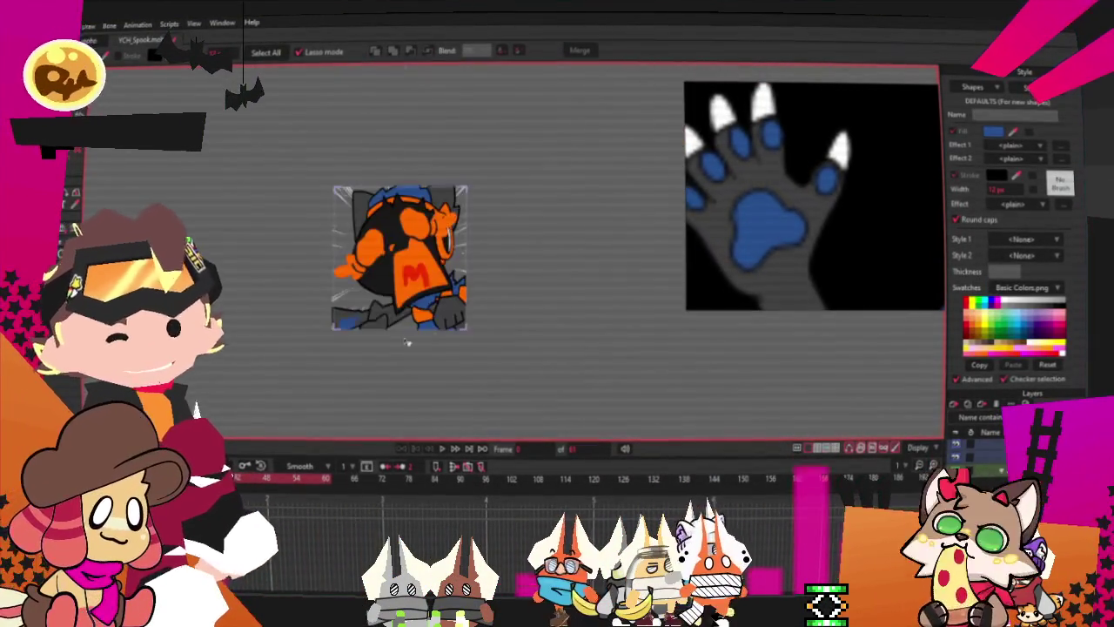
Step: Select the new rectangle beneath the grey fist and set its fill to white
scroll(353, 339, up, 3)
scroll(534, 299, up, 2)
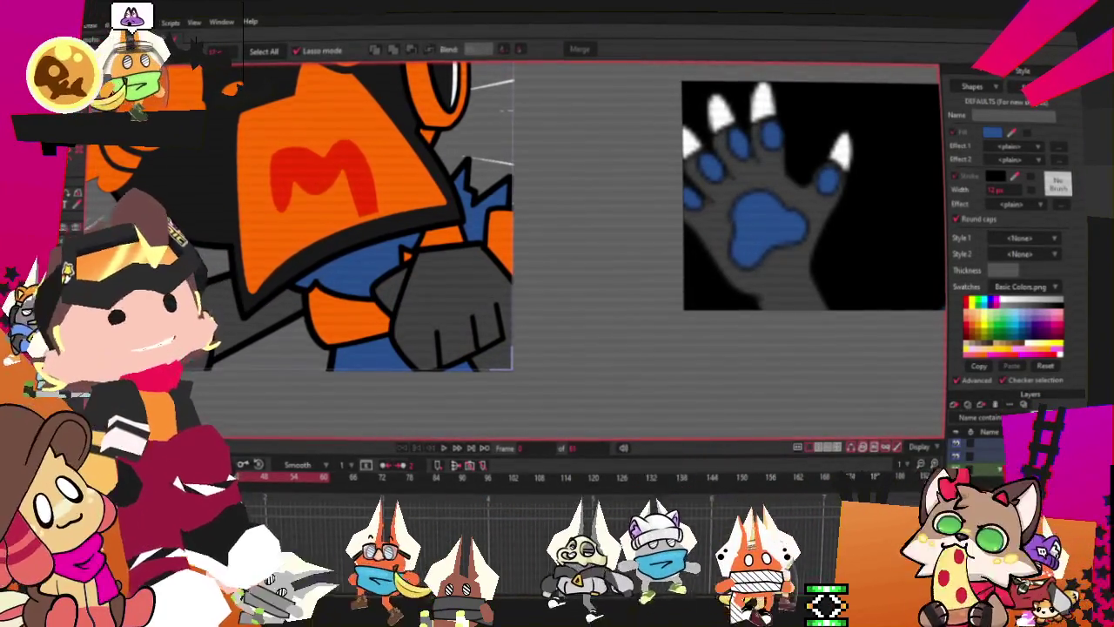
scroll(338, 323, up, 2)
double_click(441, 357)
key(t)
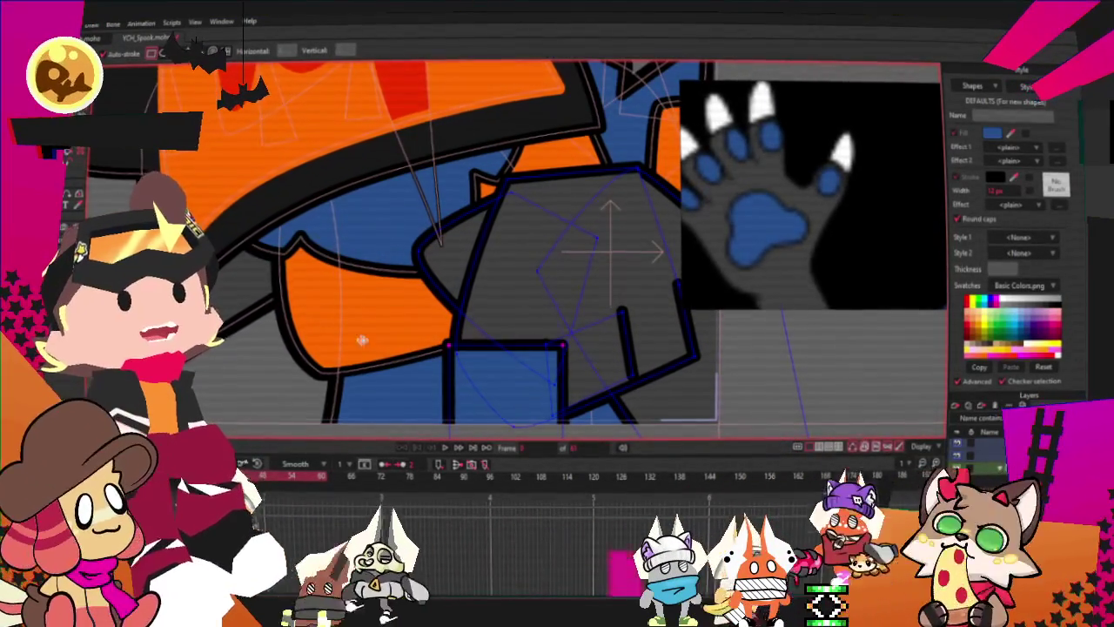
key(g)
click(522, 386)
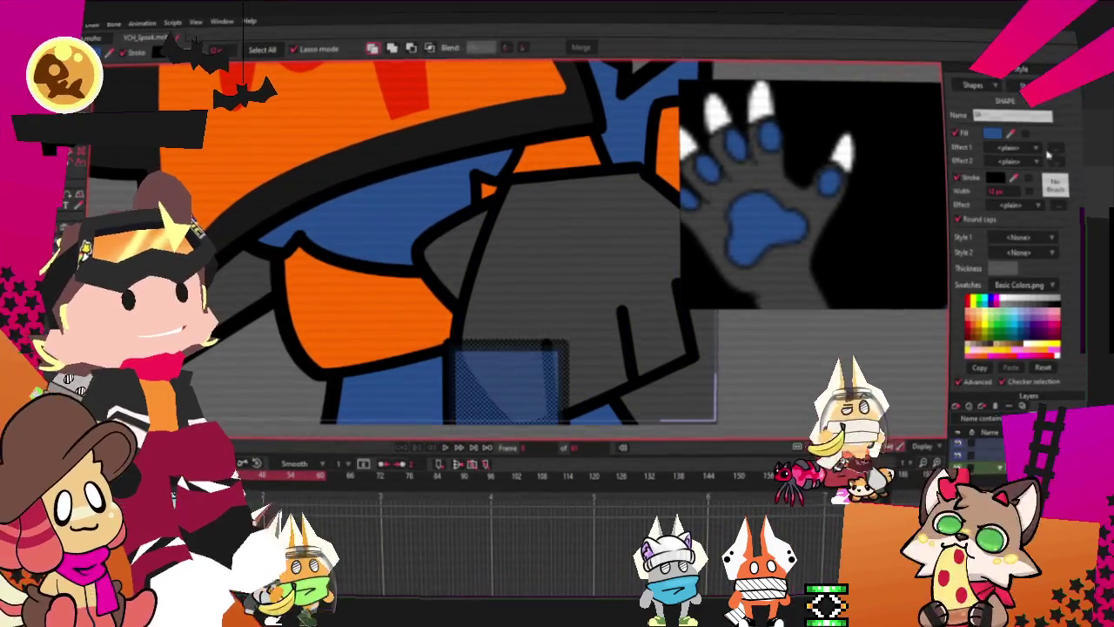
scroll(566, 365, down, 3)
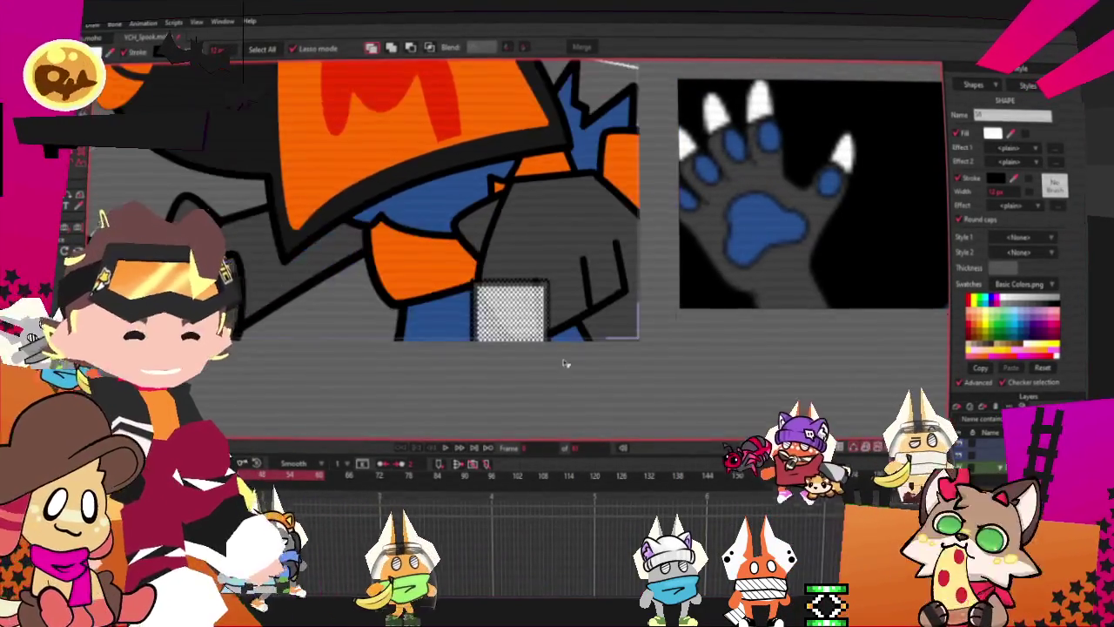
Step: Pull the white claw's lower-left corner up and to the right
key(t)
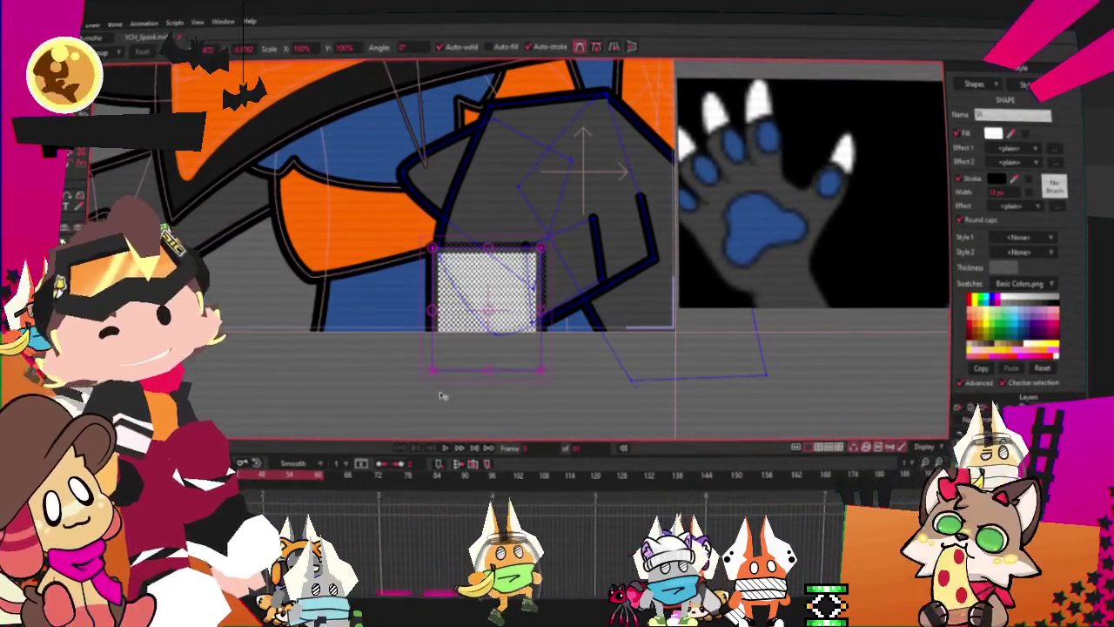
click(431, 368)
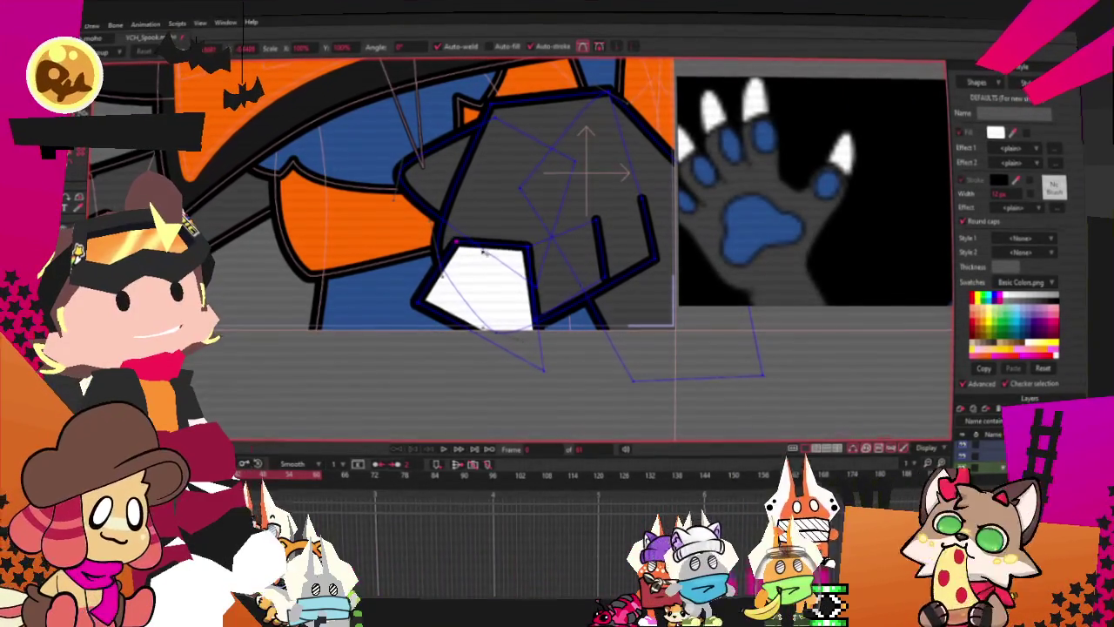
drag(466, 360, 476, 322)
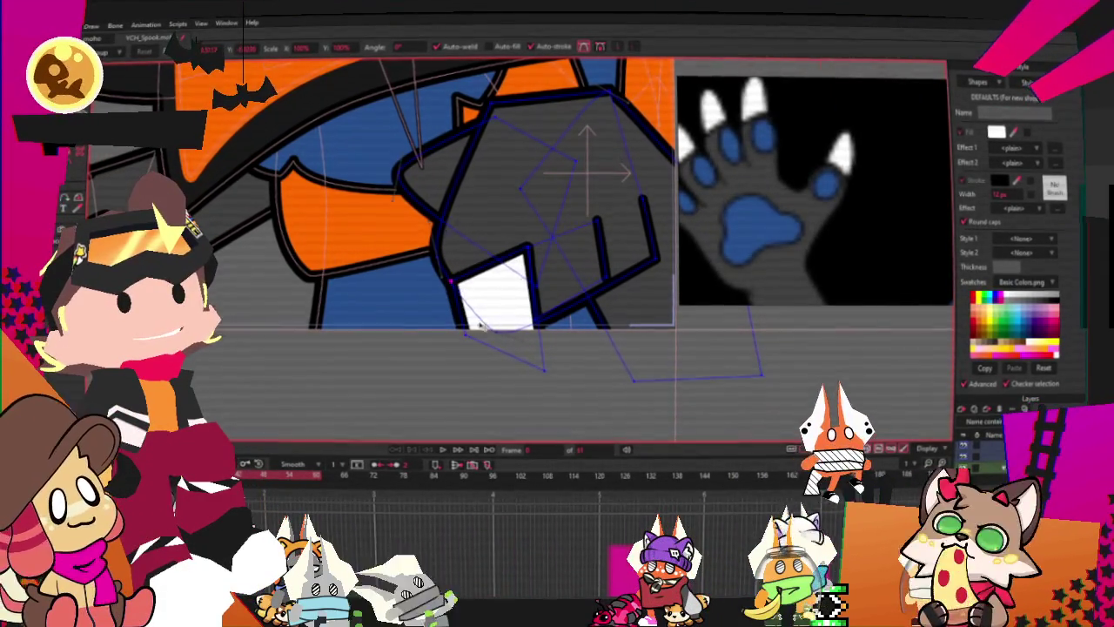
scroll(476, 308, up, 2)
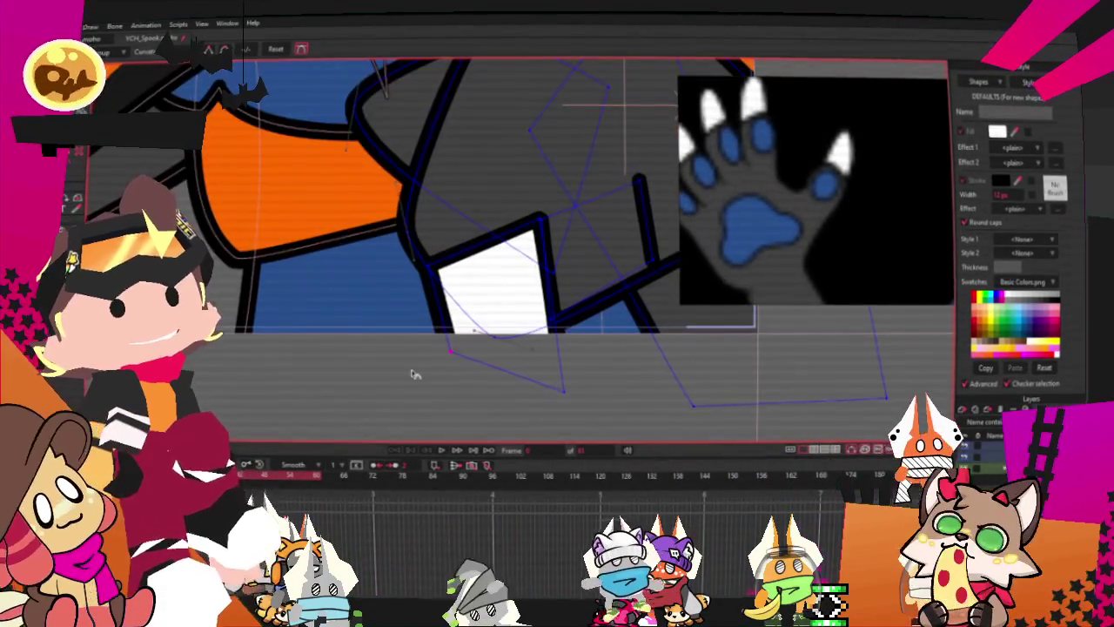
drag(406, 217, 324, 206)
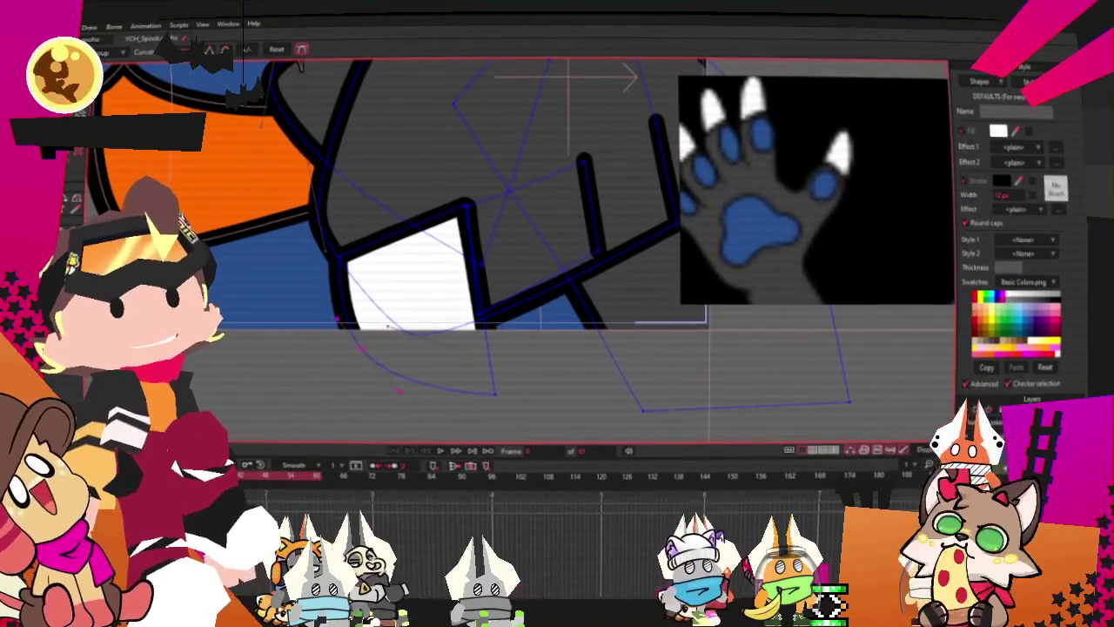
Step: Shift the claw's upper-left corner and right side, and lower the right claw's top point
key(t)
click(423, 273)
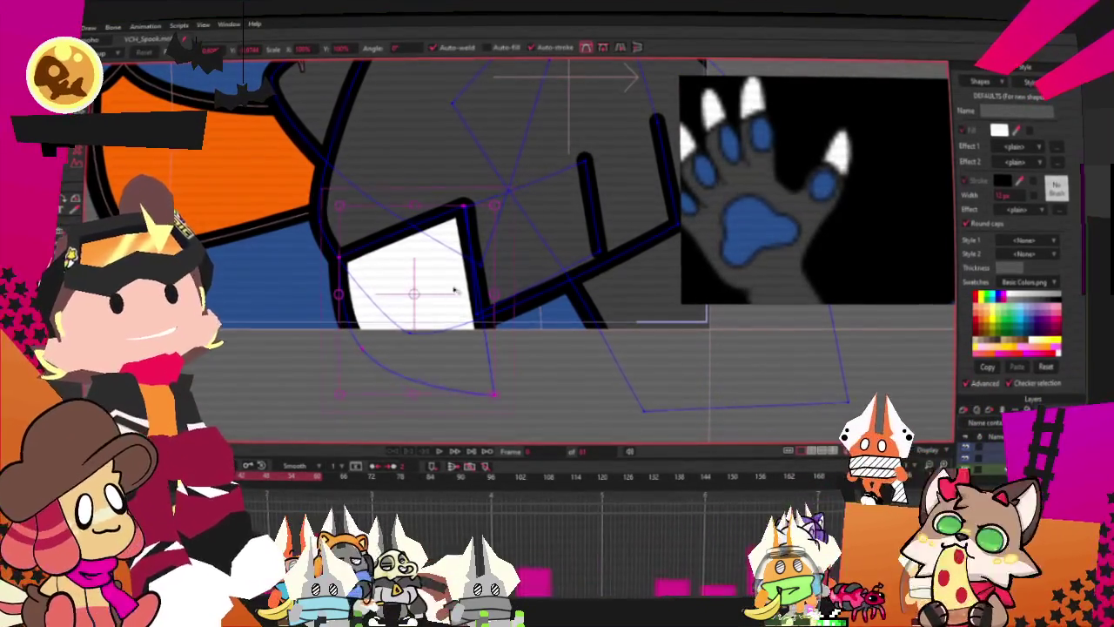
scroll(603, 235, down, 2)
scroll(603, 235, up, 2)
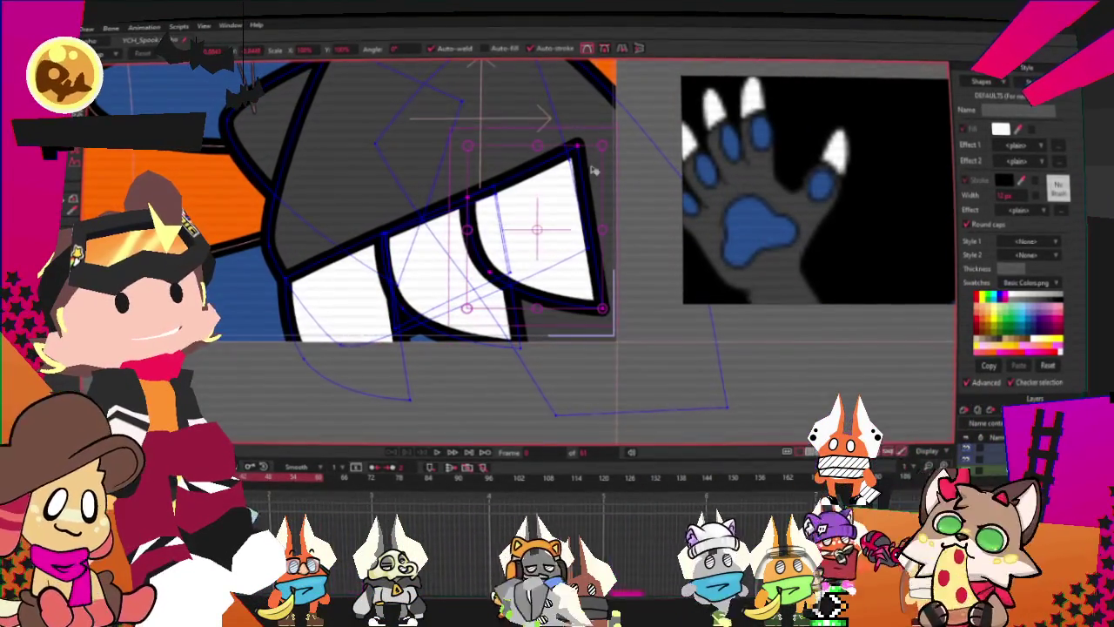
scroll(484, 197, up, 2)
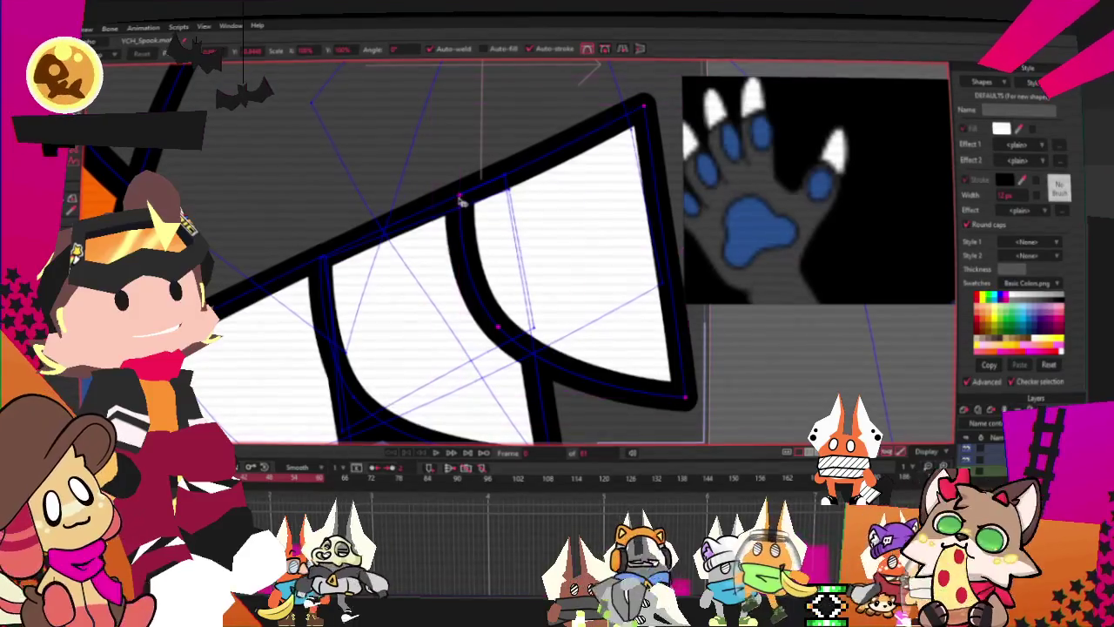
drag(461, 199, 503, 166)
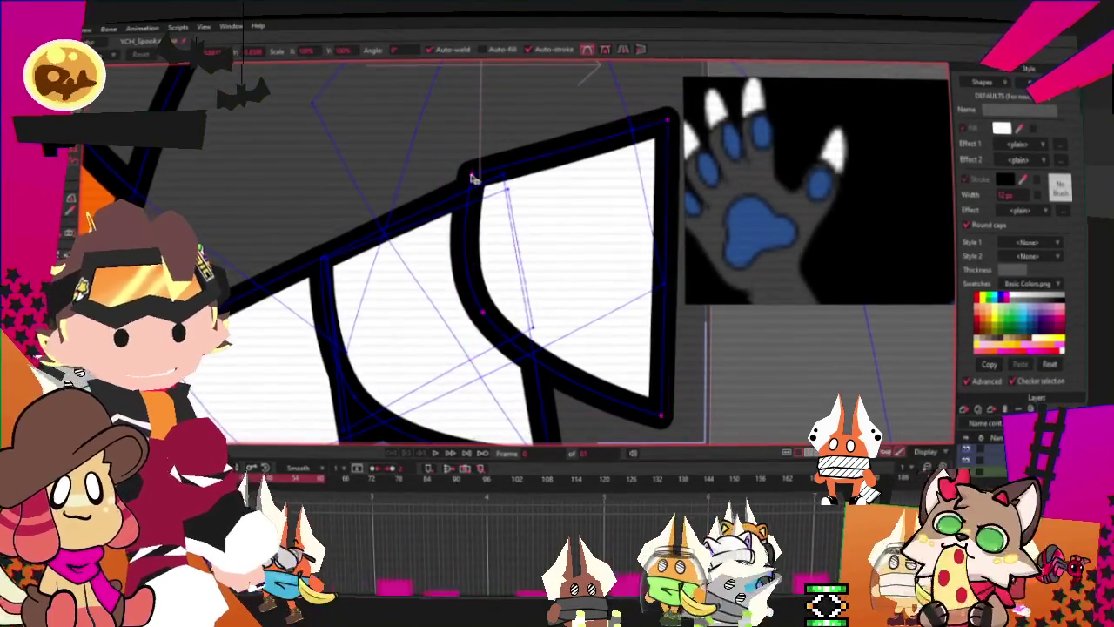
drag(641, 149, 632, 130)
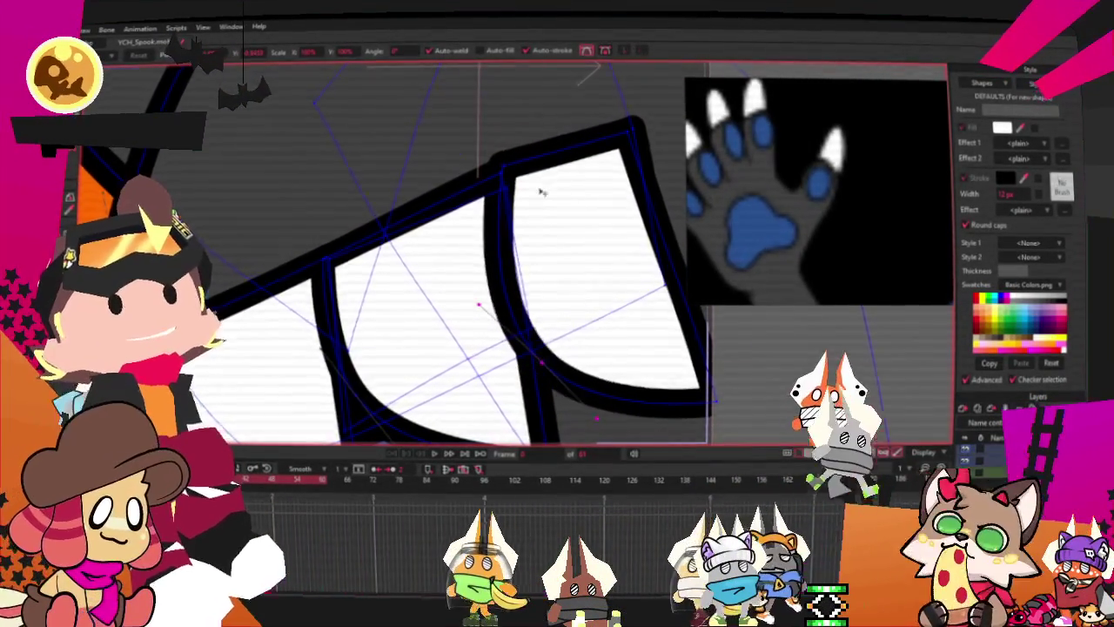
scroll(487, 218, down, 1)
scroll(534, 141, up, 1)
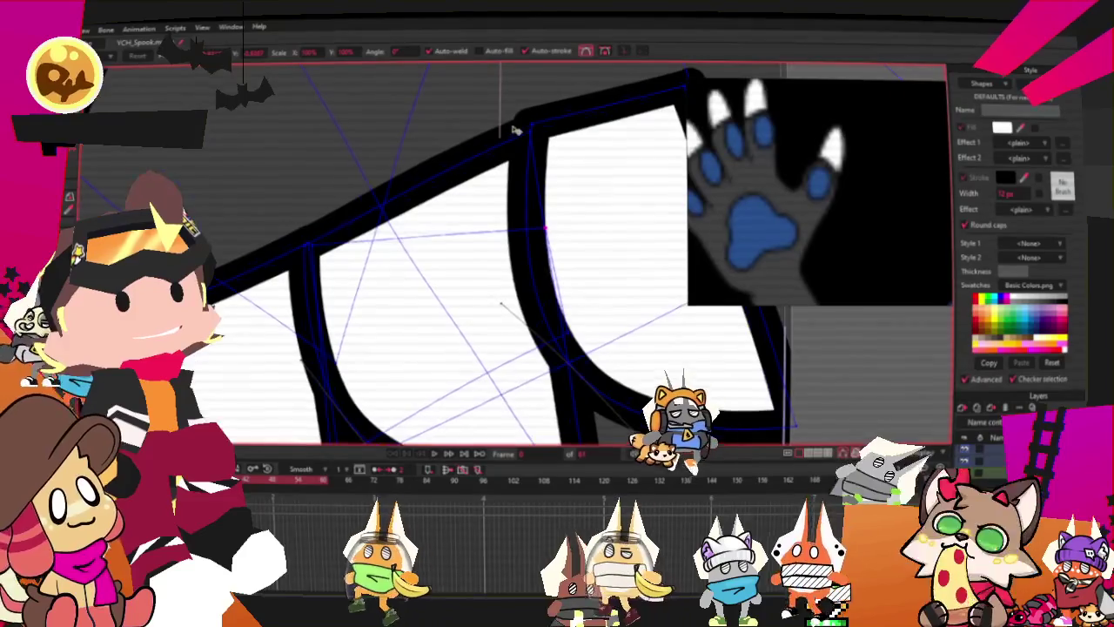
drag(539, 243, 409, 274)
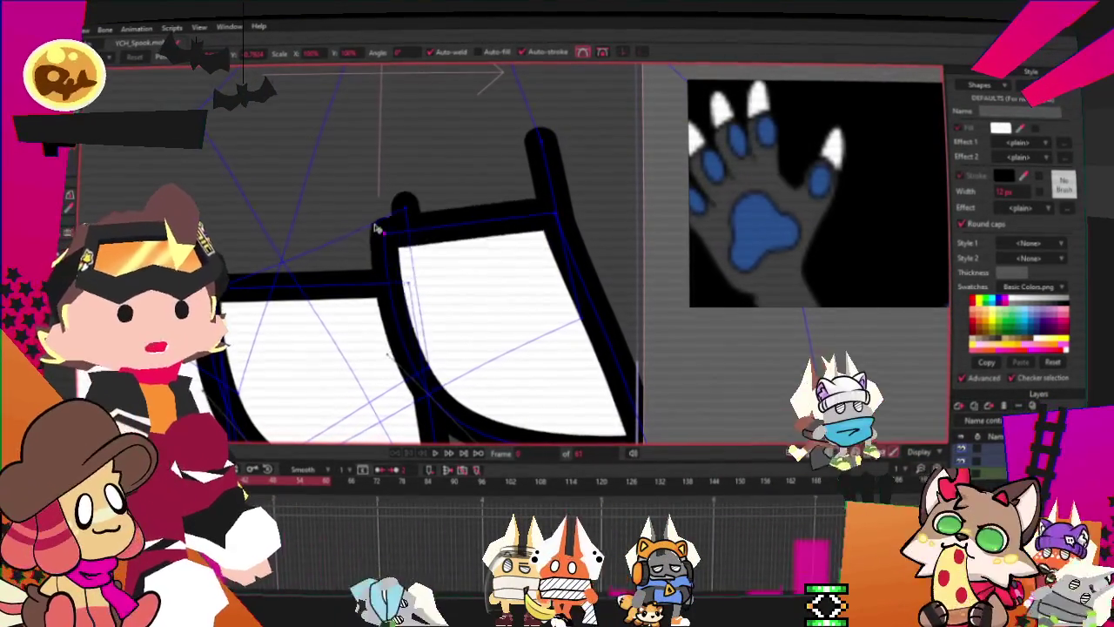
mouse_move(540, 132)
mouse_down()
mouse_move(578, 181)
mouse_move(557, 200)
mouse_up()
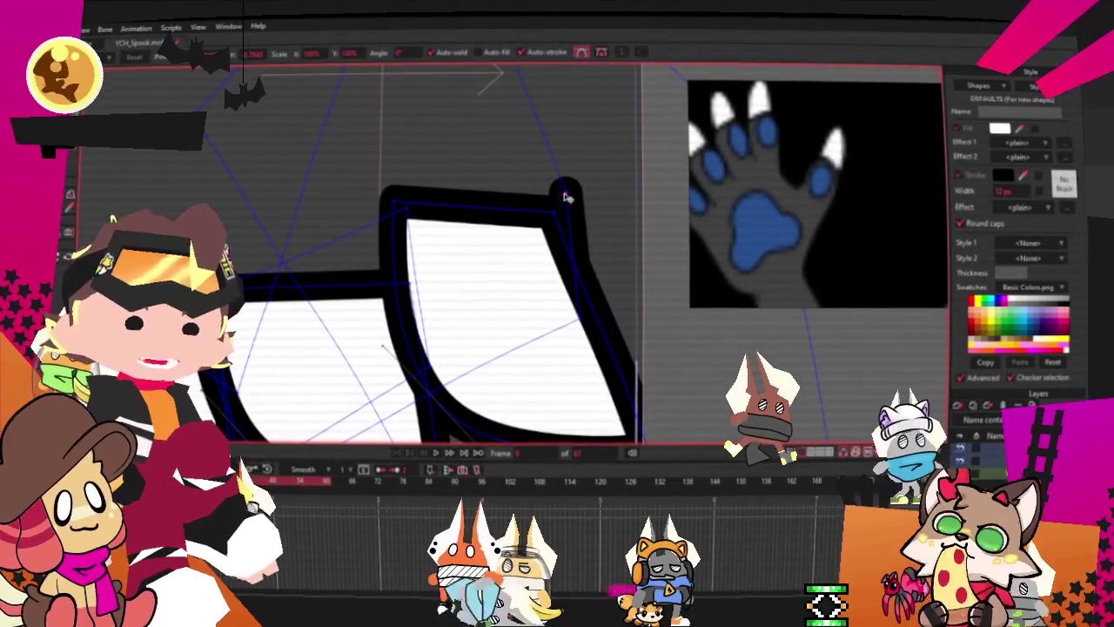
scroll(557, 200, up, 3)
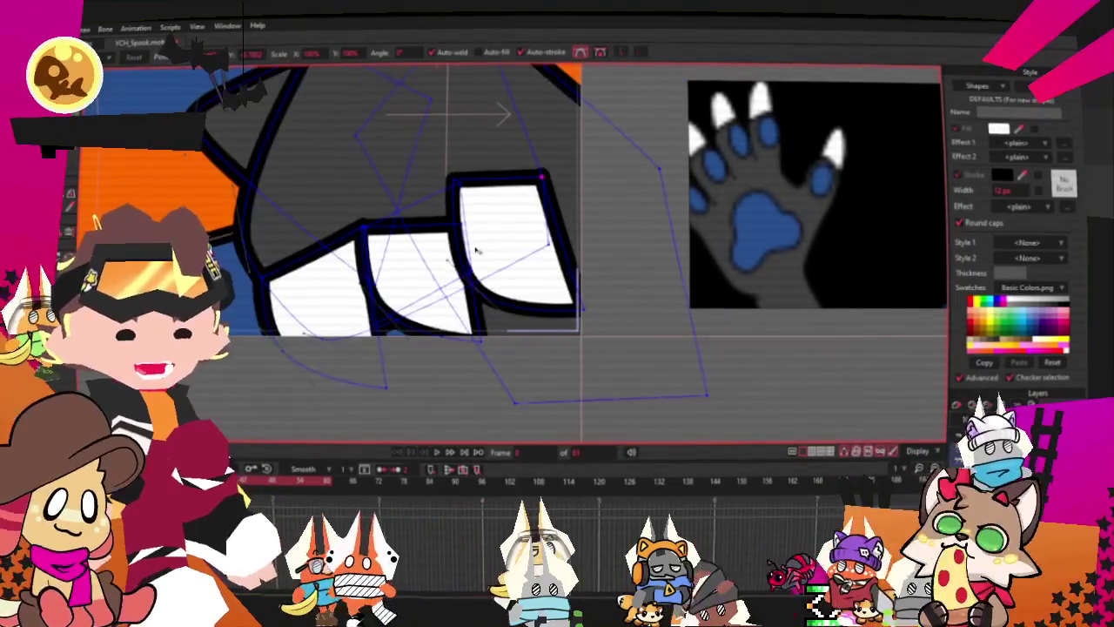
Step: Move the middle claw's top-left corner down and right to flatten its top edge
scroll(557, 200, down, 4)
key(c)
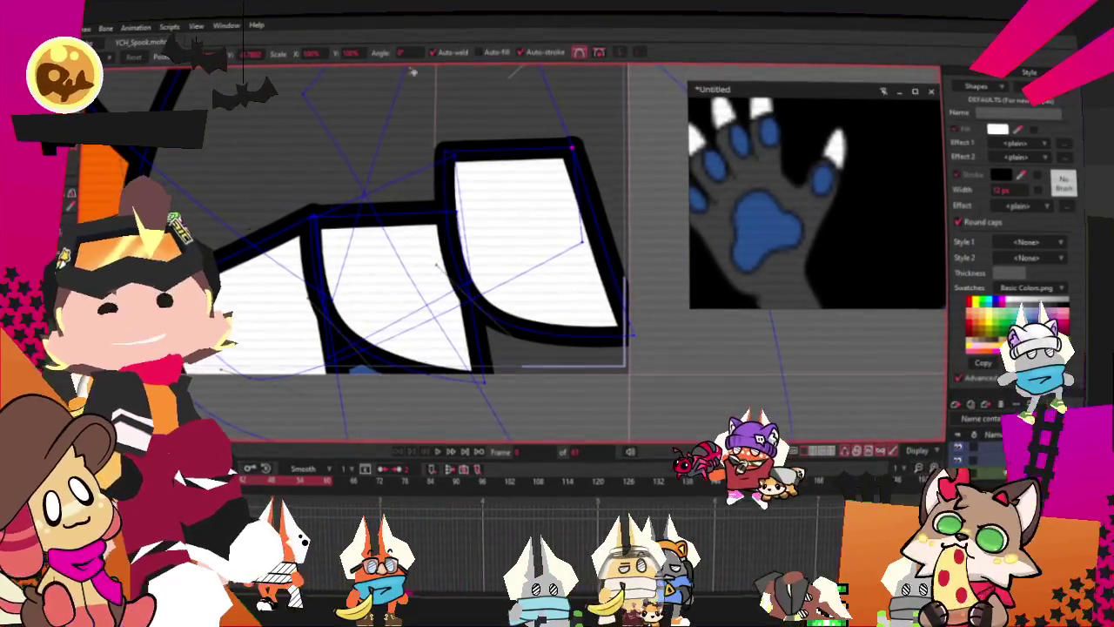
scroll(436, 264, down, 2)
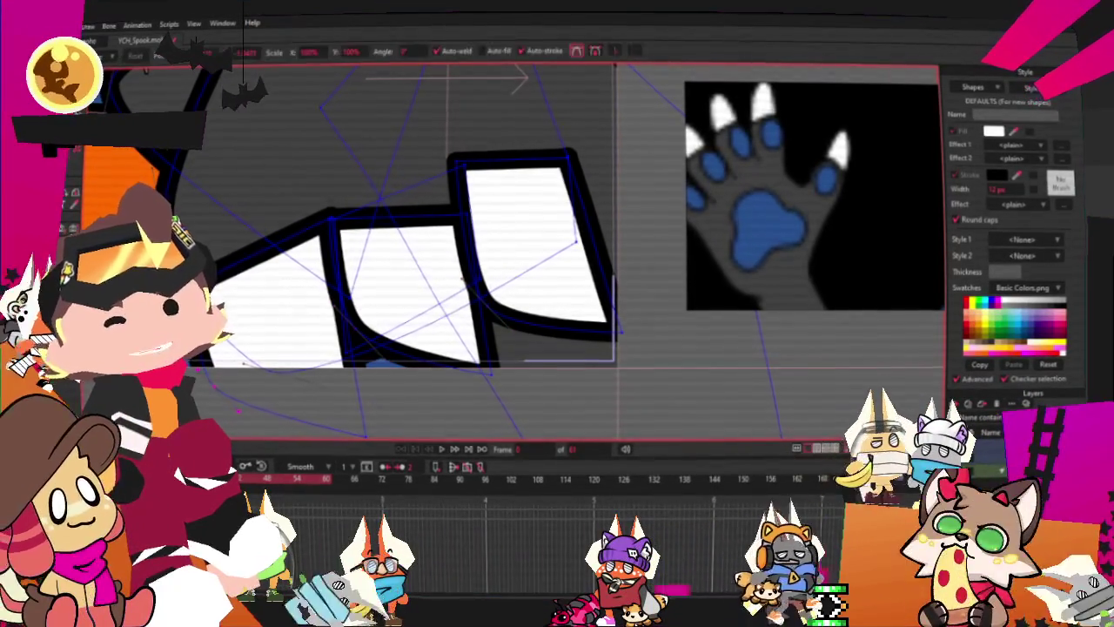
scroll(399, 132, up, 3)
scroll(398, 131, down, 2)
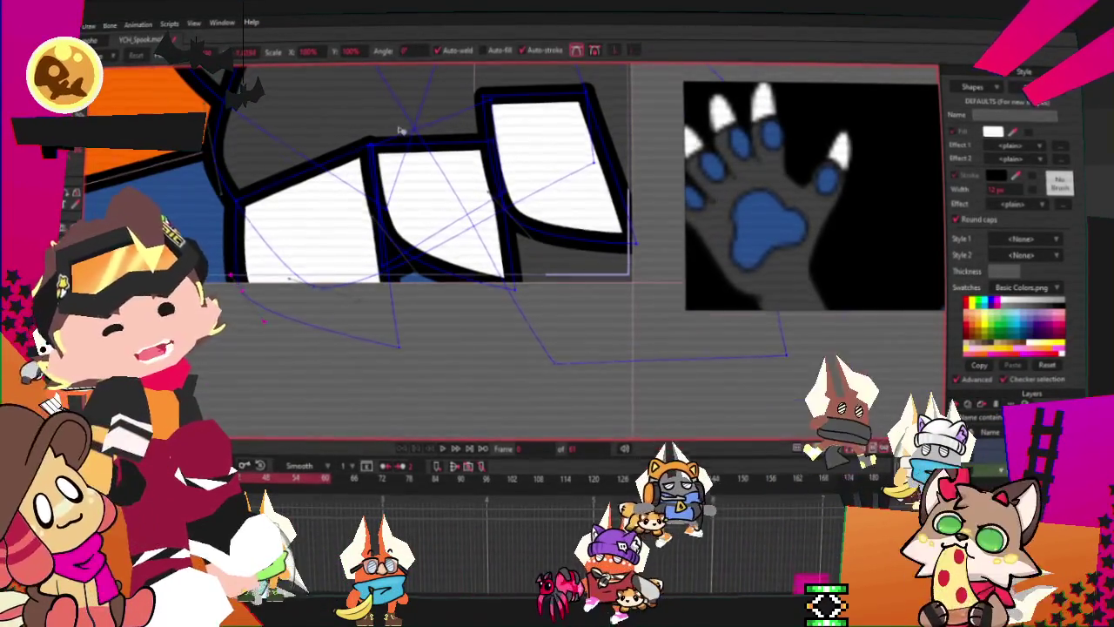
scroll(399, 132, up, 2)
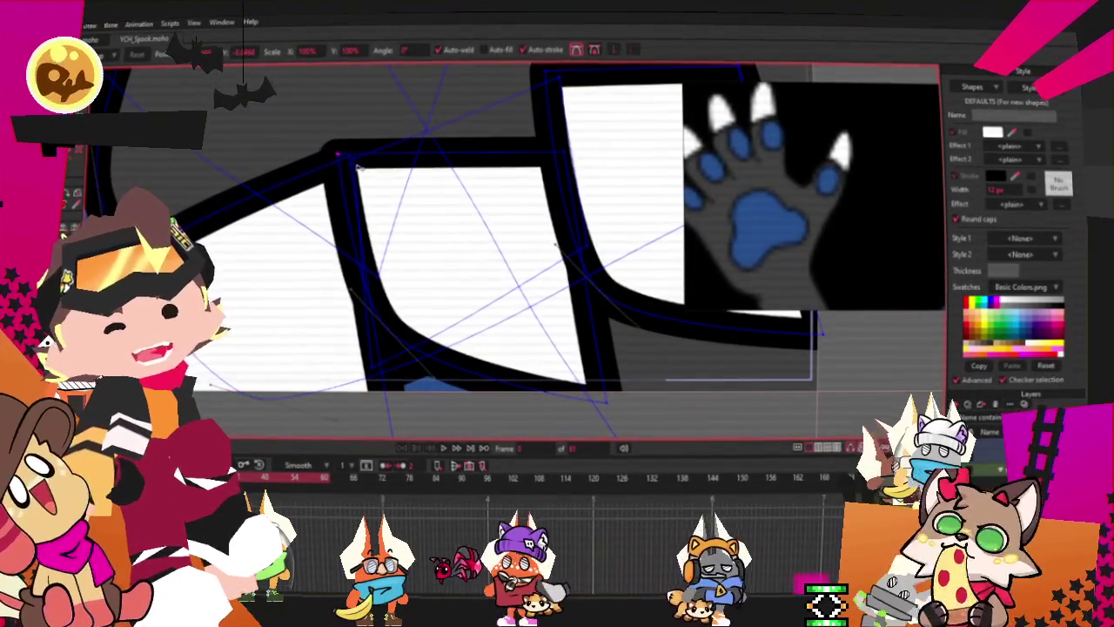
drag(359, 172, 380, 237)
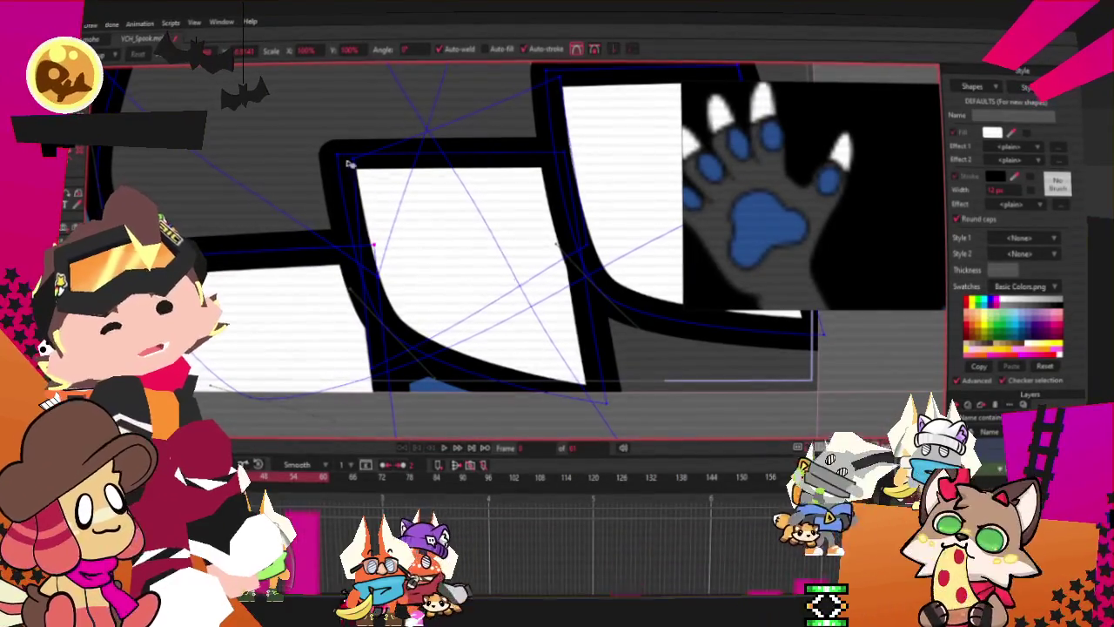
scroll(366, 170, down, 2)
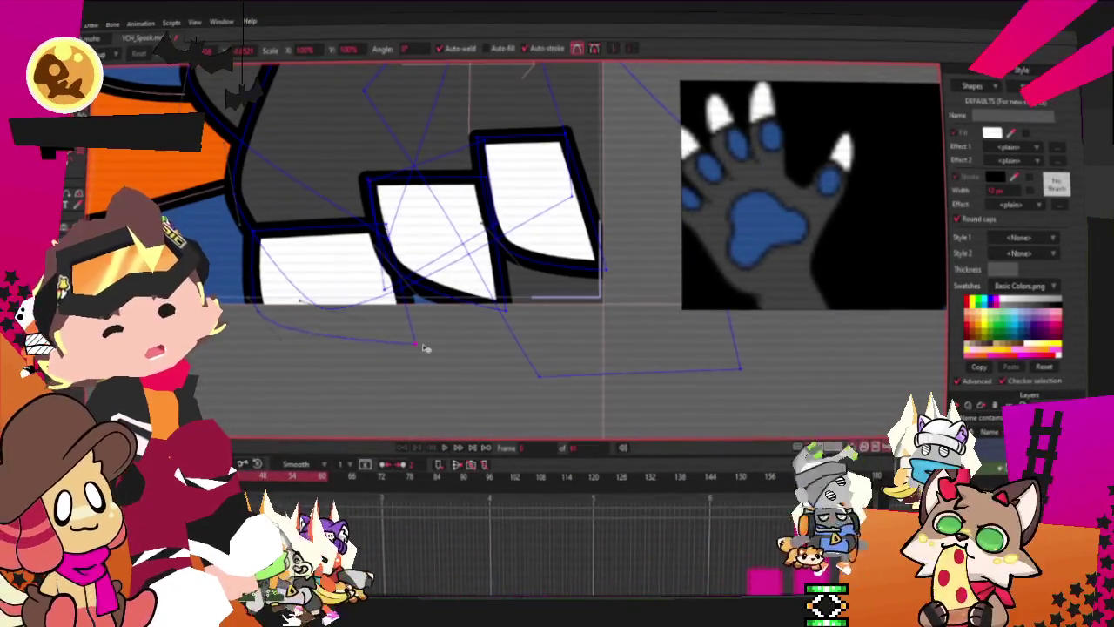
scroll(376, 229, up, 3)
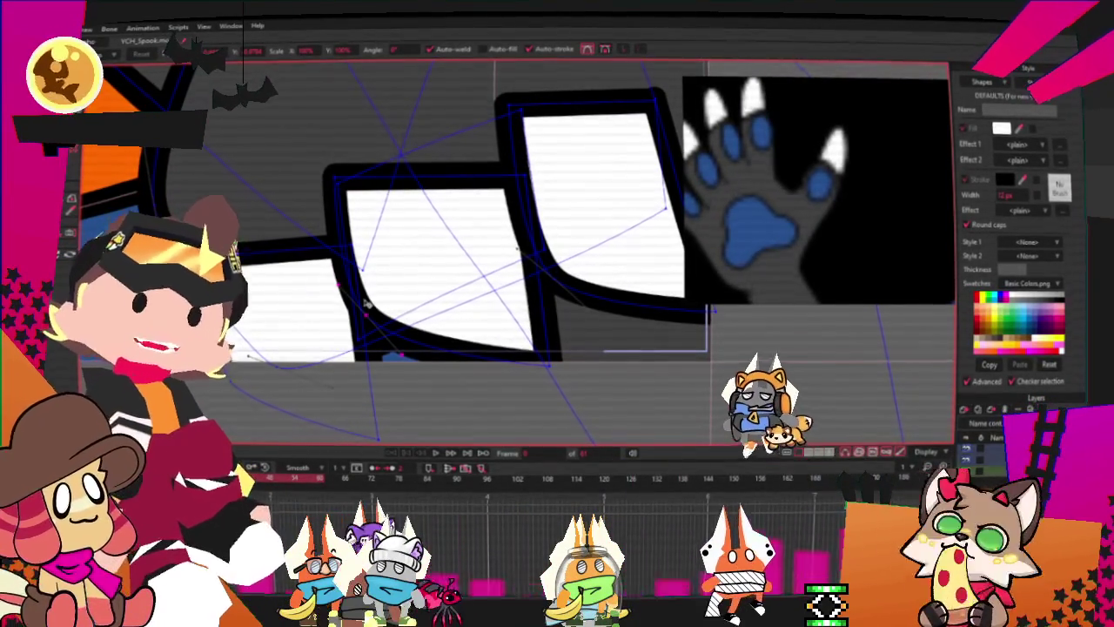
scroll(380, 315, up, 3)
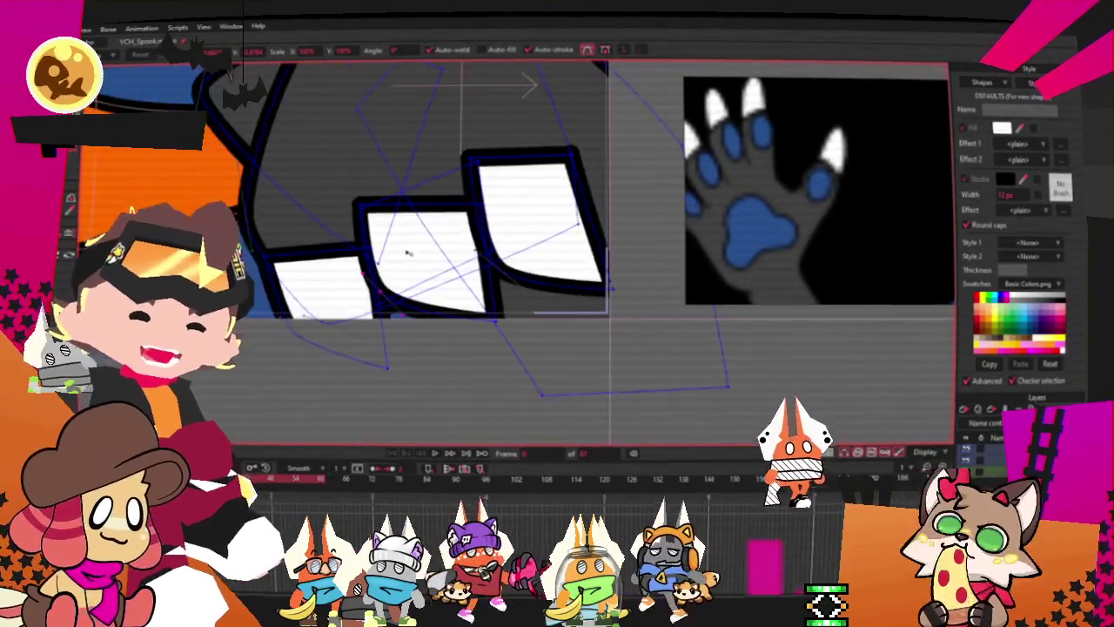
scroll(374, 311, down, 3)
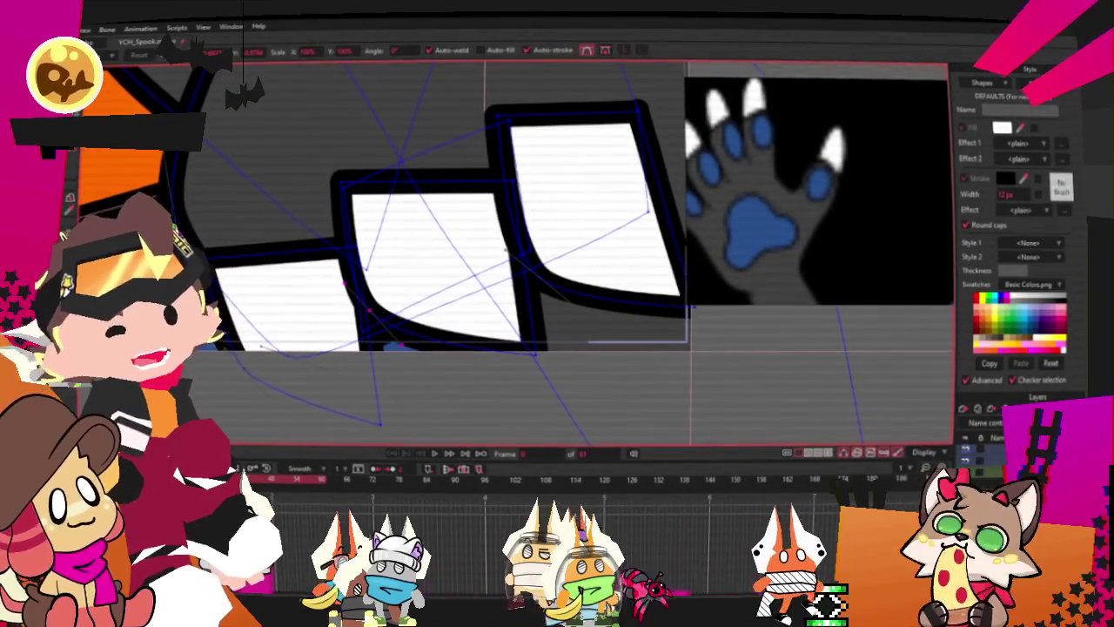
scroll(318, 199, up, 3)
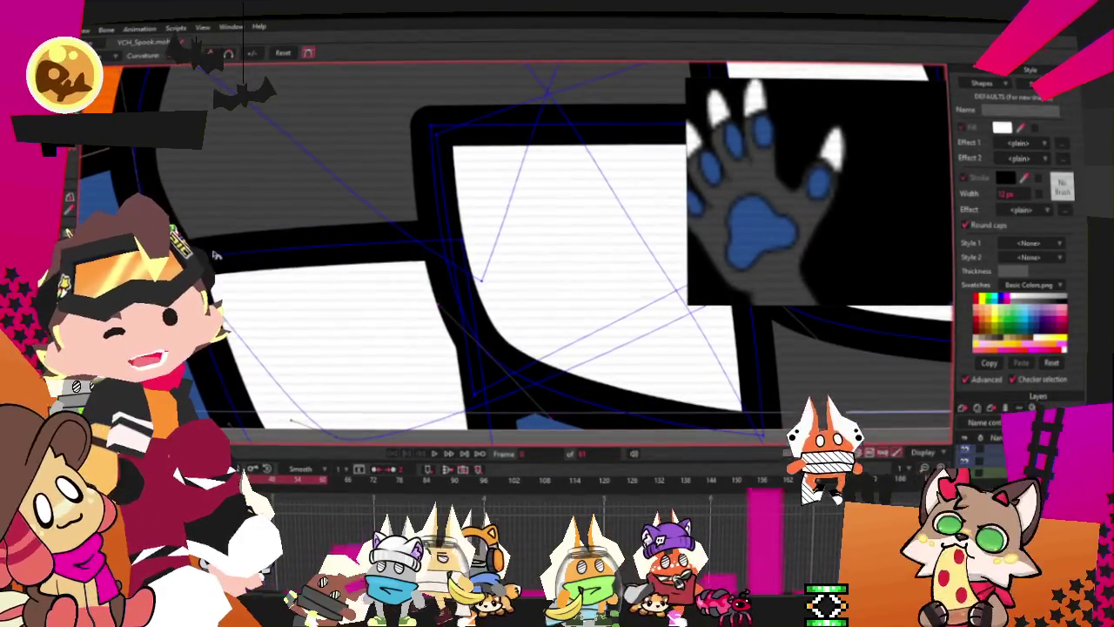
Step: Bulge the middle claw's top-left edge outward and curve its top edge upward
key(c)
scroll(322, 187, down, 3)
scroll(348, 189, up, 3)
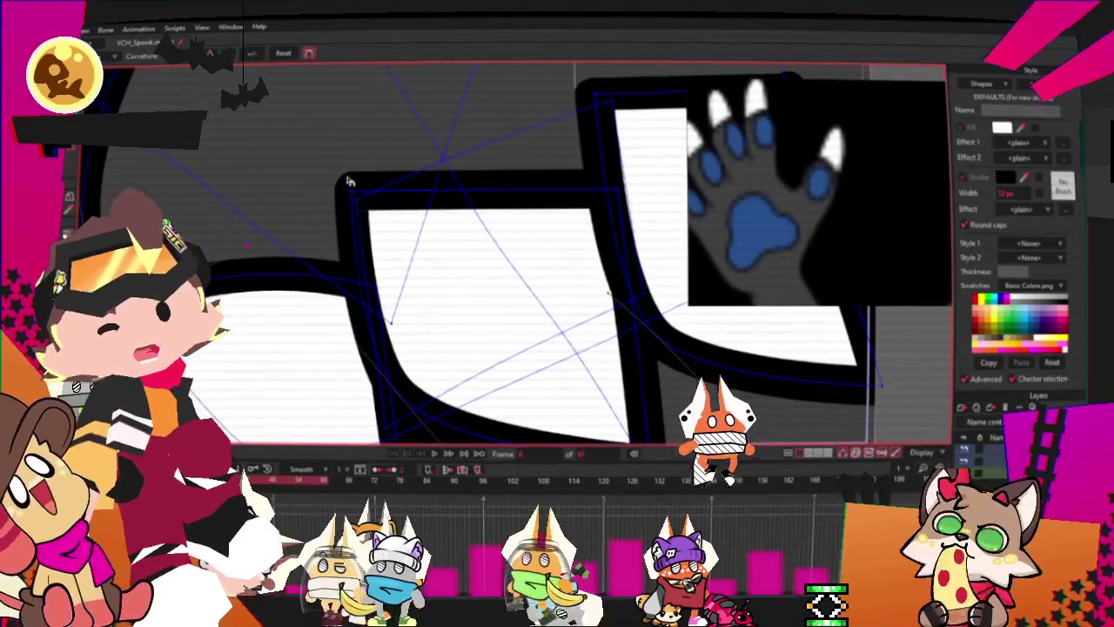
mouse_move(353, 189)
mouse_down()
mouse_move(426, 162)
mouse_move(471, 110)
mouse_up()
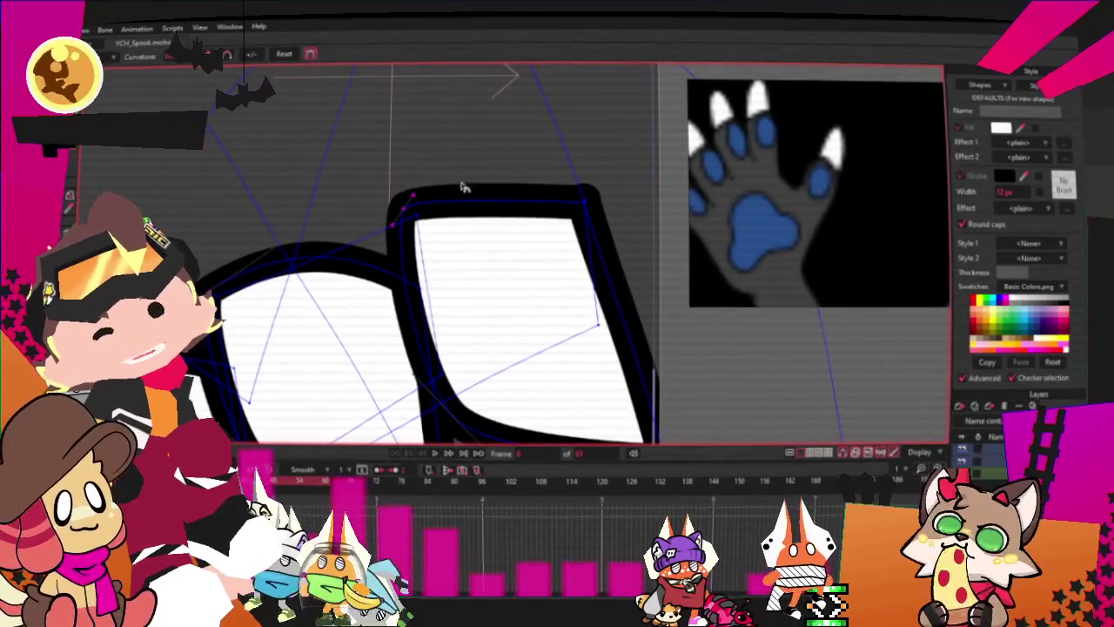
drag(468, 182, 490, 154)
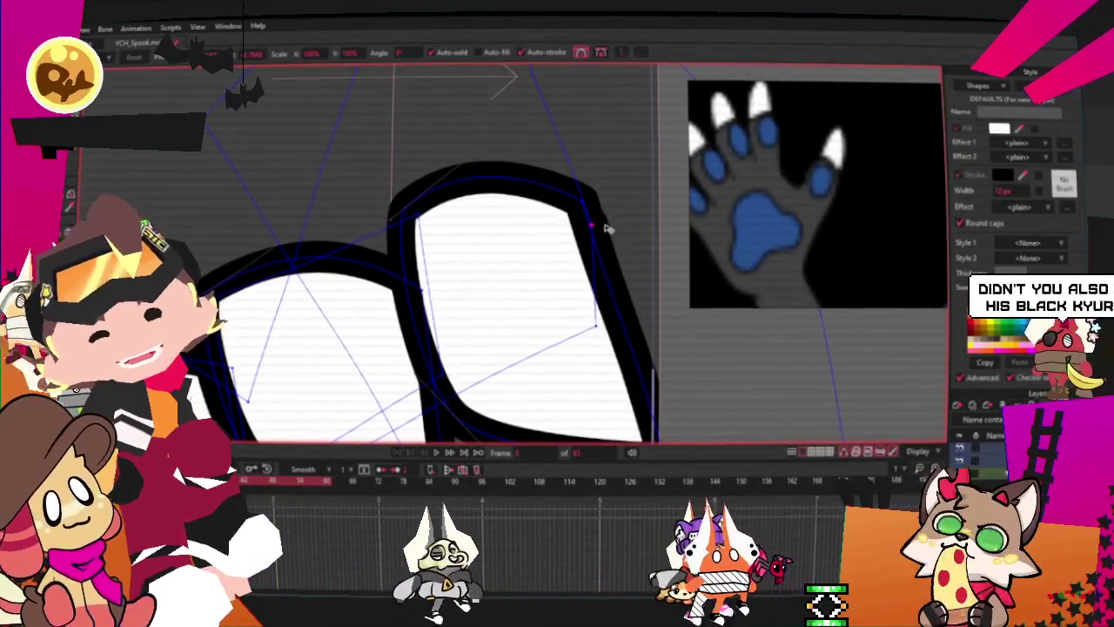
scroll(581, 219, down, 2)
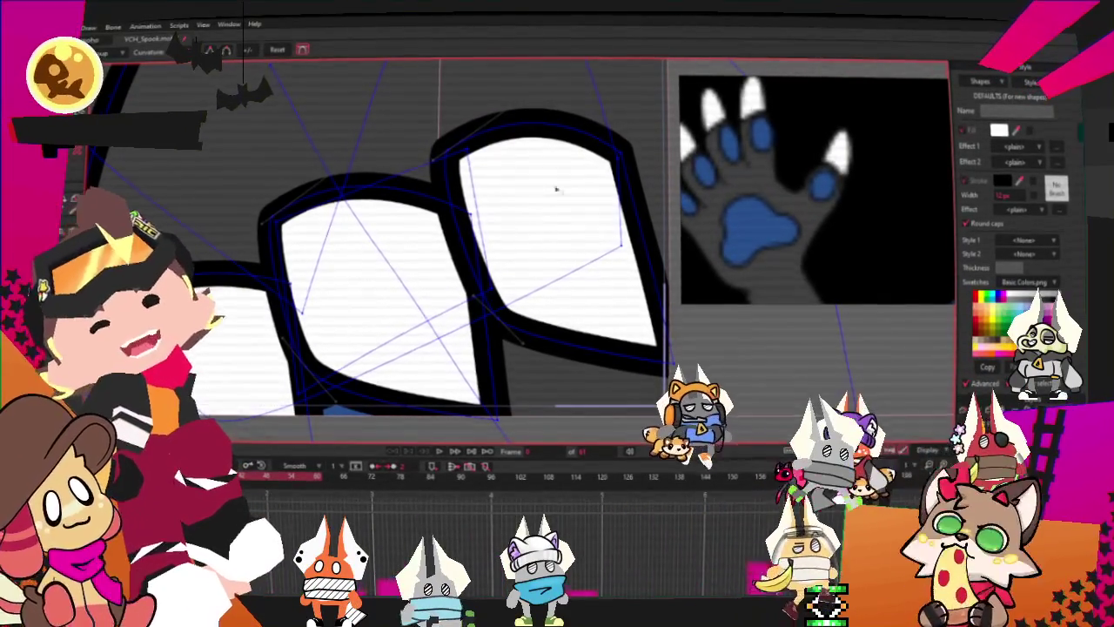
scroll(305, 244, up, 2)
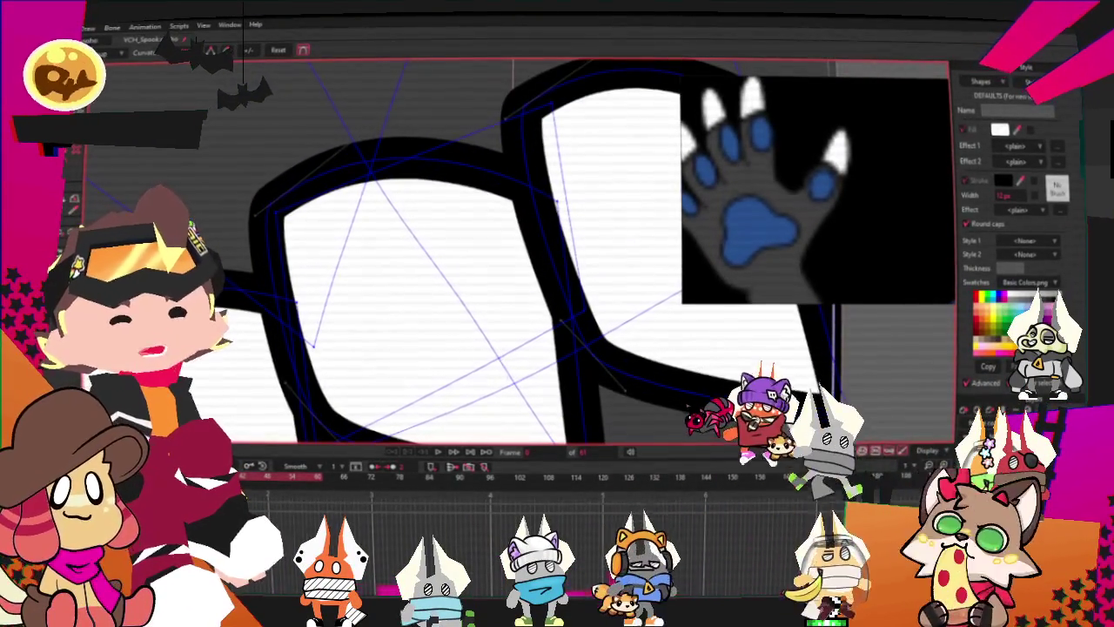
Step: Zoom in on the left arm and draw a new rectangle at the end of the grey arm
key(t)
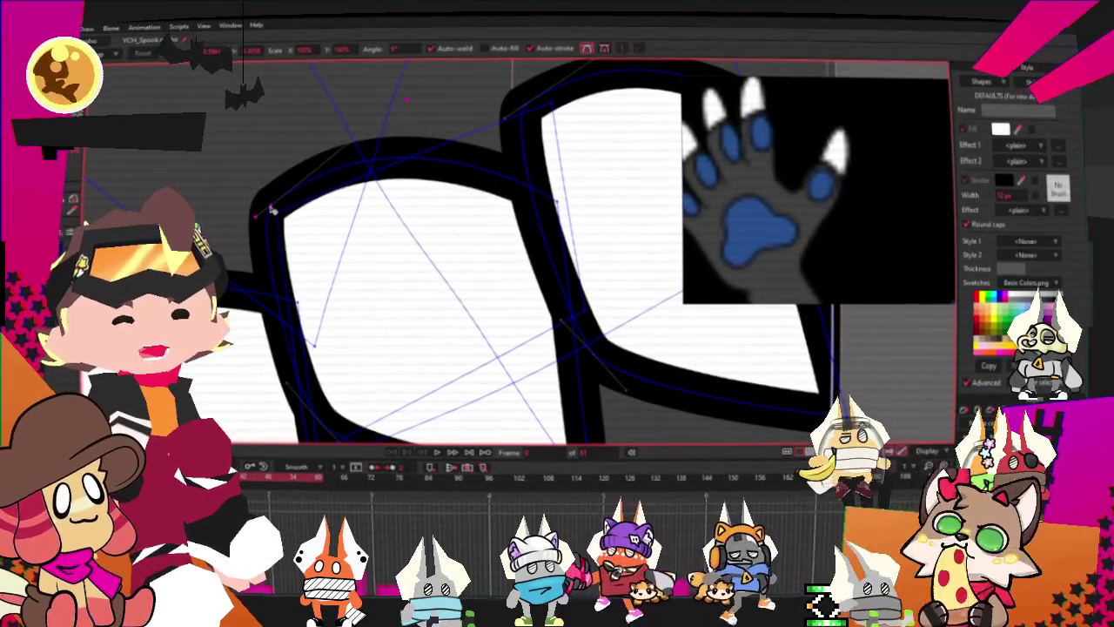
scroll(287, 230, down, 3)
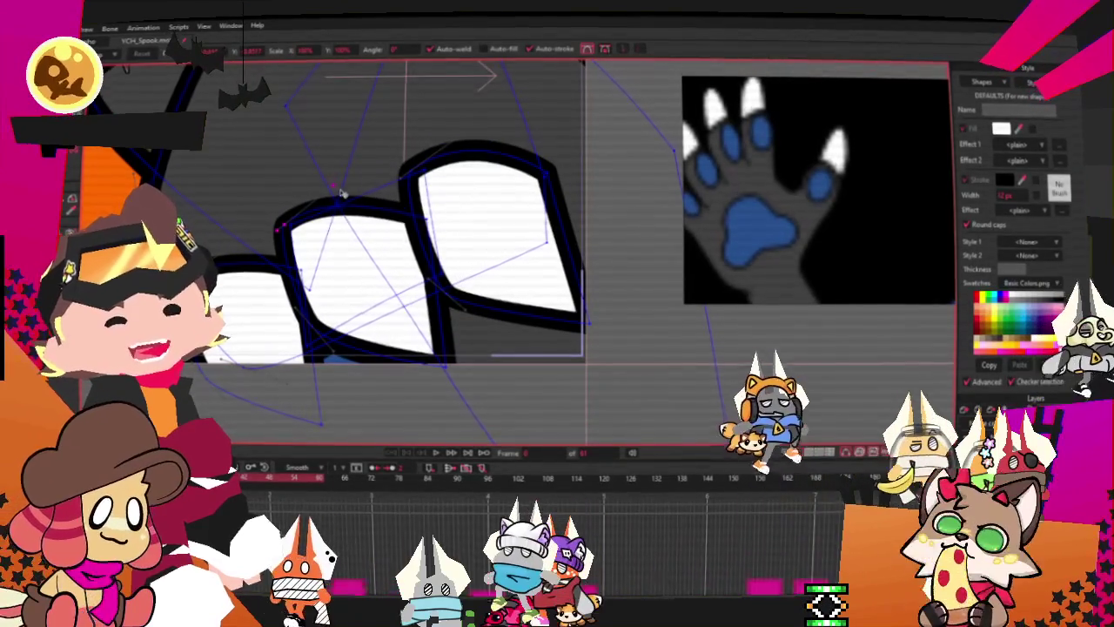
scroll(421, 189, up, 1)
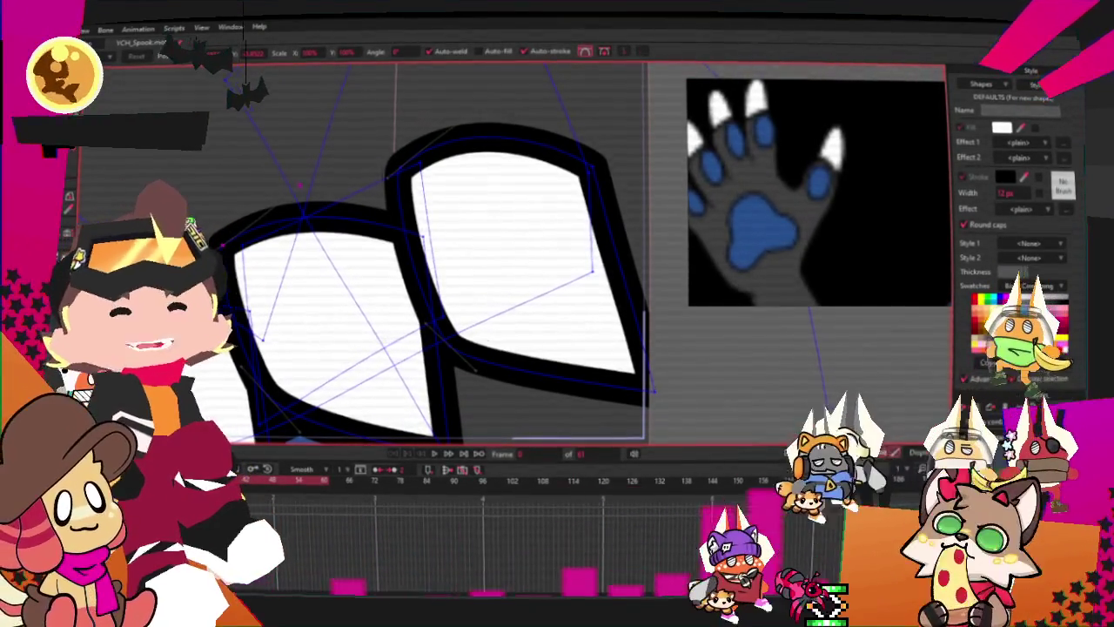
scroll(470, 356, down, 2)
scroll(470, 356, down, 2)
scroll(471, 356, up, 2)
scroll(471, 356, down, 1)
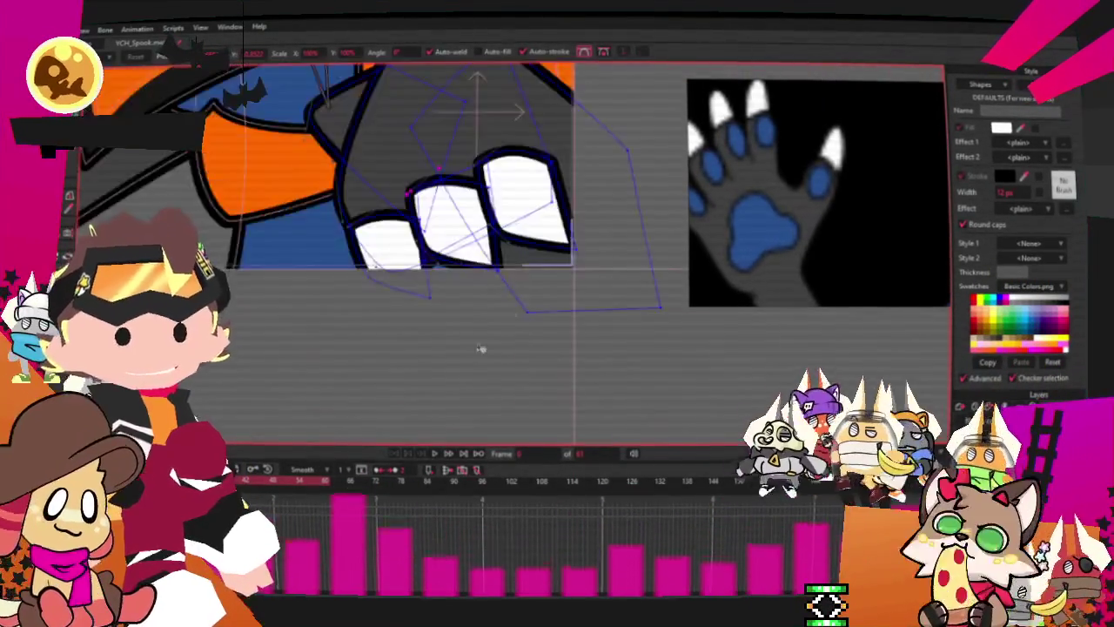
scroll(471, 355, up, 3)
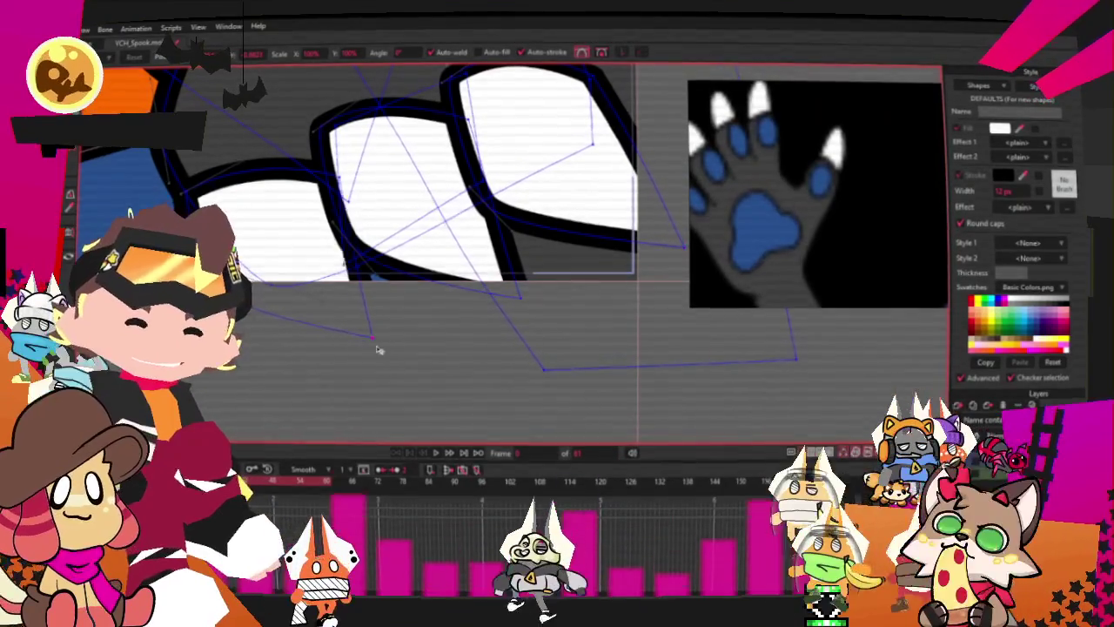
scroll(372, 250, down, 2)
scroll(372, 249, up, 2)
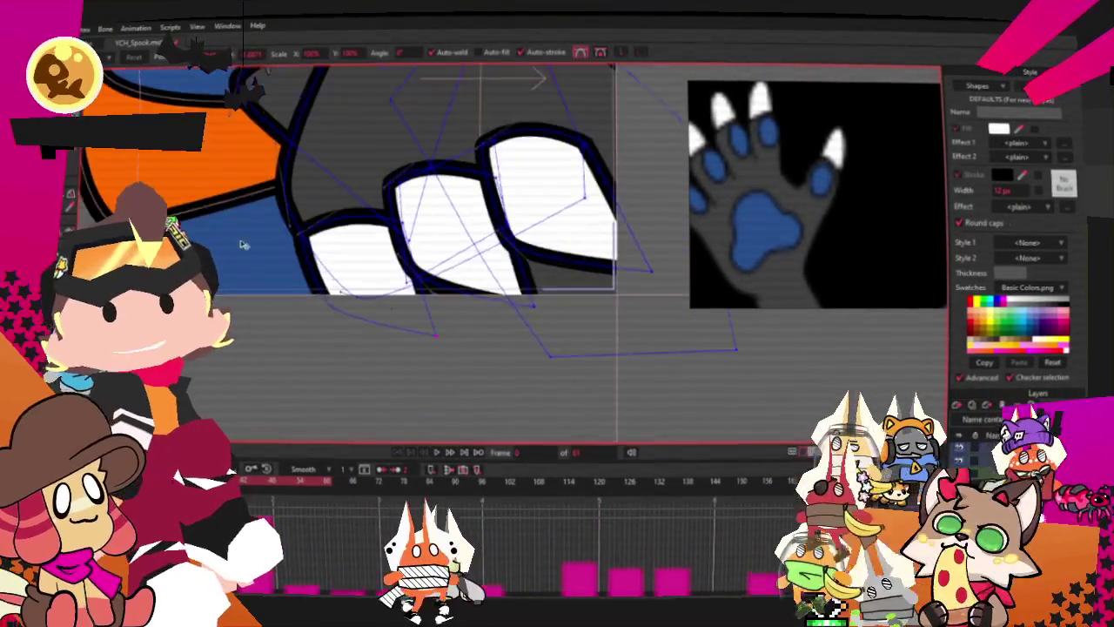
scroll(372, 249, up, 2)
scroll(373, 250, up, 1)
scroll(417, 245, down, 4)
scroll(418, 245, down, 3)
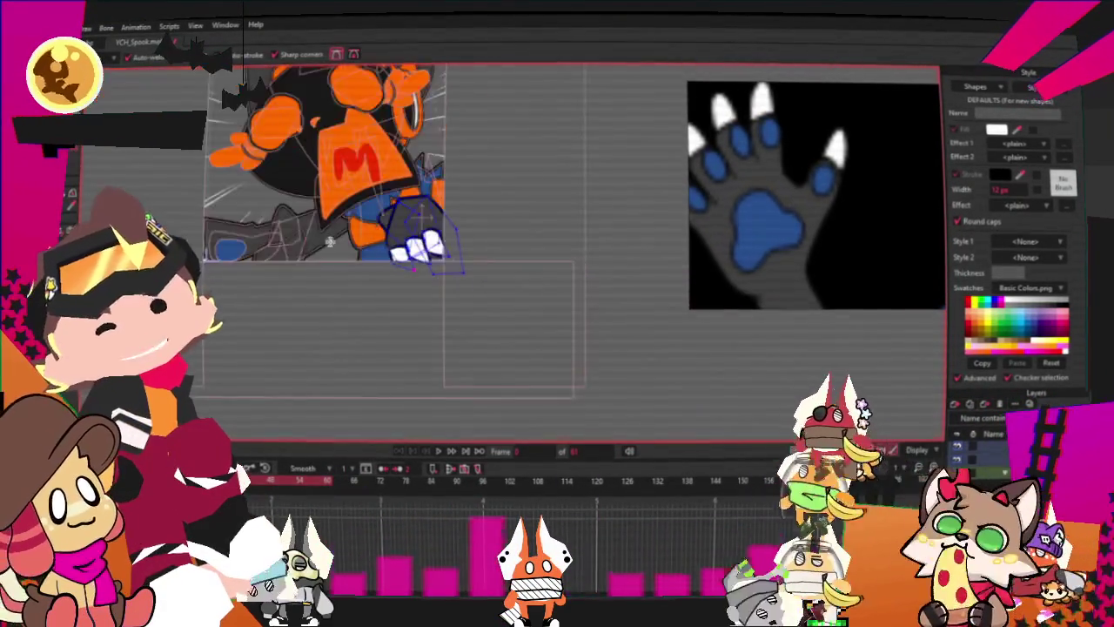
scroll(418, 245, up, 3)
key(t)
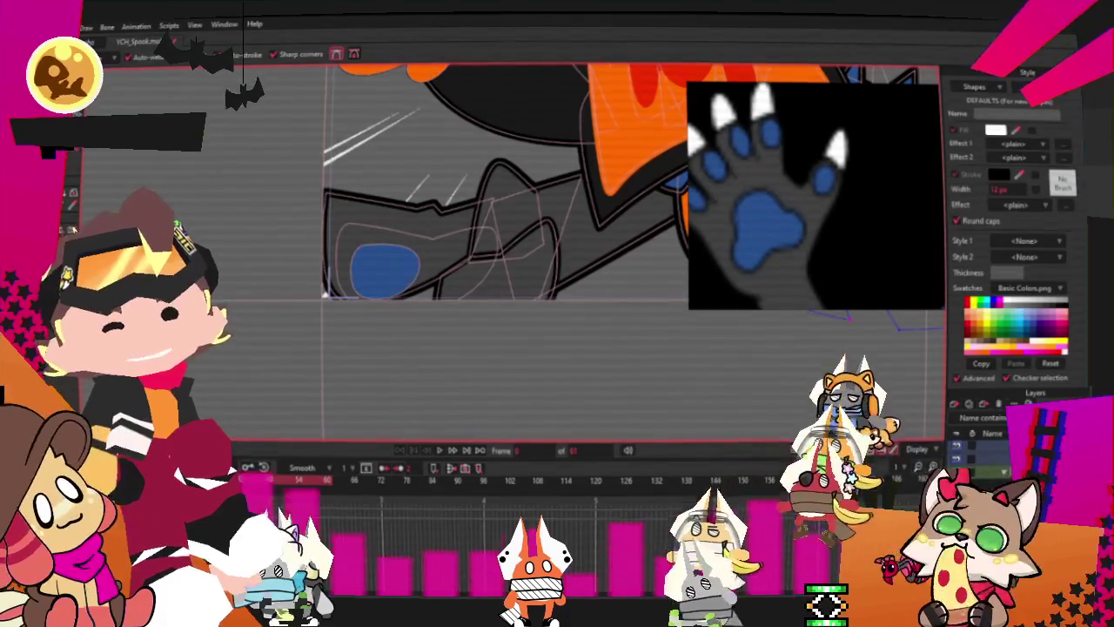
drag(267, 230, 334, 286)
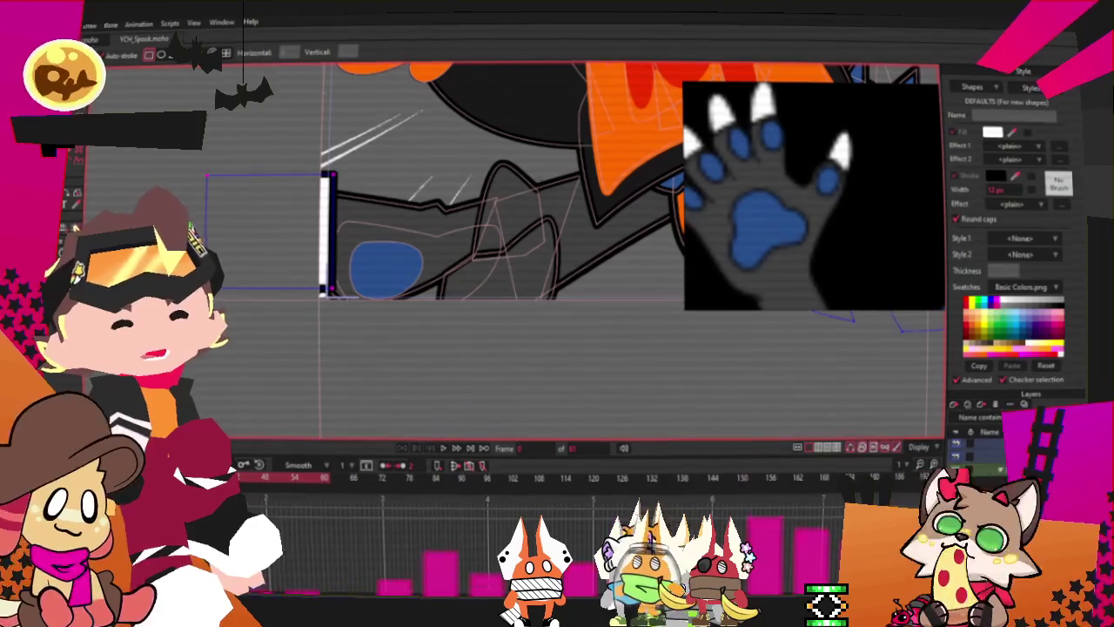
Step: Pull and curve the new rectangle's points into a pointed claw extending leftward
scroll(275, 216, up, 3)
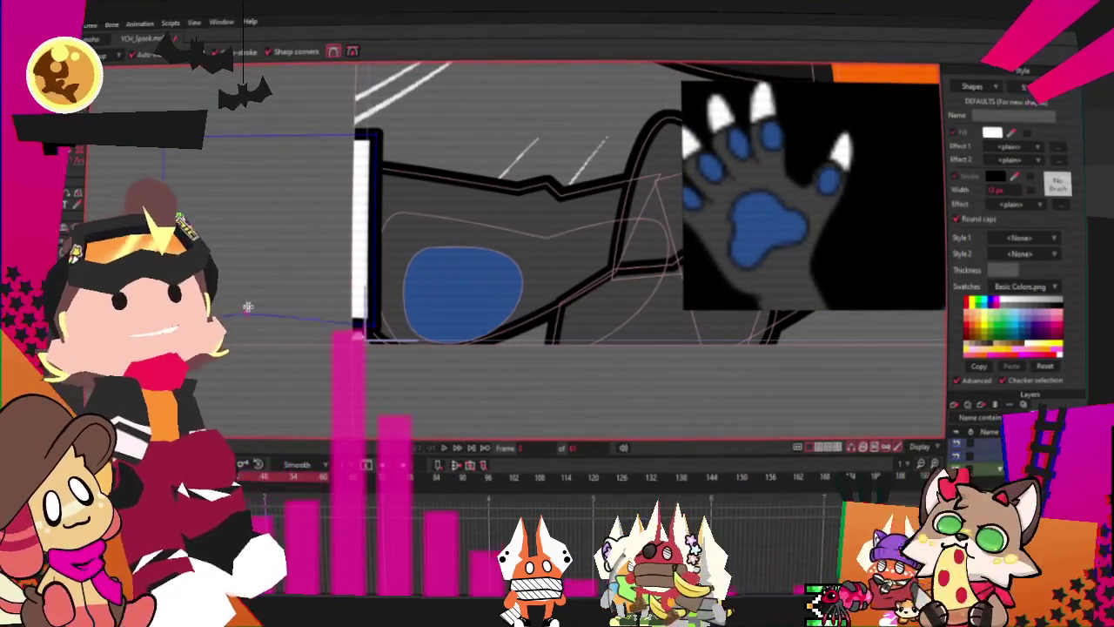
key(t)
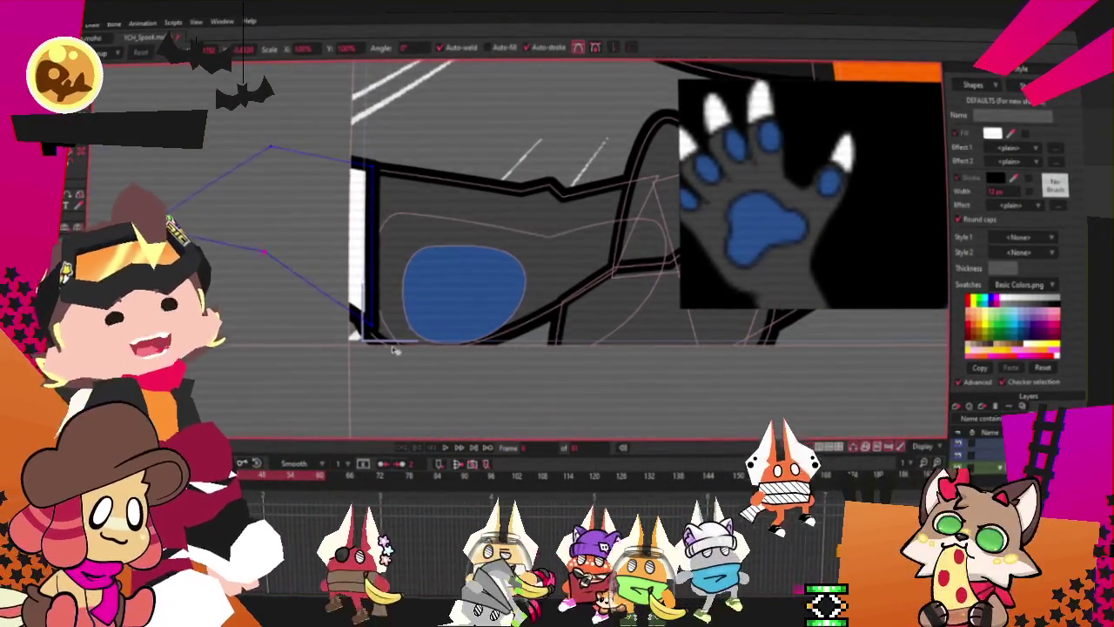
scroll(394, 350, up, 3)
scroll(411, 296, down, 3)
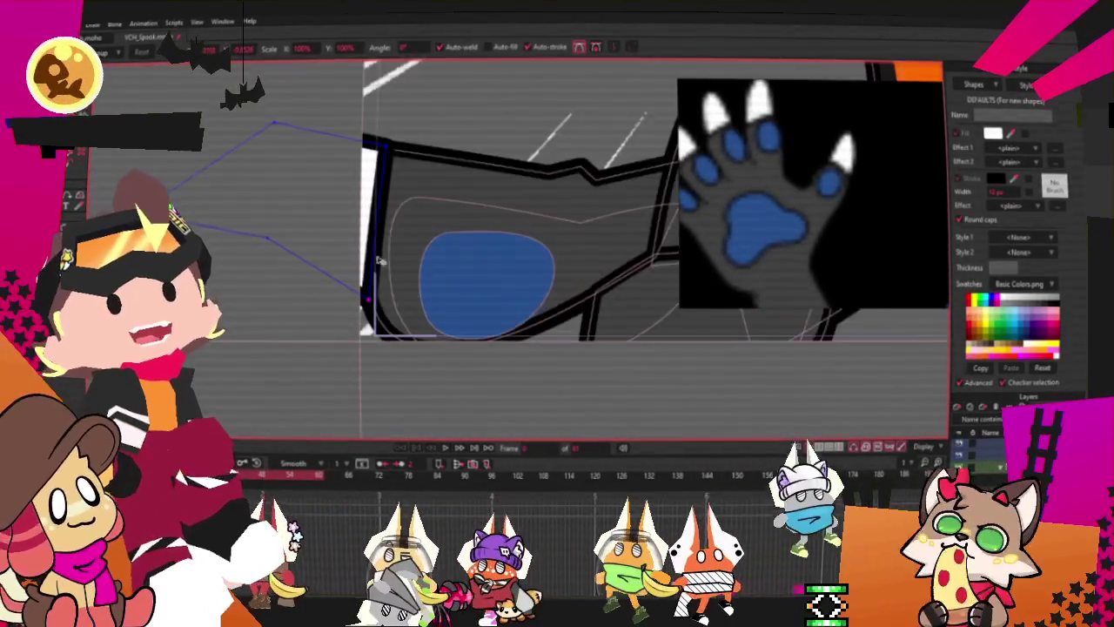
scroll(273, 228, up, 2)
key(c)
scroll(388, 264, down, 3)
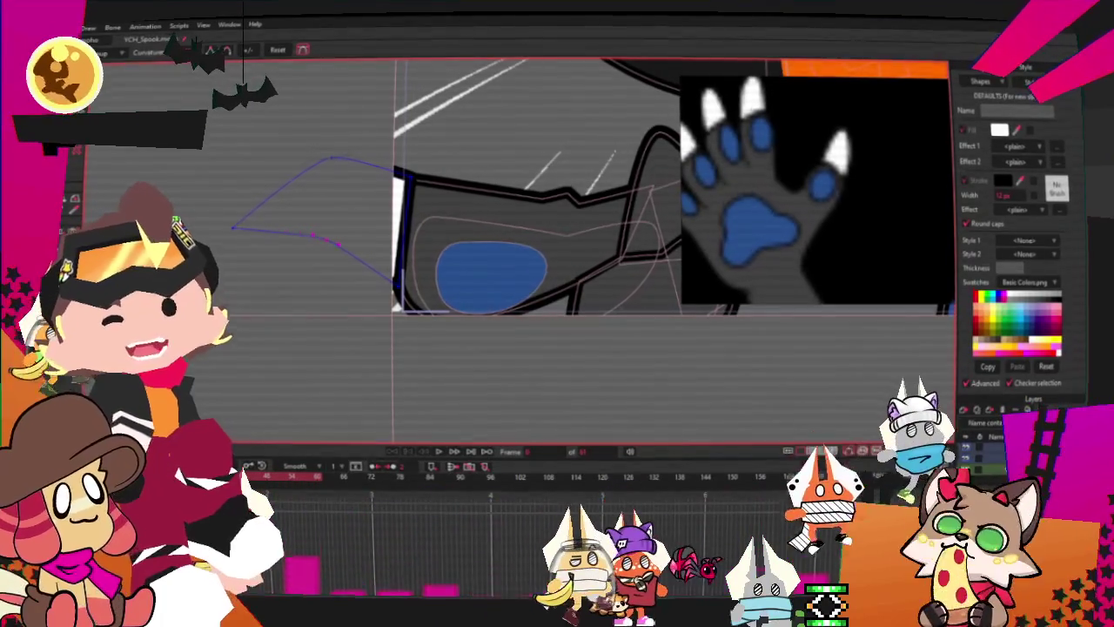
scroll(350, 256, up, 2)
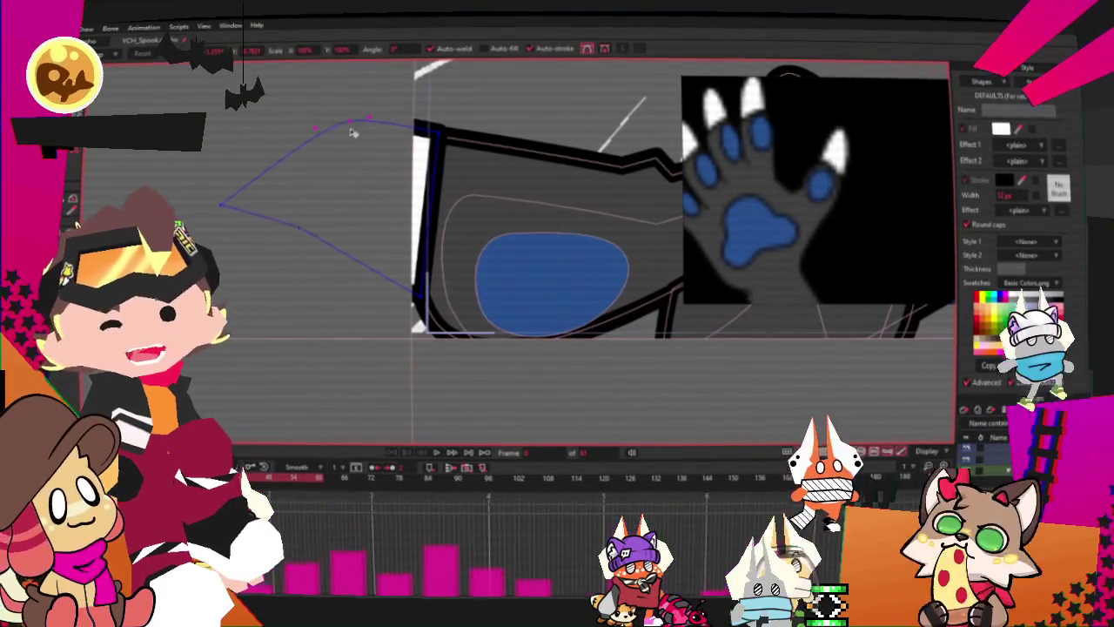
scroll(455, 133, up, 2)
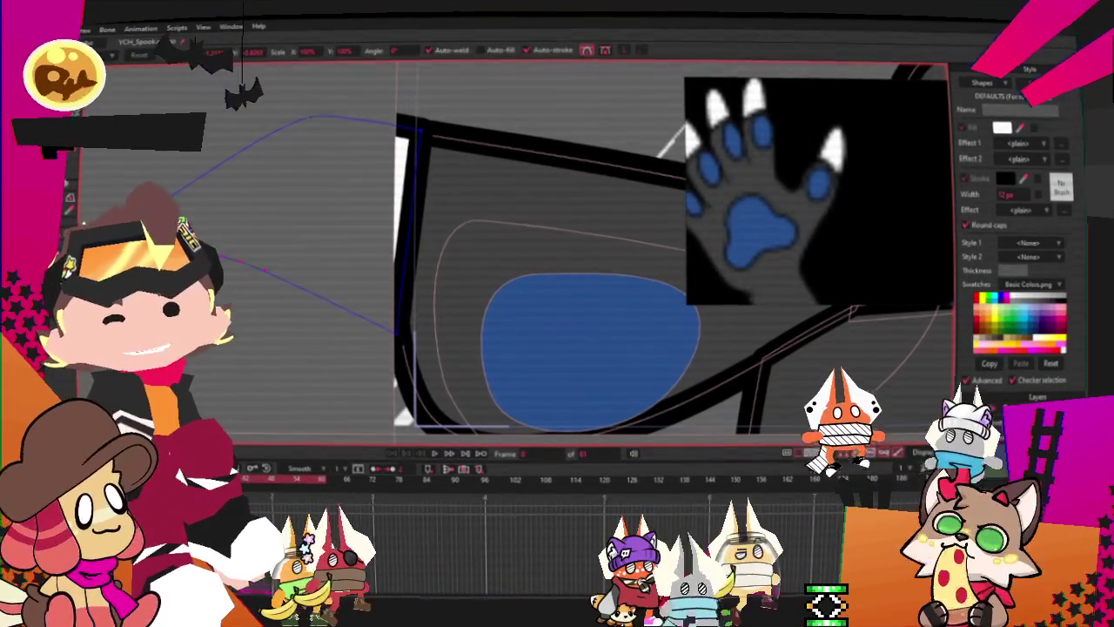
key(c)
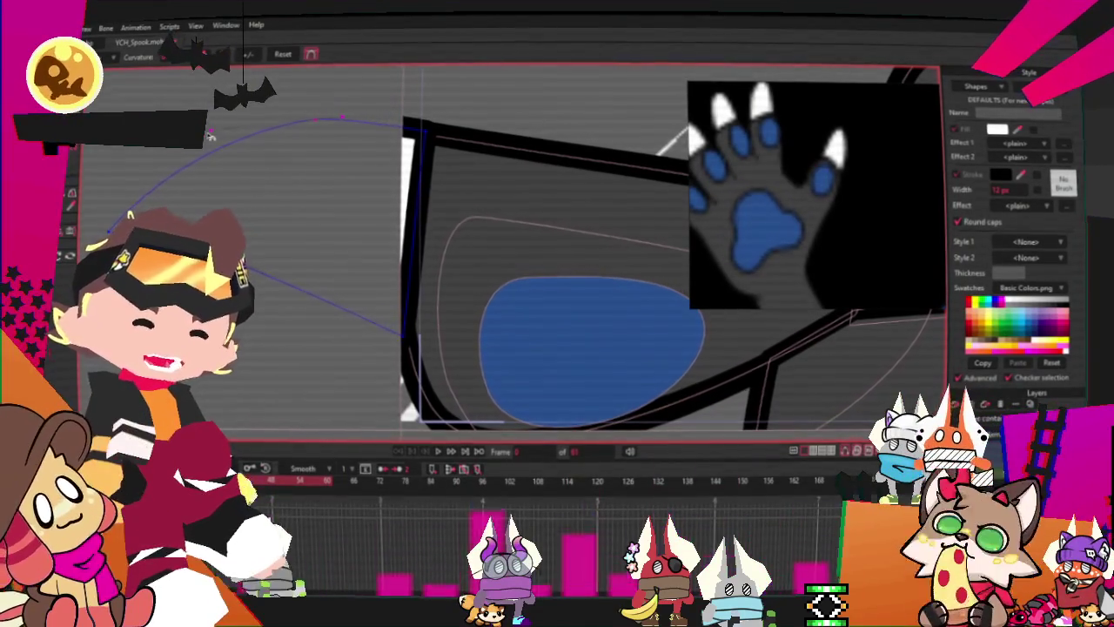
key(t)
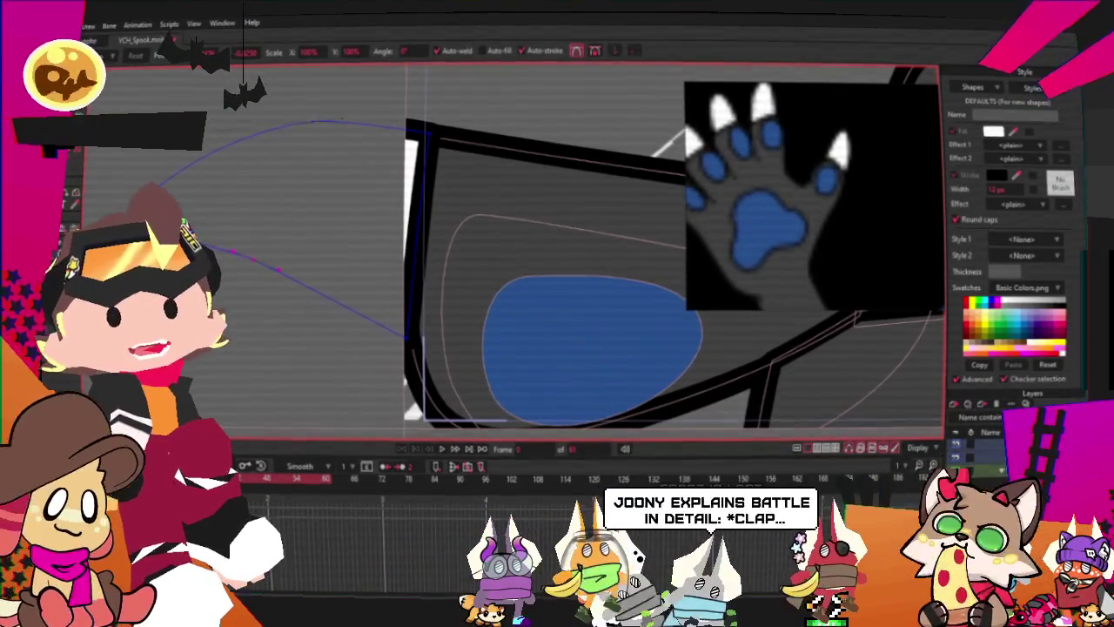
scroll(305, 251, down, 3)
Step: Draw a white rectangle beside the grey arm and send it behind the artwork
scroll(304, 251, down, 2)
scroll(303, 250, down, 2)
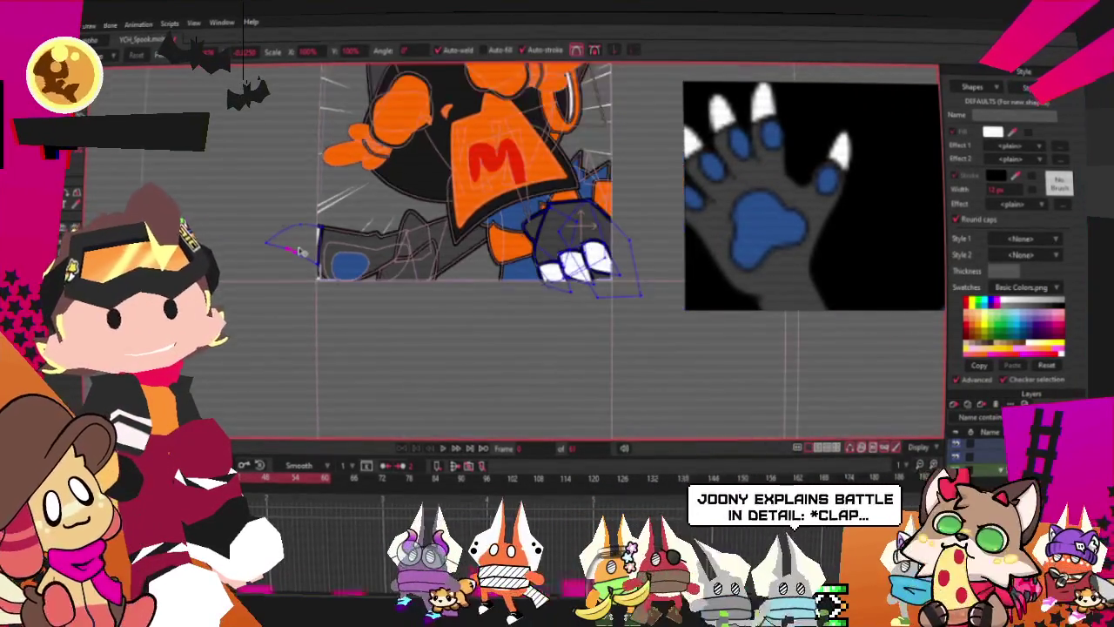
scroll(300, 250, down, 2)
scroll(296, 248, down, 2)
scroll(322, 287, up, 2)
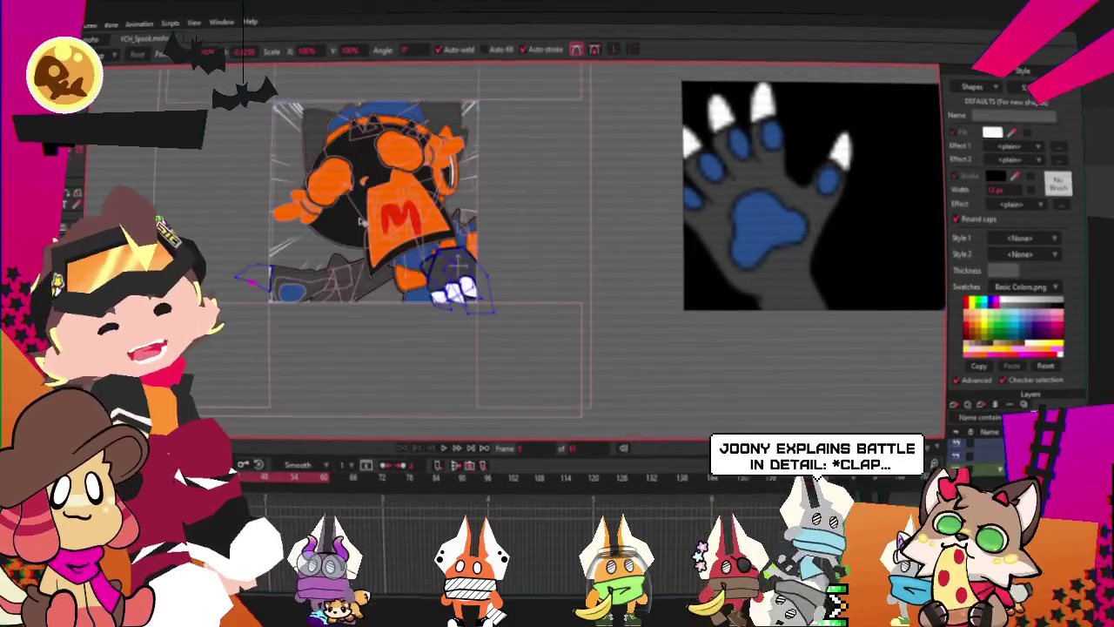
scroll(348, 331, up, 2)
scroll(380, 376, up, 3)
scroll(380, 376, up, 2)
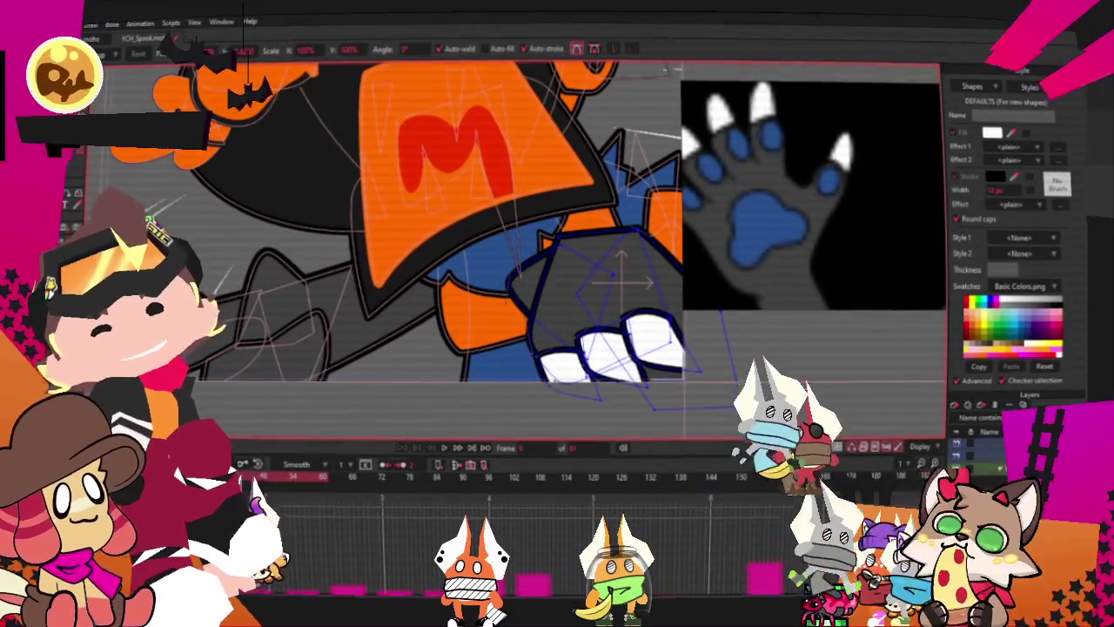
scroll(338, 368, up, 2)
drag(328, 370, 384, 431)
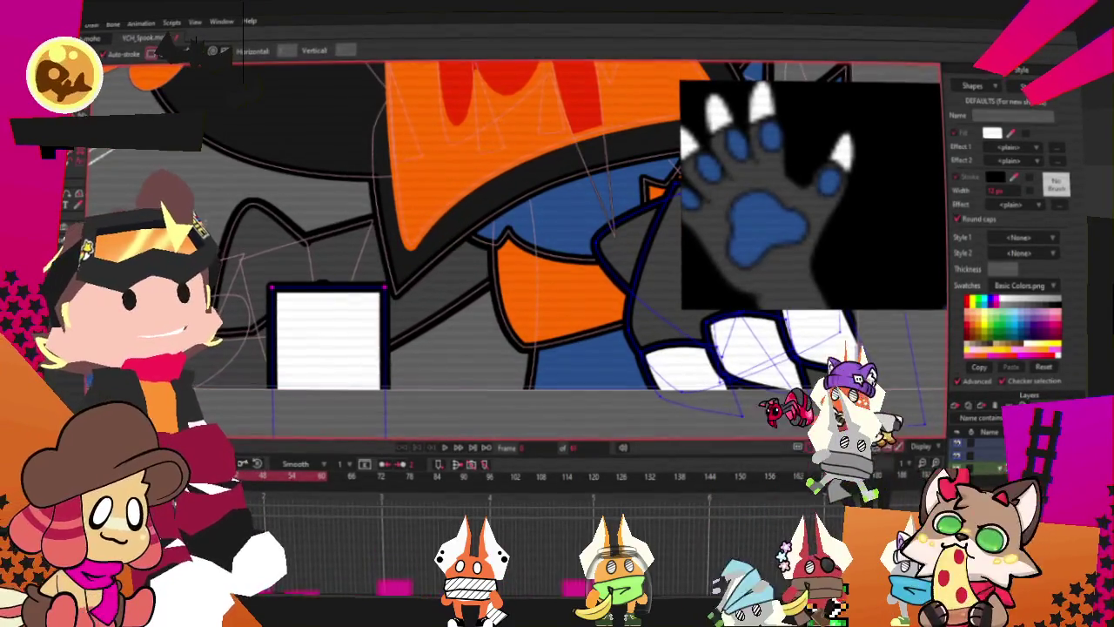
key(t)
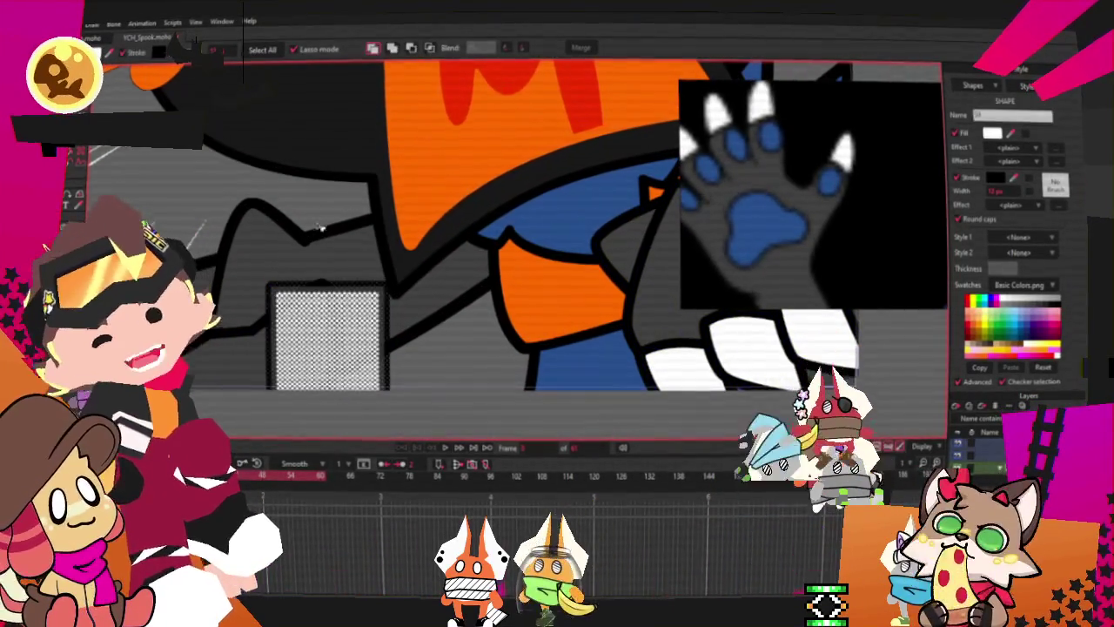
key(Delete)
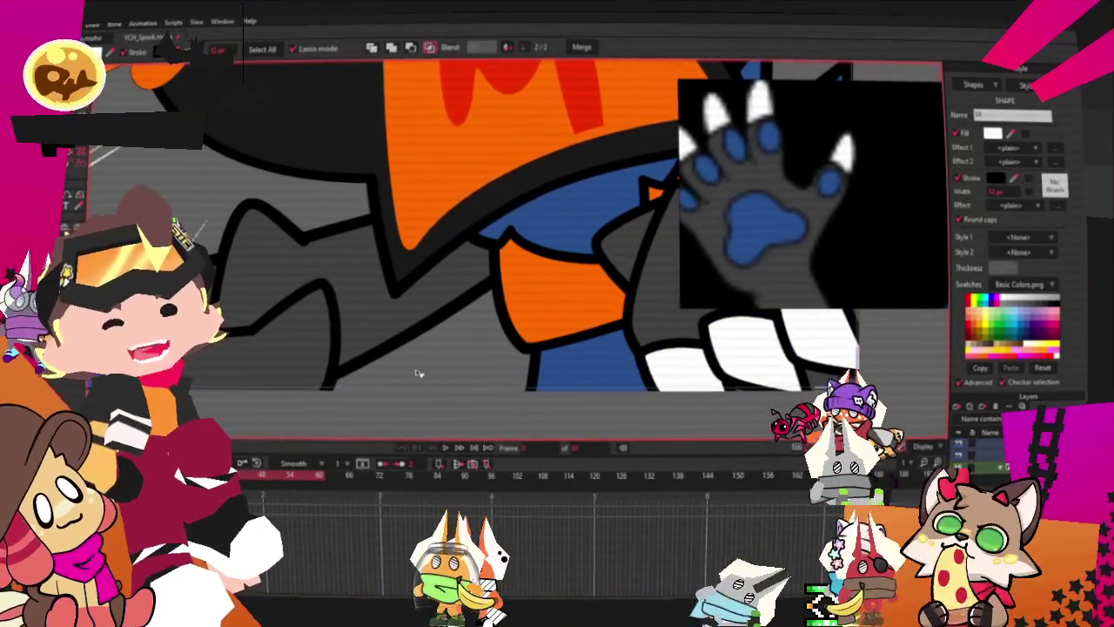
Step: Step forward and back through the animation frames to check the arm
scroll(417, 374, down, 3)
scroll(380, 345, up, 3)
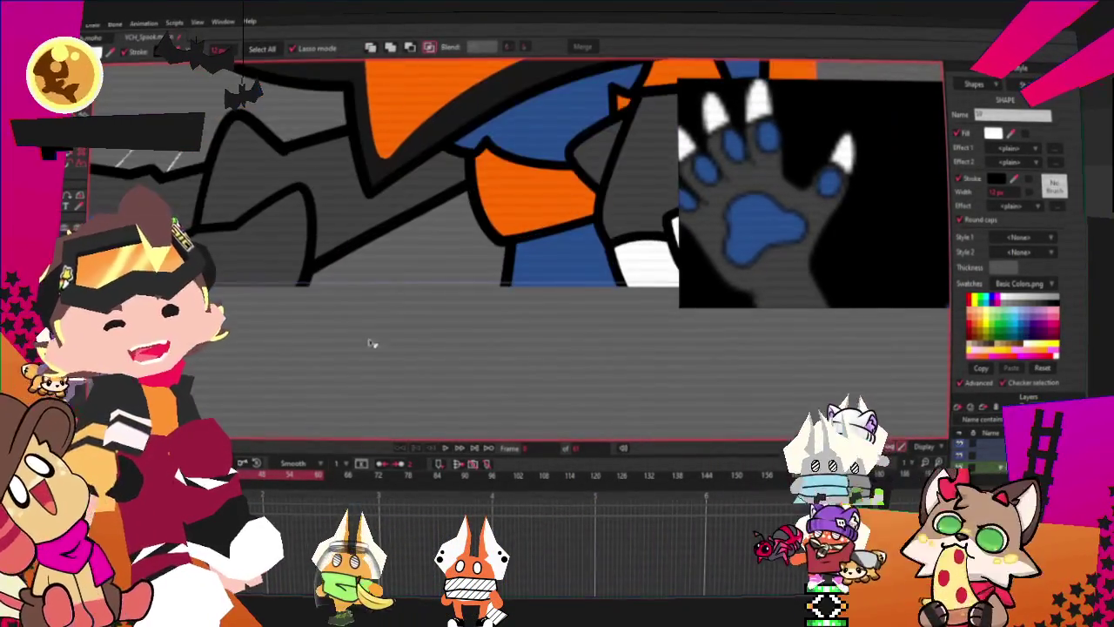
scroll(370, 257, down, 3)
scroll(366, 244, up, 3)
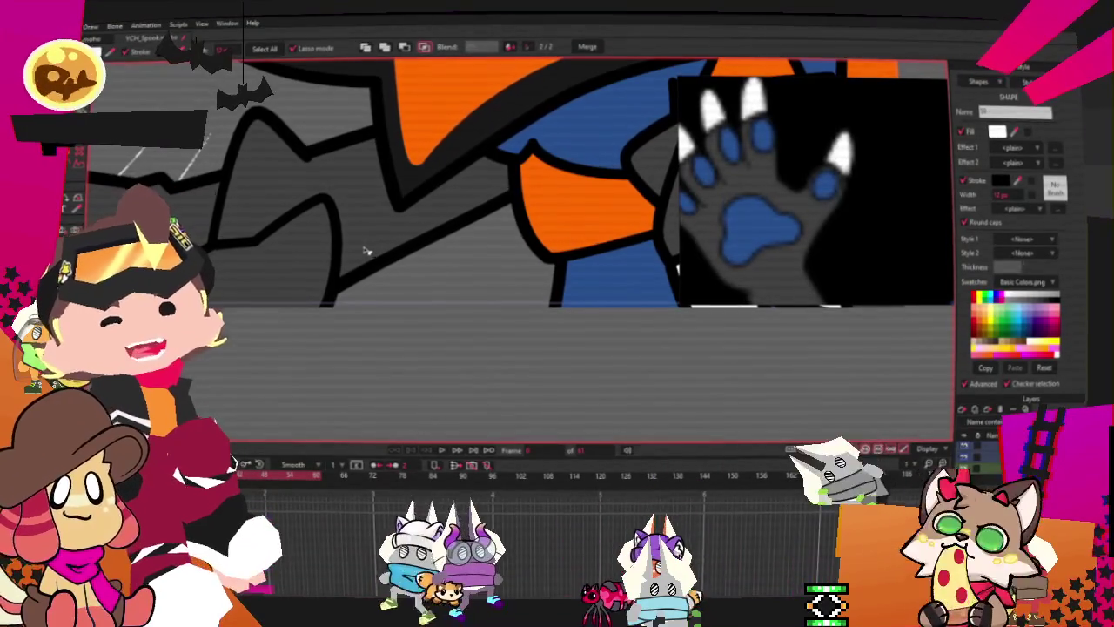
key(Right)
key(Right)
key(Right)
key(Right)
key(Right)
key(Right)
key(Left)
key(Left)
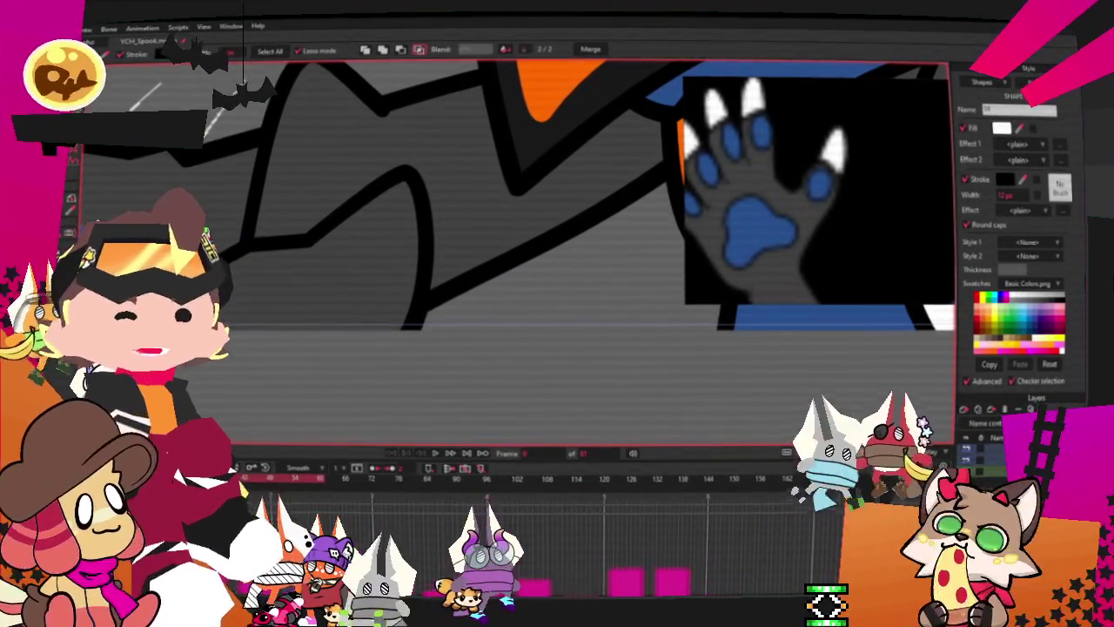
Step: Reselect the rectangle near the arm and lower it behind the other shapes
click(446, 175)
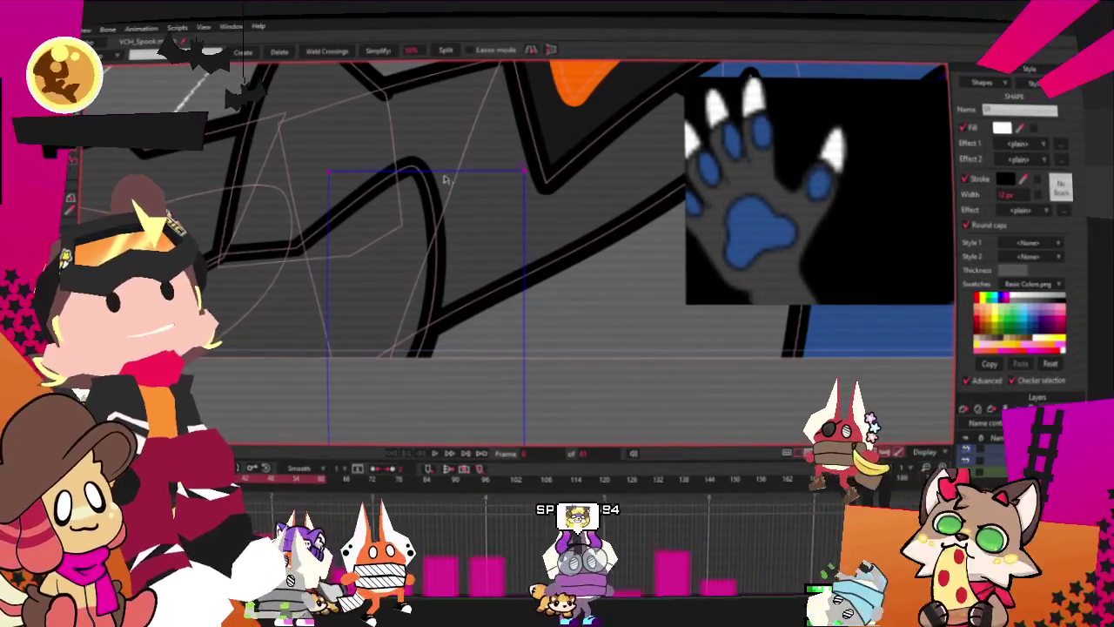
click(454, 179)
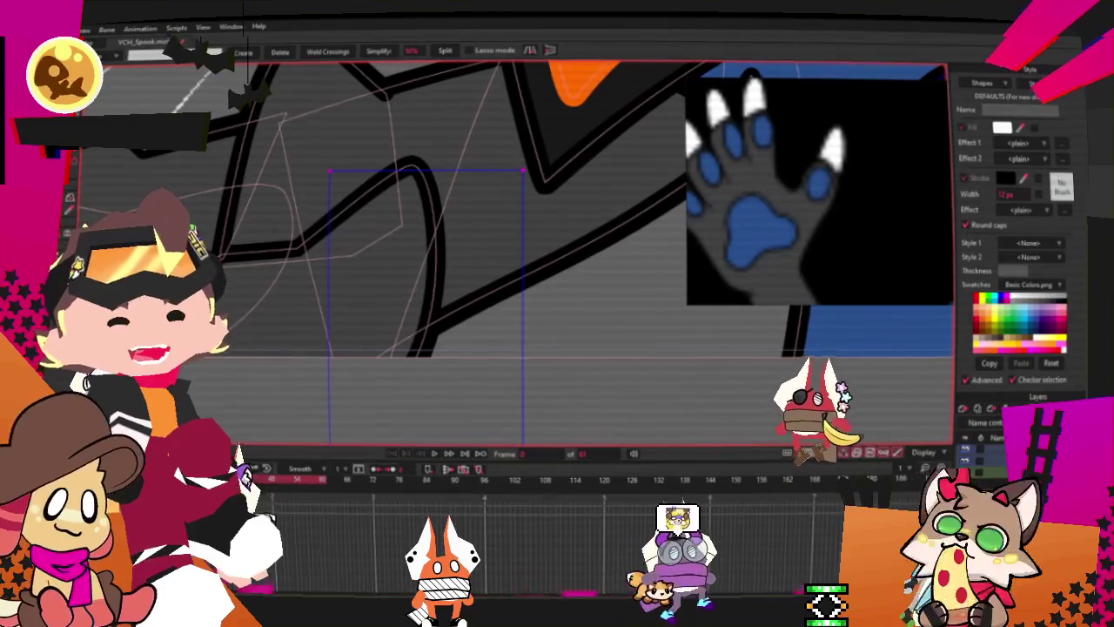
key(t)
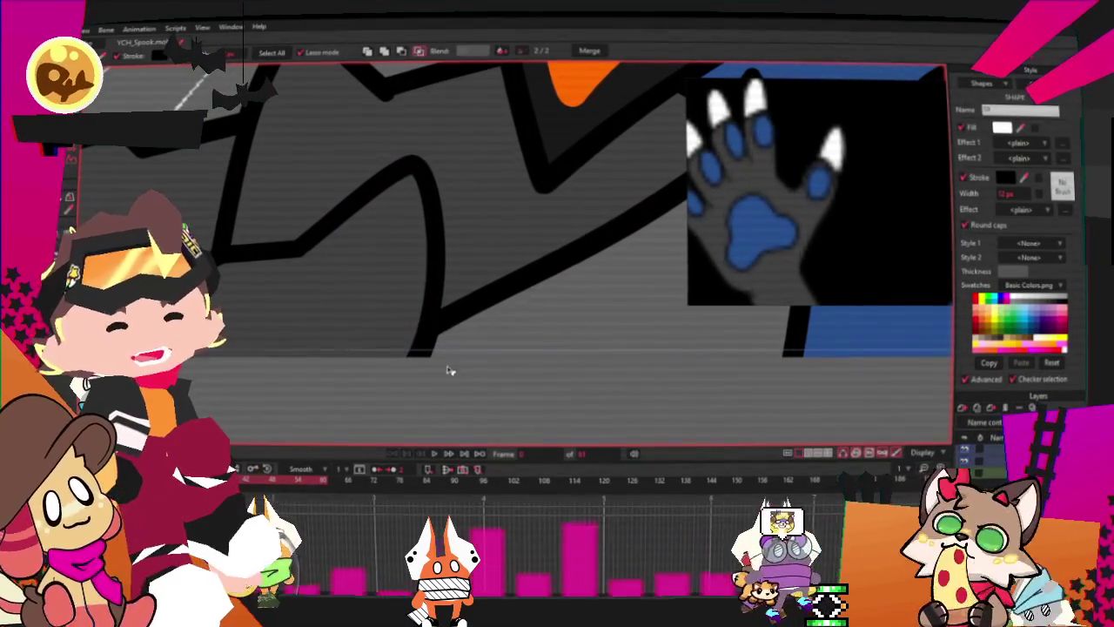
scroll(376, 261, down, 2)
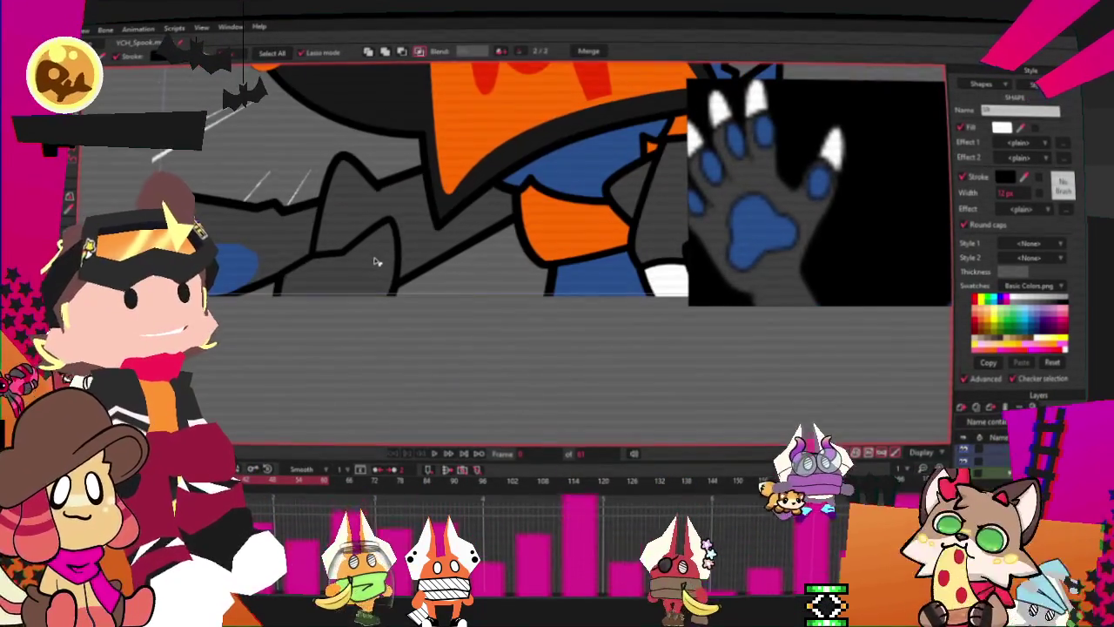
scroll(392, 268, up, 2)
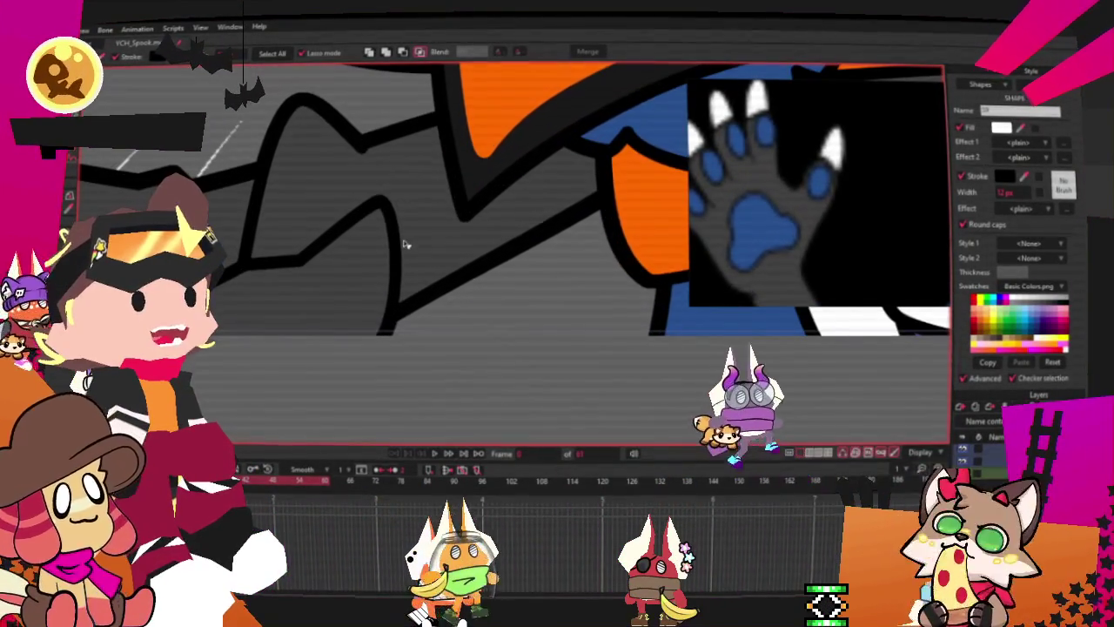
click(369, 53)
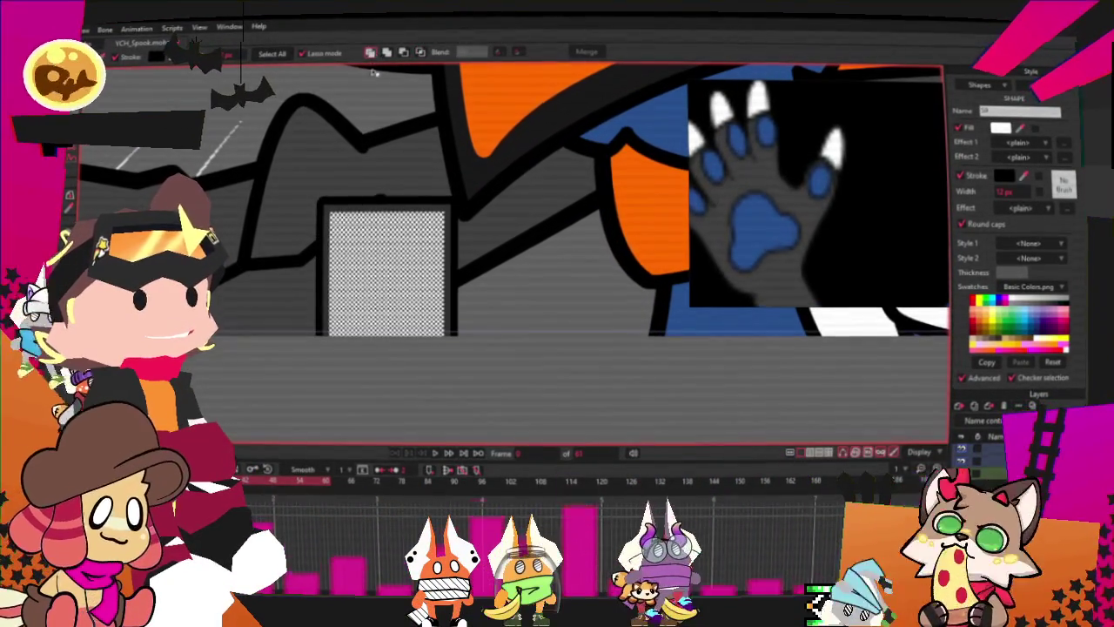
click(421, 52)
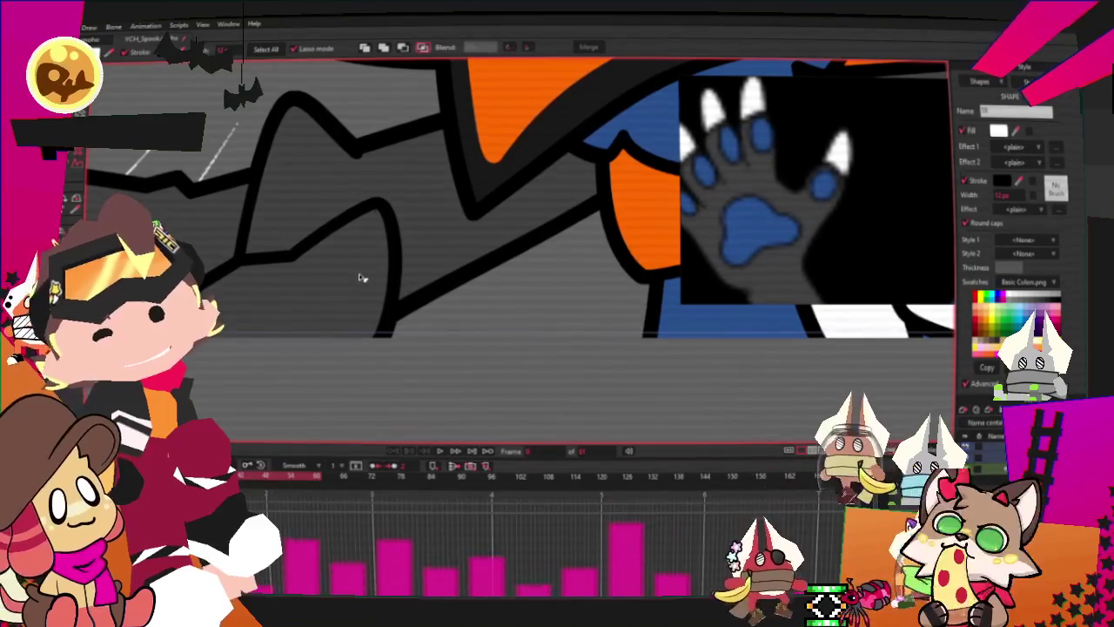
Step: Marquee-select the rectangle hidden behind the grey arm with Select Shape
scroll(288, 303, up, 1)
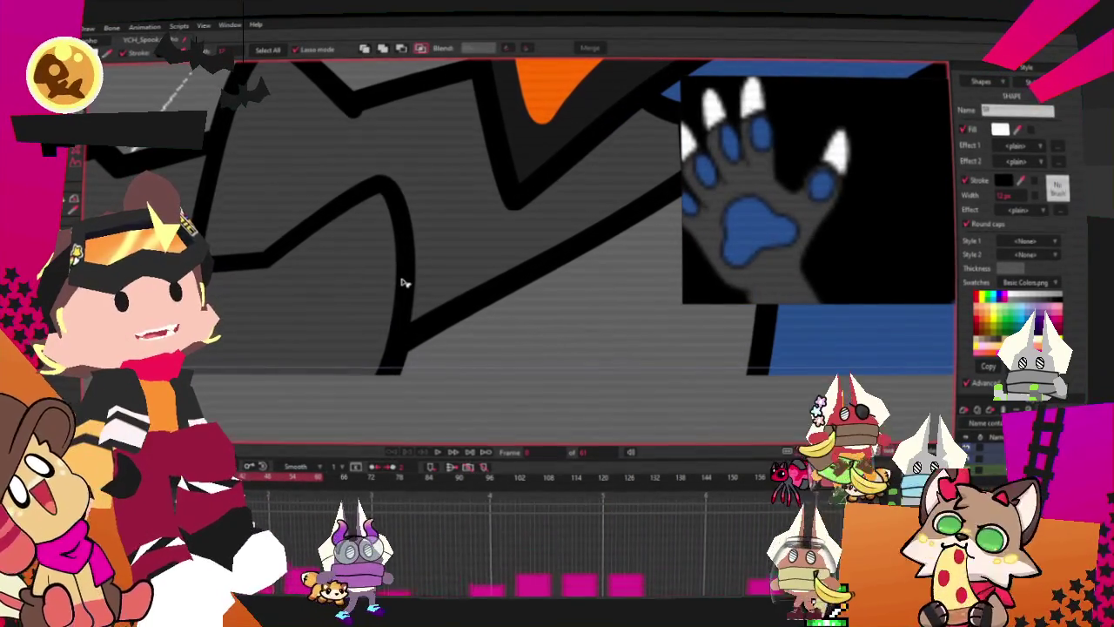
scroll(403, 283, down, 2)
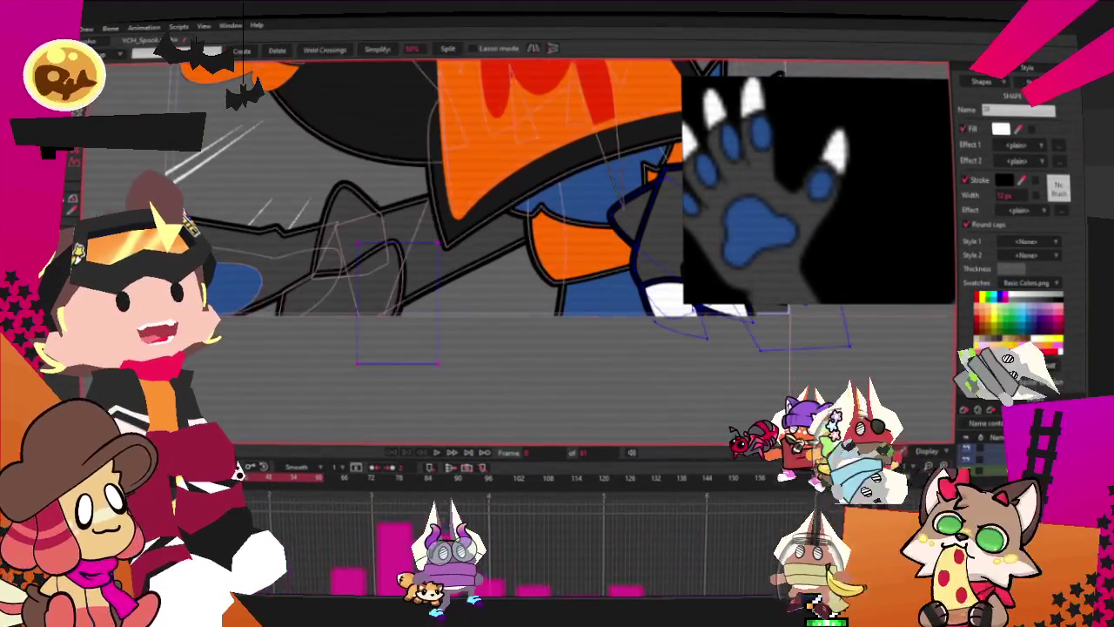
scroll(353, 318, up, 2)
key(q)
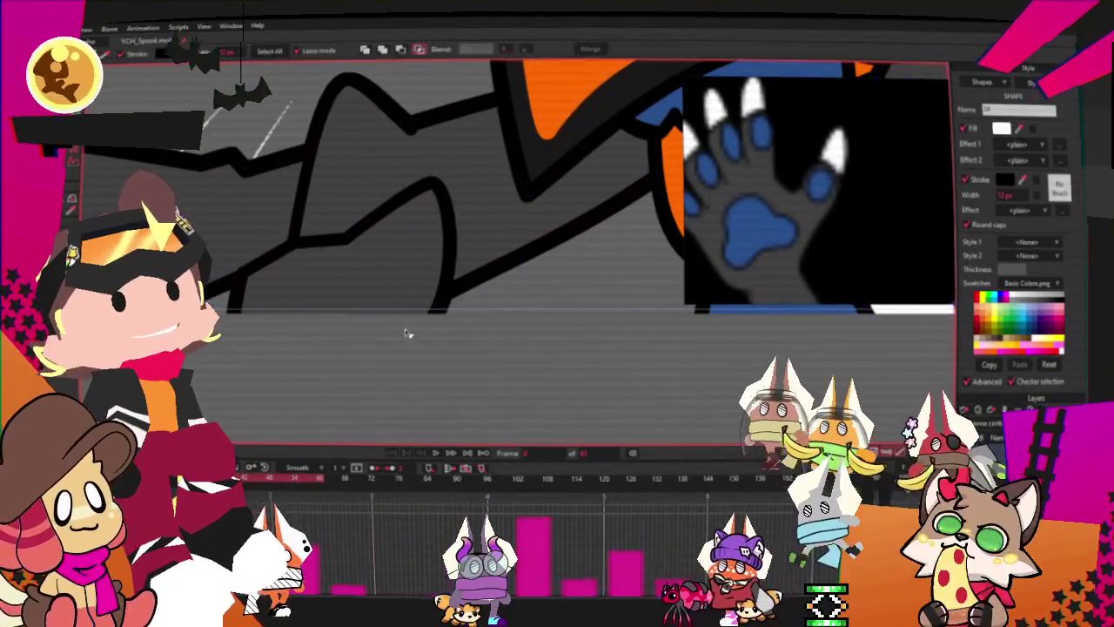
drag(367, 181, 517, 311)
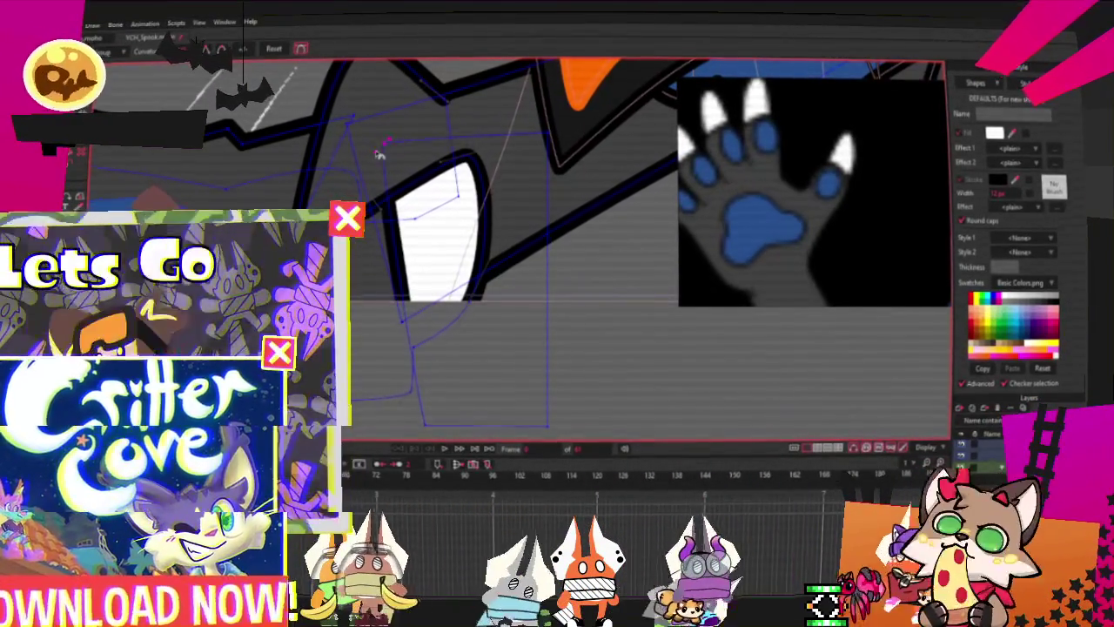
key(t)
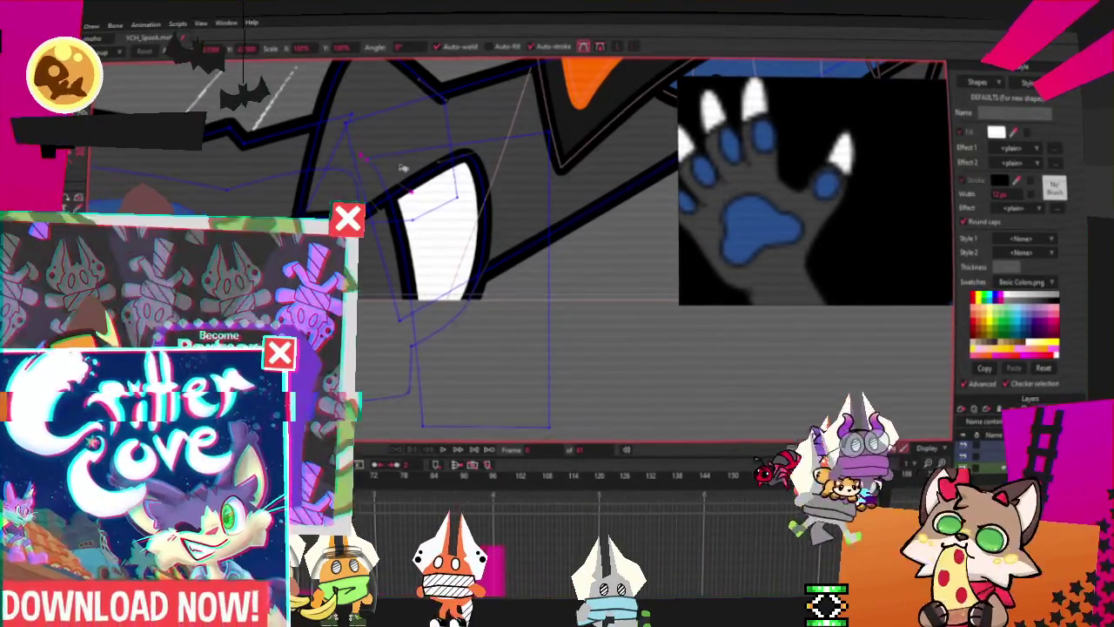
scroll(484, 342, down, 2)
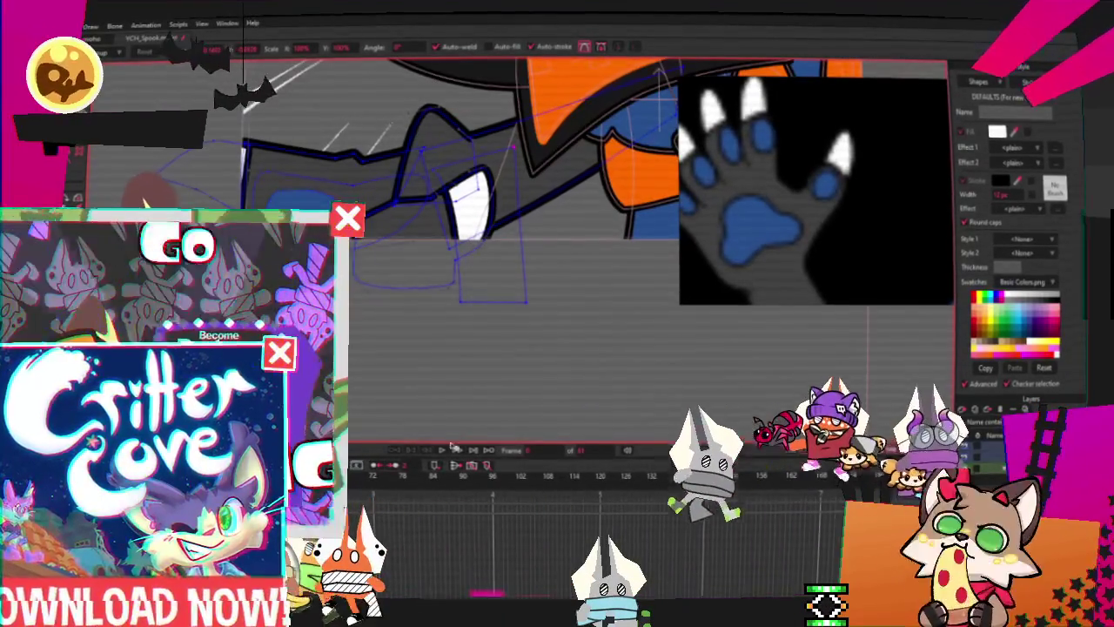
scroll(381, 274, down, 2)
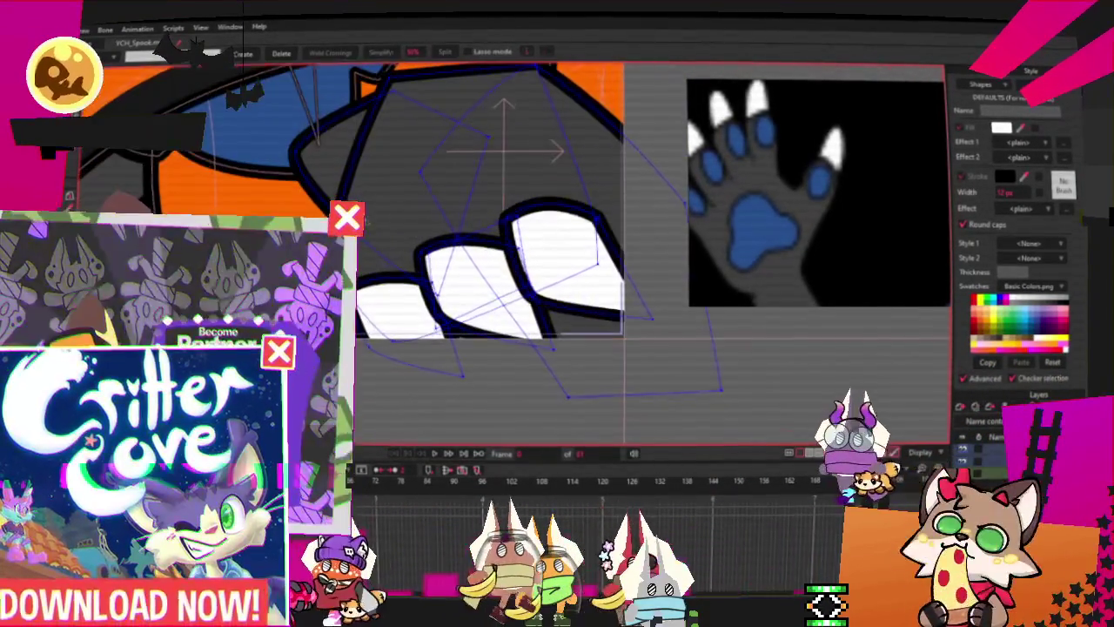
Step: Select the points of the upper-right and lower-left claws, then zoom out
drag(652, 421, 653, 422)
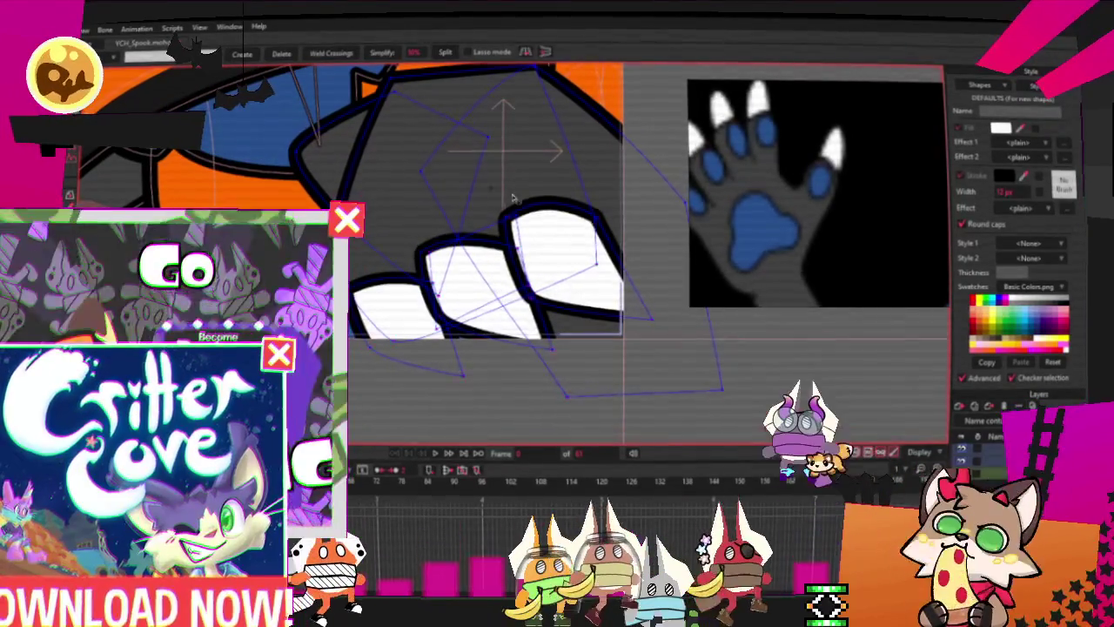
drag(661, 324, 433, 243)
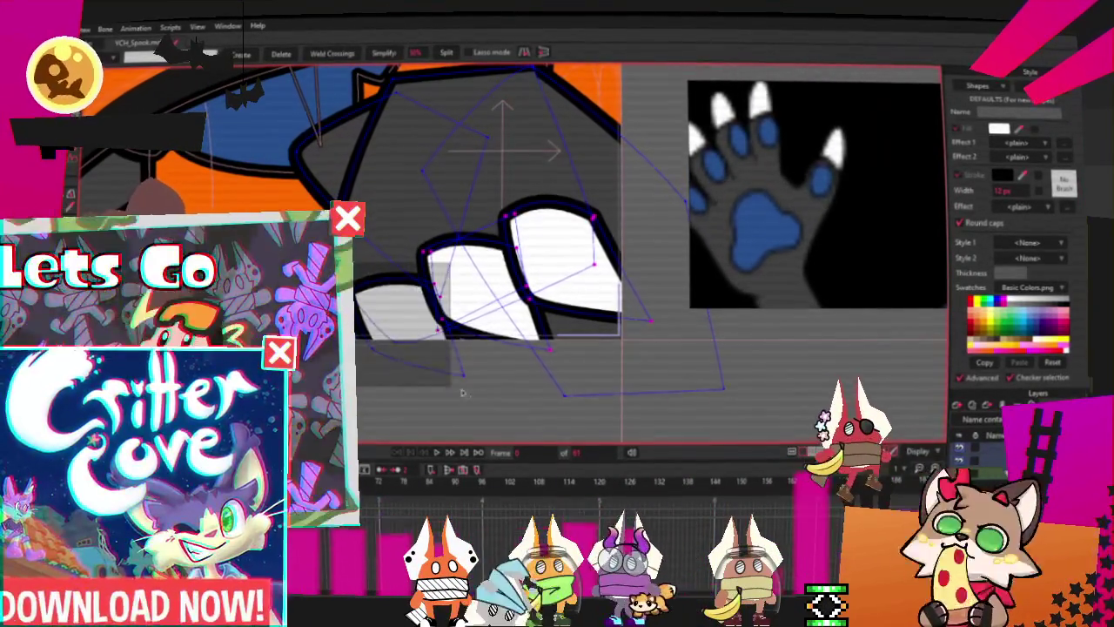
drag(494, 409, 494, 409)
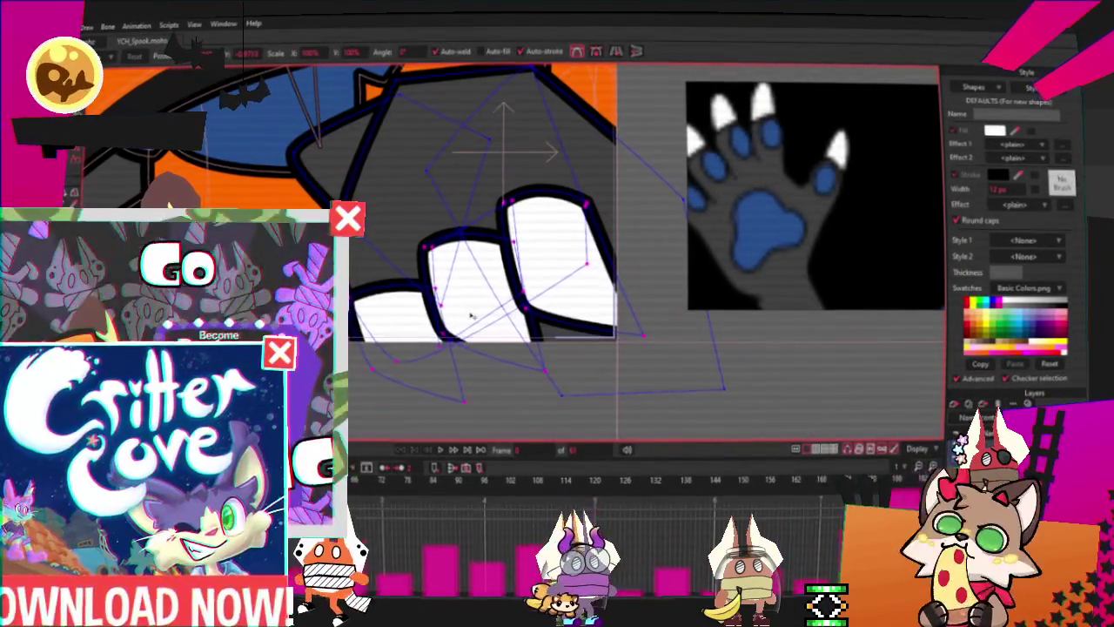
scroll(447, 251, down, 2)
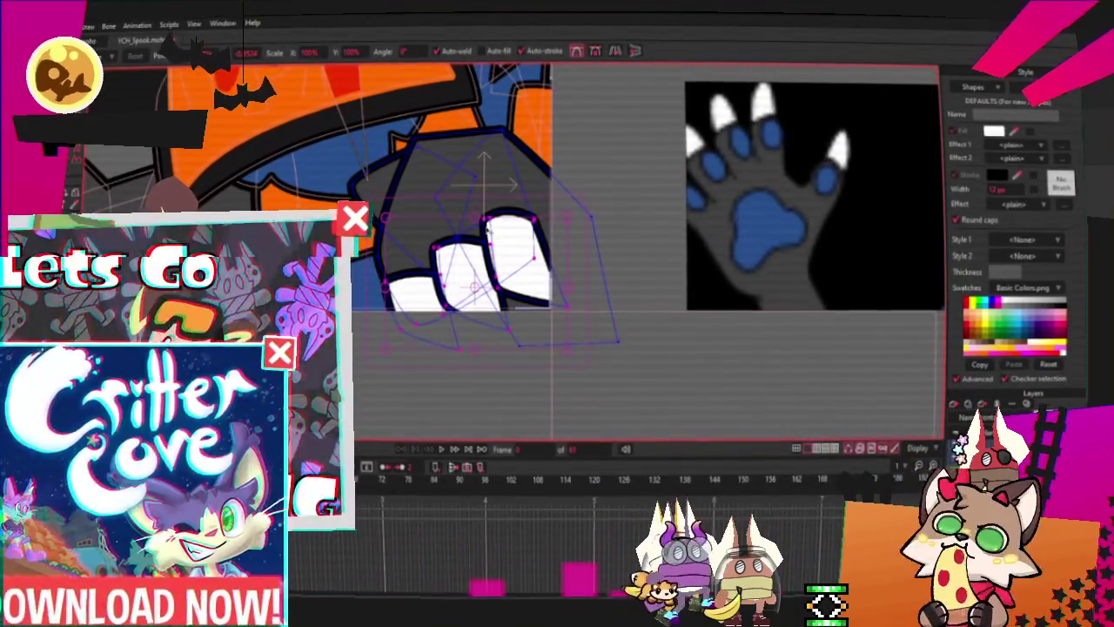
scroll(364, 237, up, 2)
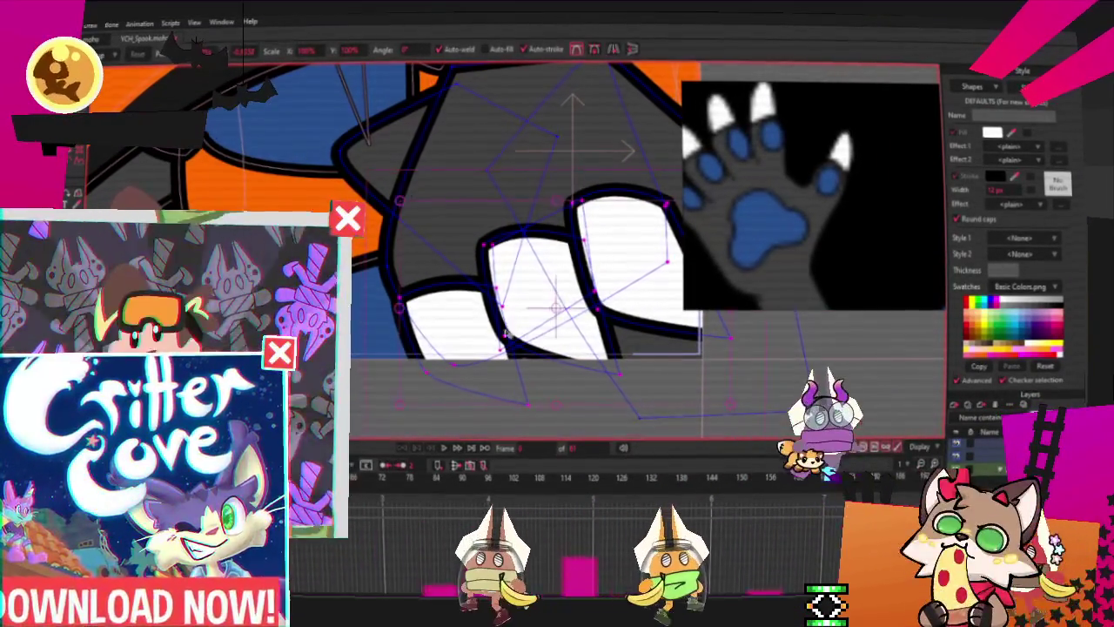
scroll(513, 329, down, 2)
scroll(435, 331, down, 2)
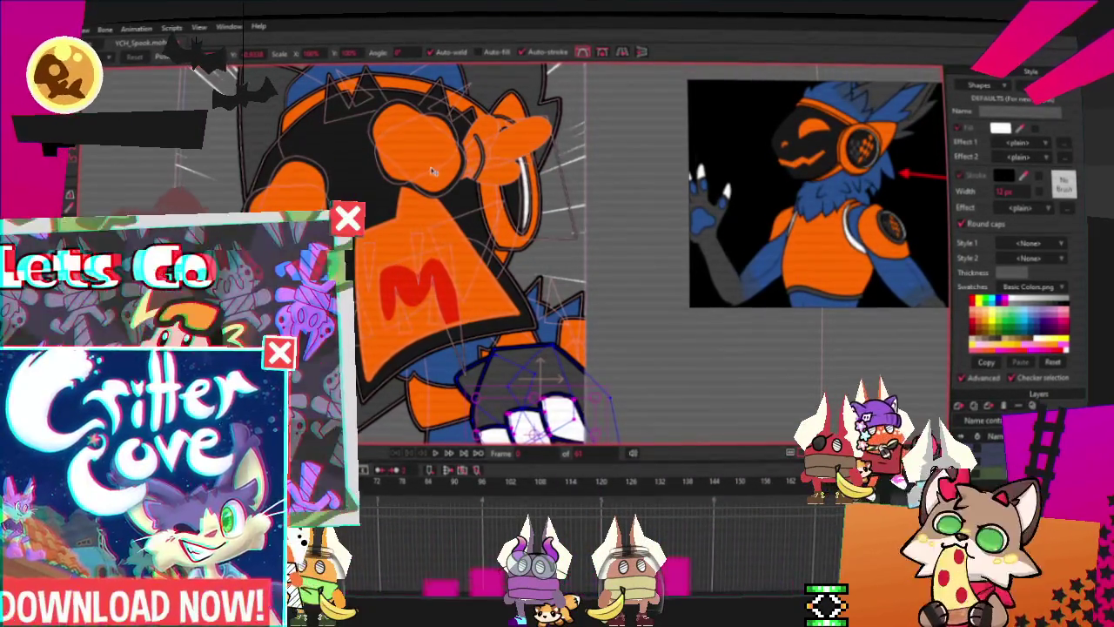
Step: Select the clawed paw, then the larger torso-and-paw group containing it
scroll(432, 169, up, 2)
scroll(397, 154, down, 3)
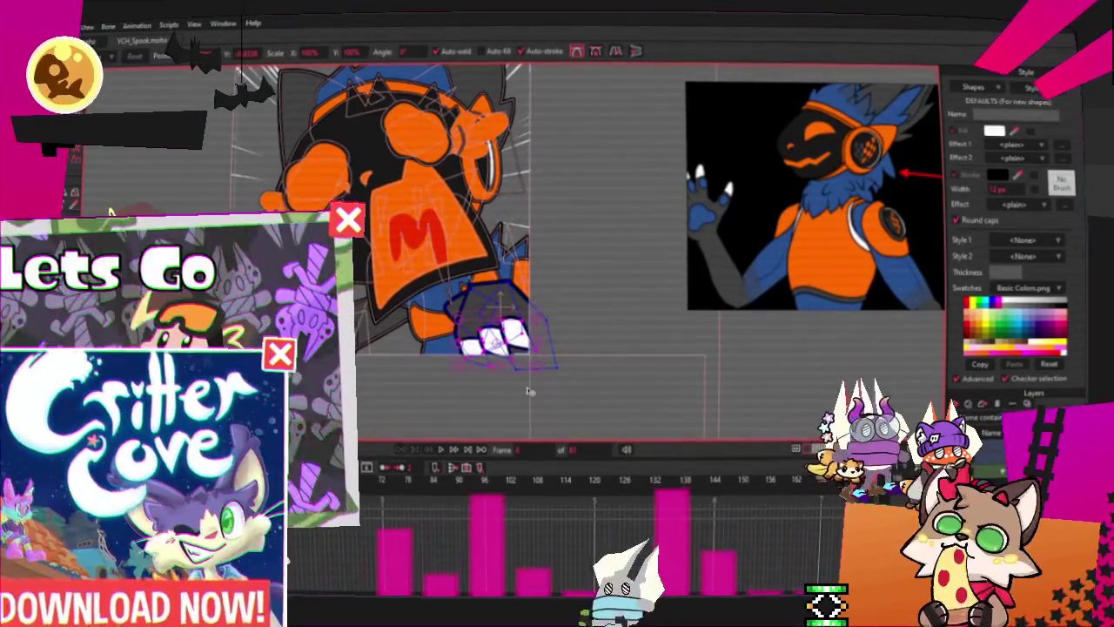
scroll(487, 261, up, 1)
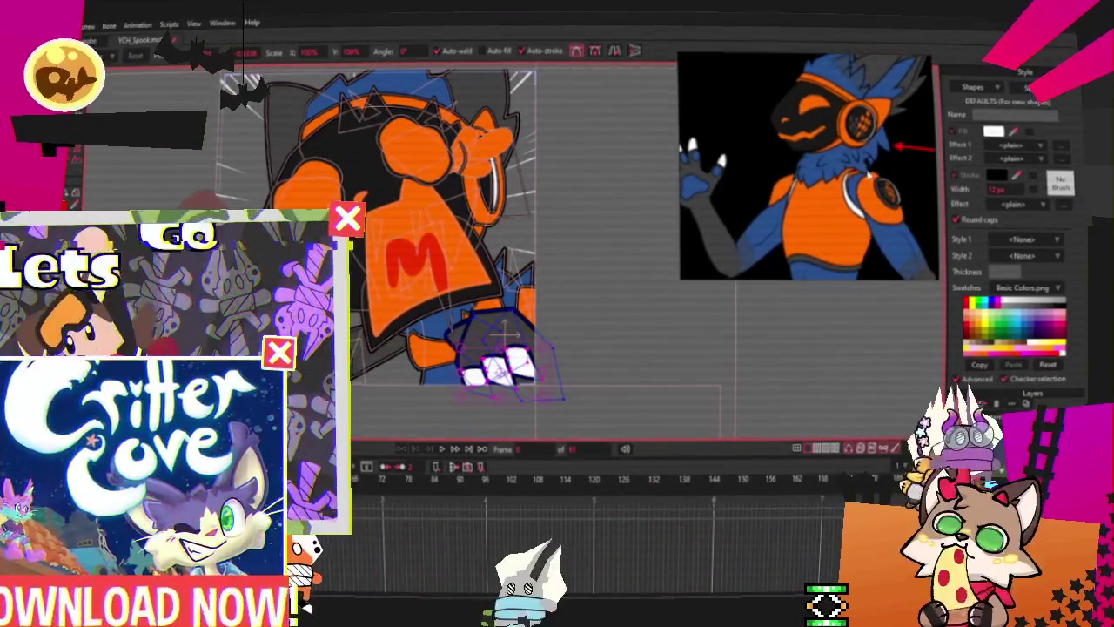
scroll(572, 219, up, 2)
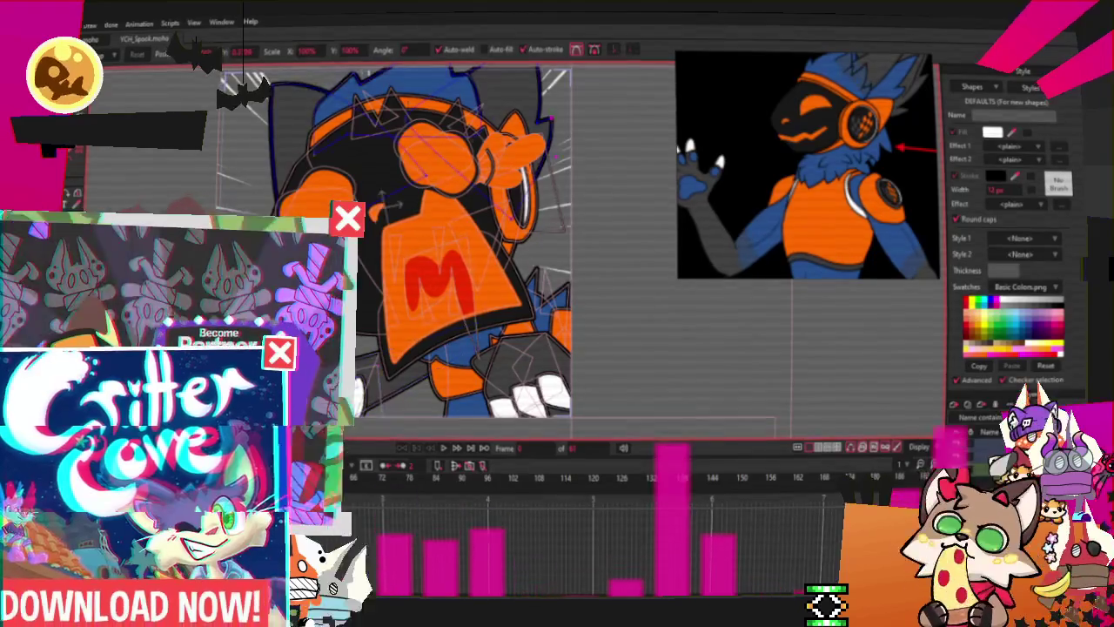
click(535, 383)
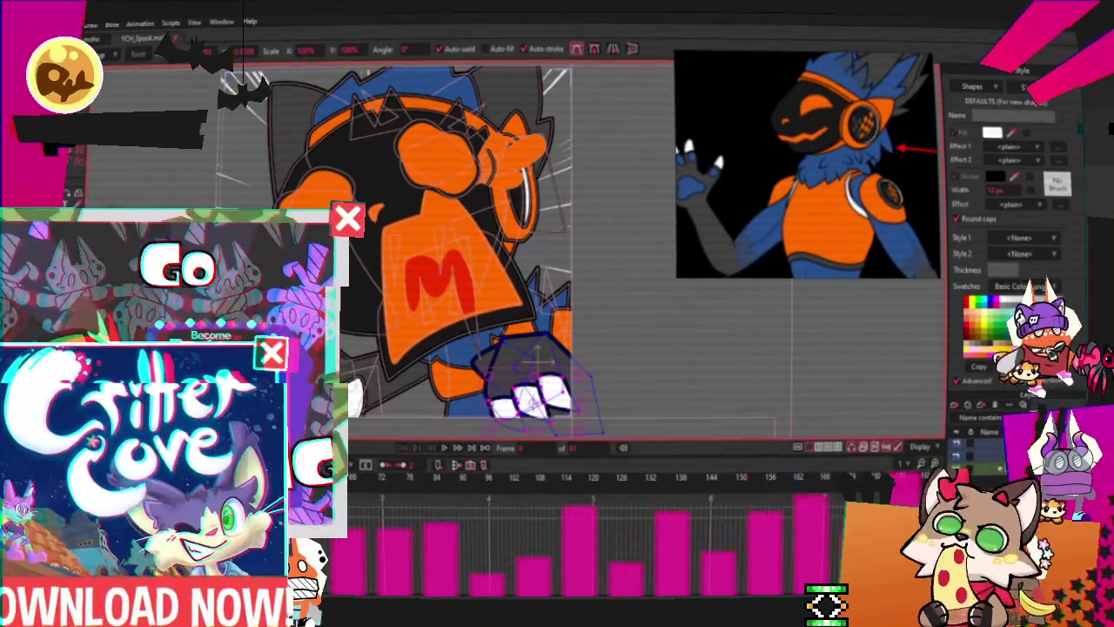
click(453, 287)
scroll(647, 232, up, 2)
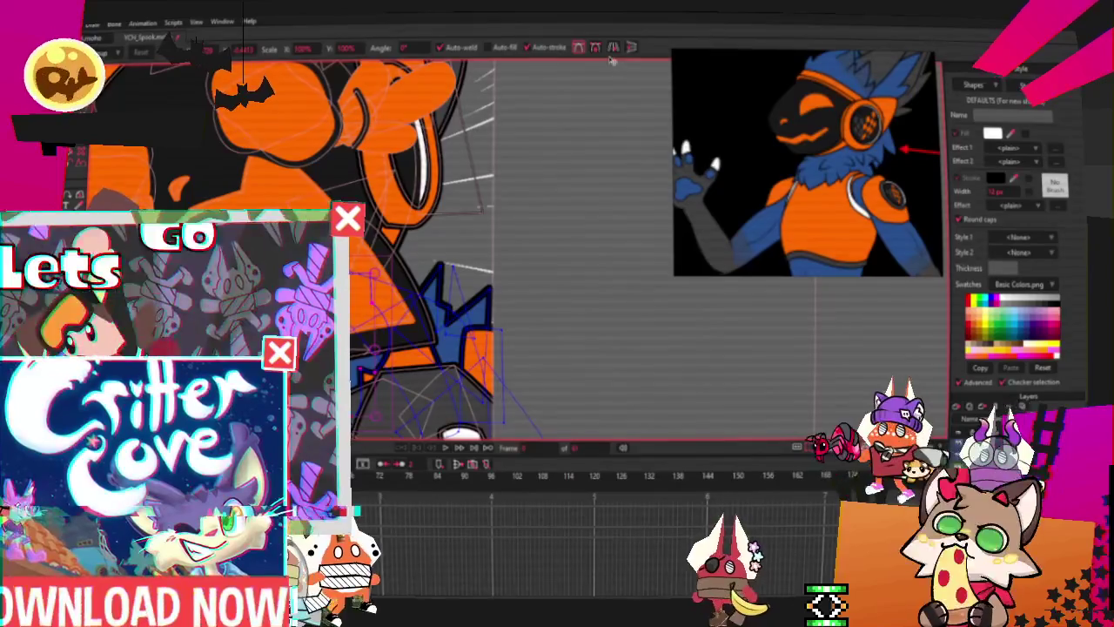
Step: Delete the selected blue fur outline, then undo to restore it
scroll(490, 262, up, 1)
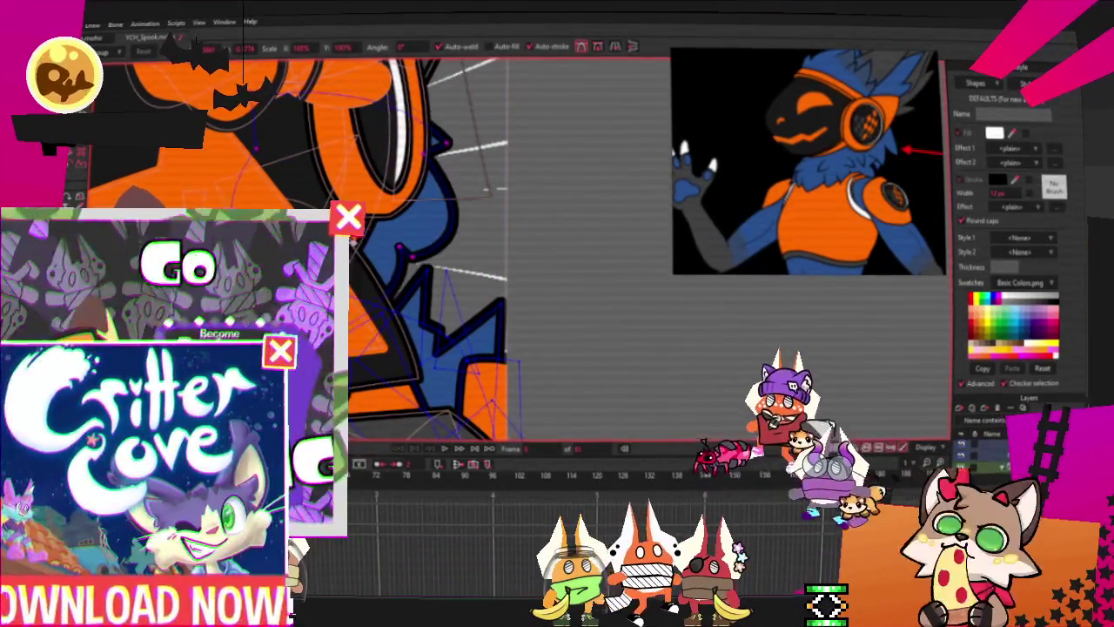
click(485, 272)
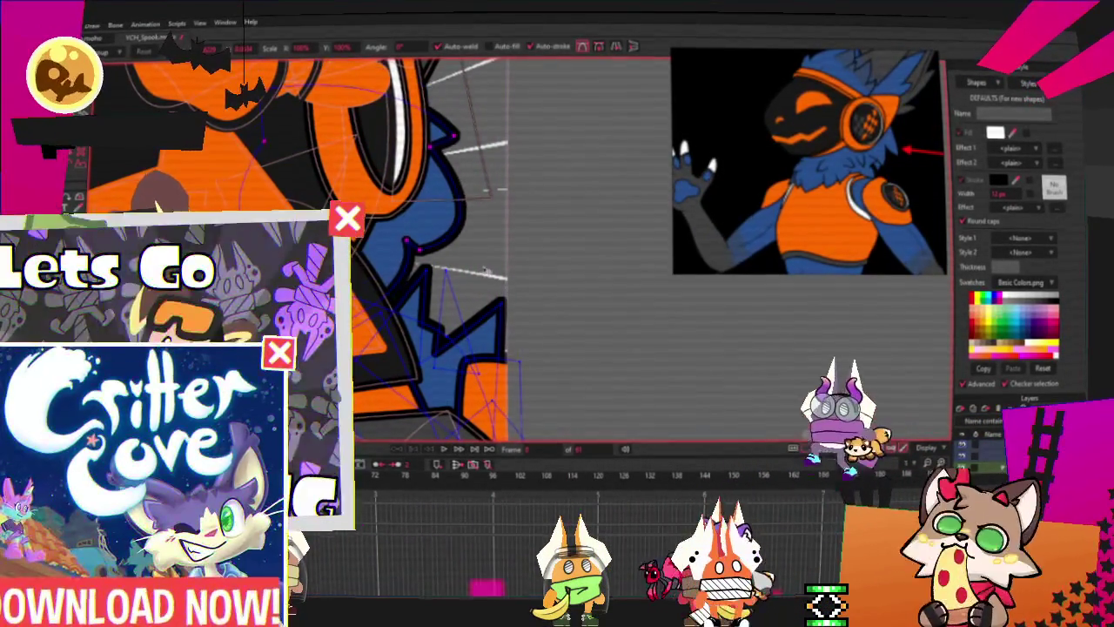
scroll(477, 295, down, 5)
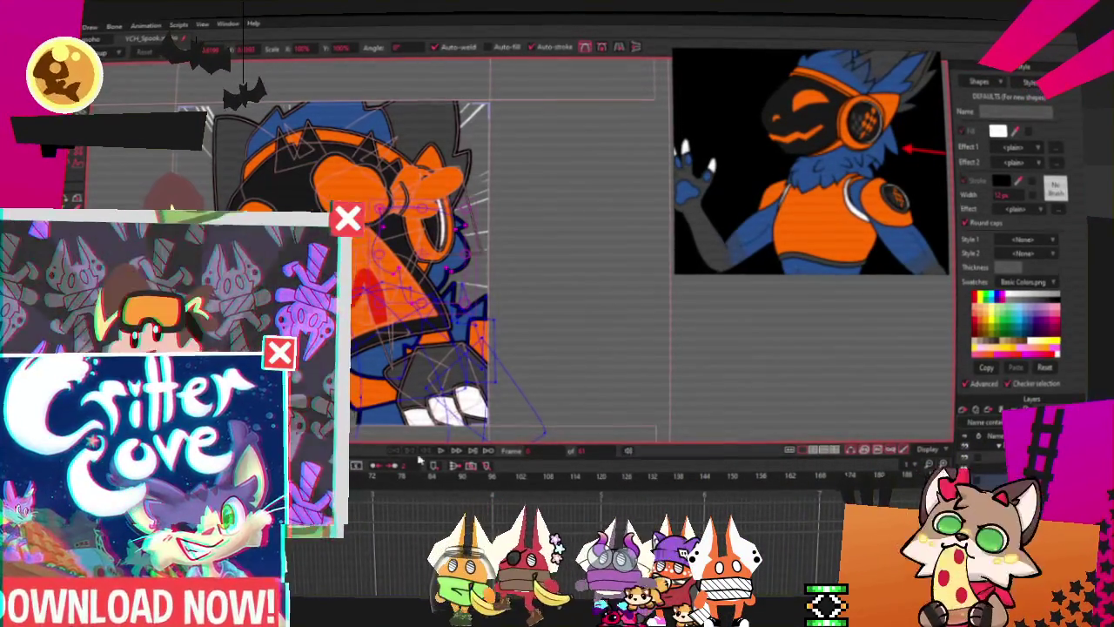
scroll(417, 330, up, 3)
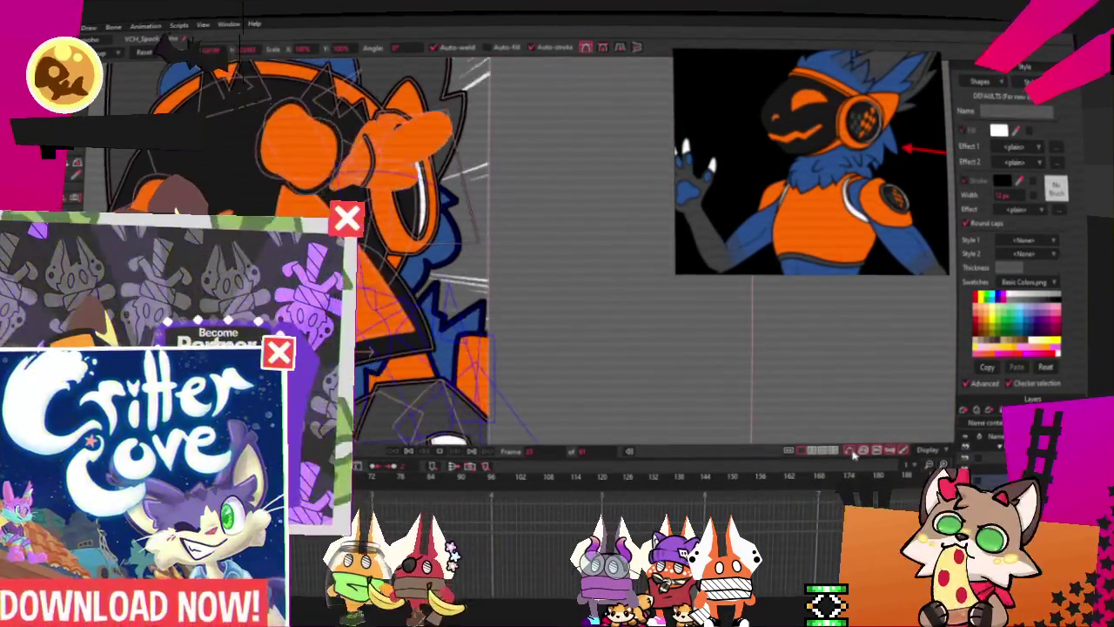
scroll(463, 223, down, 3)
scroll(463, 222, up, 3)
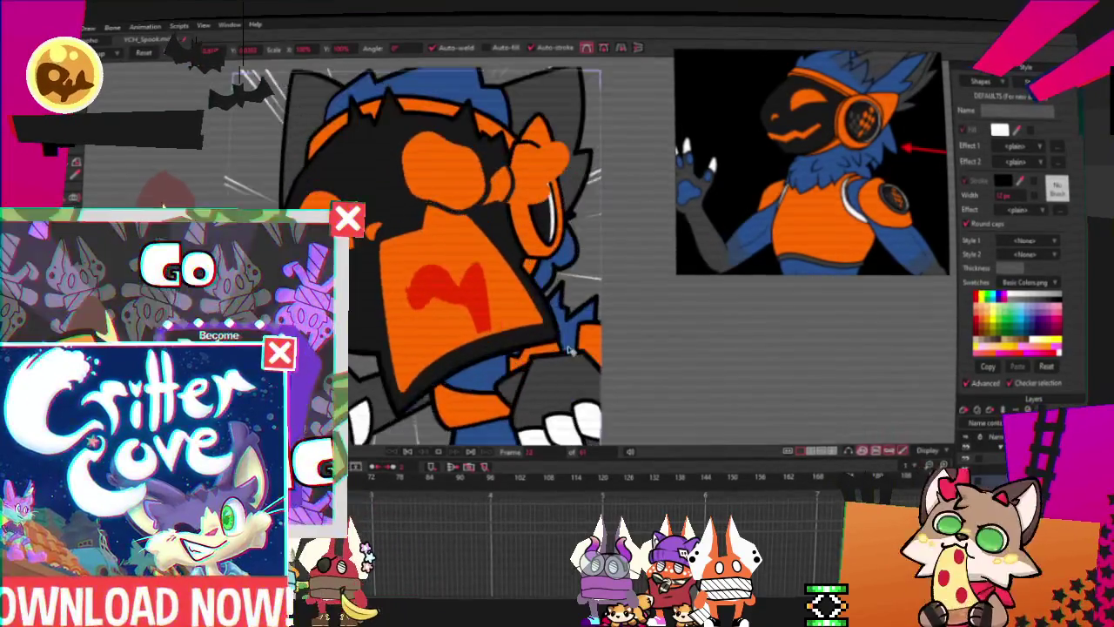
scroll(502, 340, up, 2)
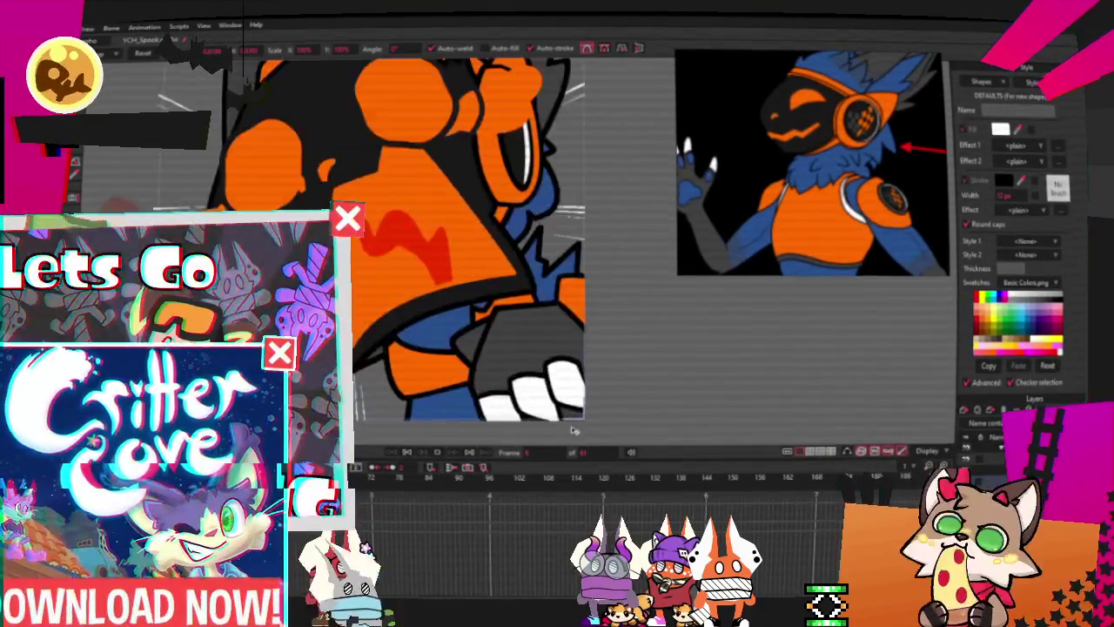
scroll(484, 329, up, 2)
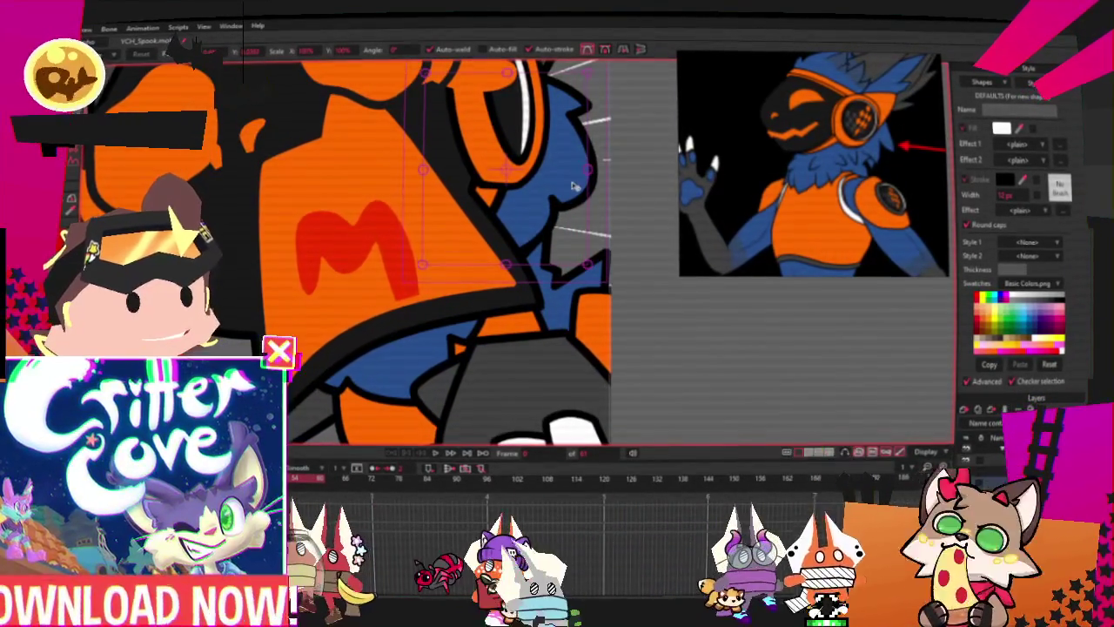
key(Delete)
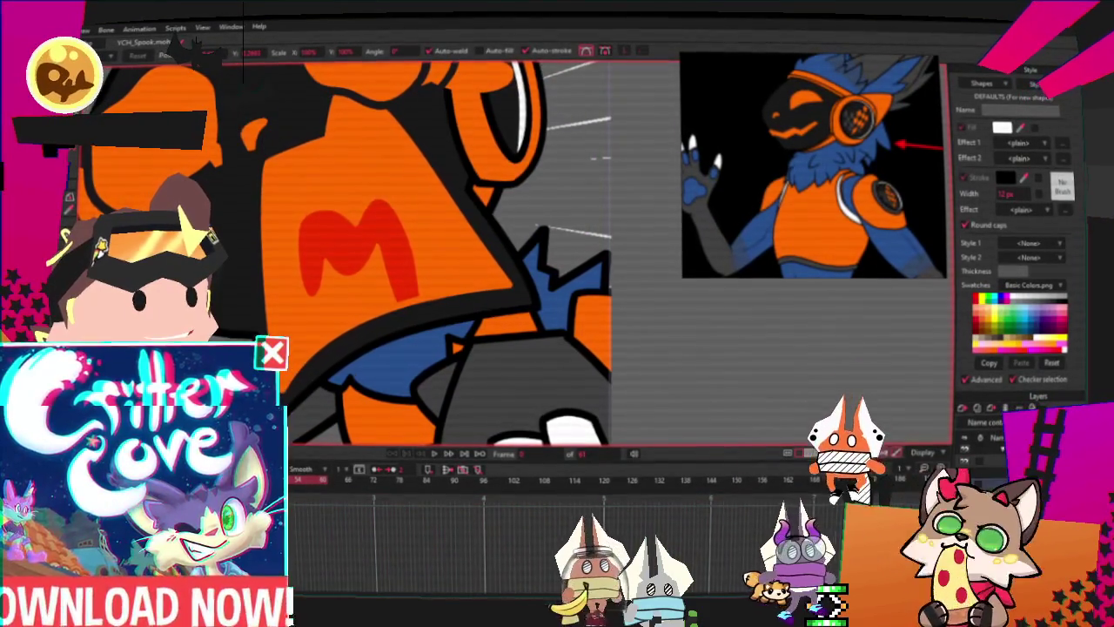
key(ctrl+z)
key(ctrl+z)
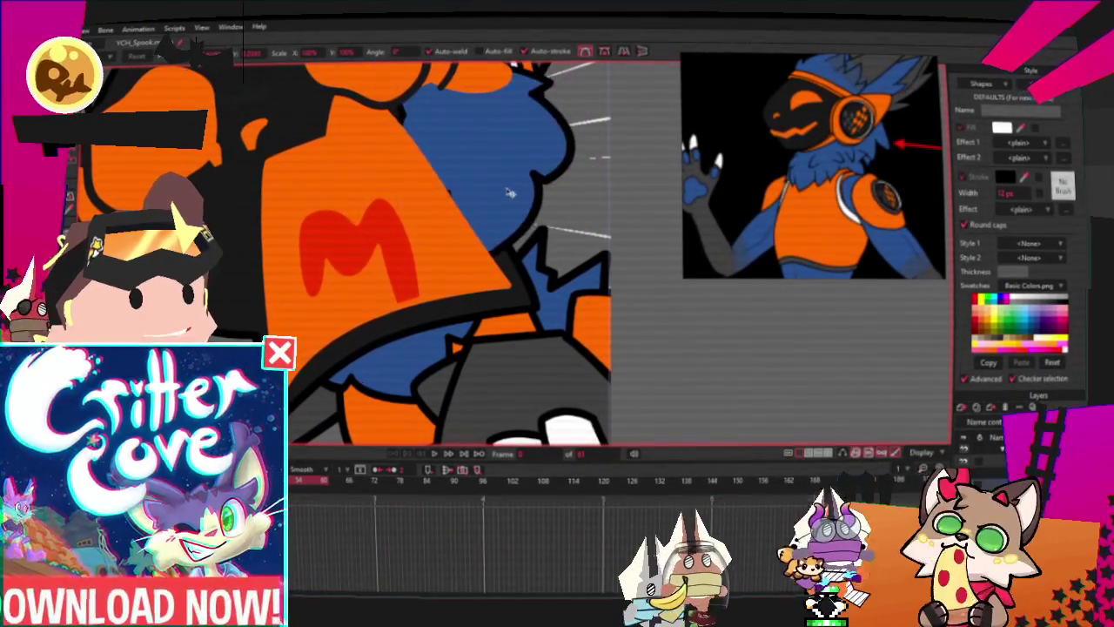
Step: Select and deselect the blue fur fill shape, returning to Transform Points
key(g)
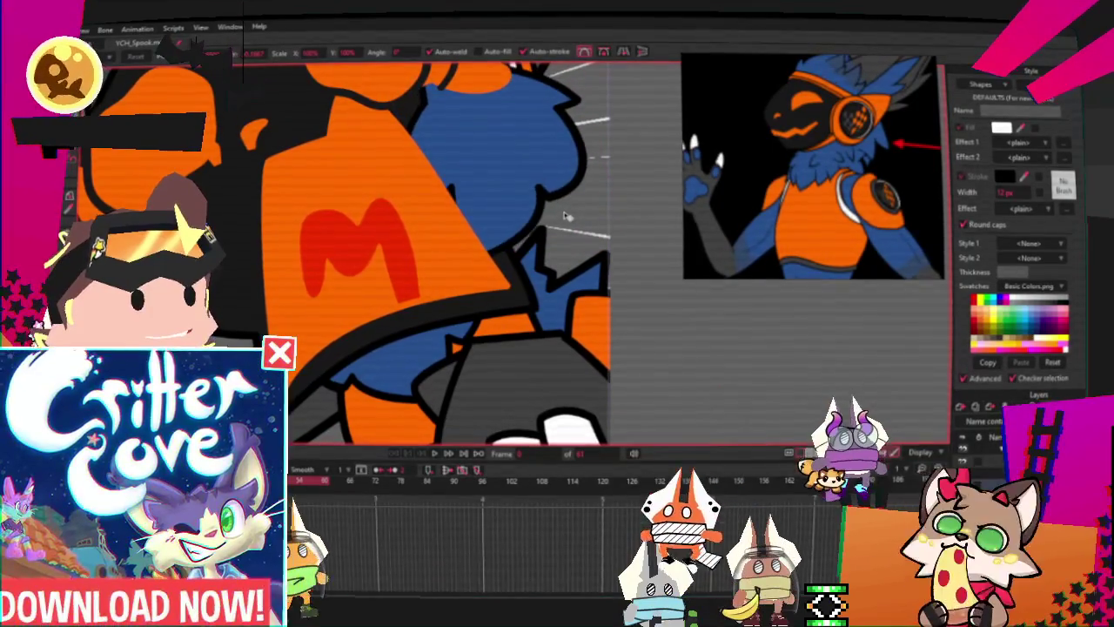
click(538, 168)
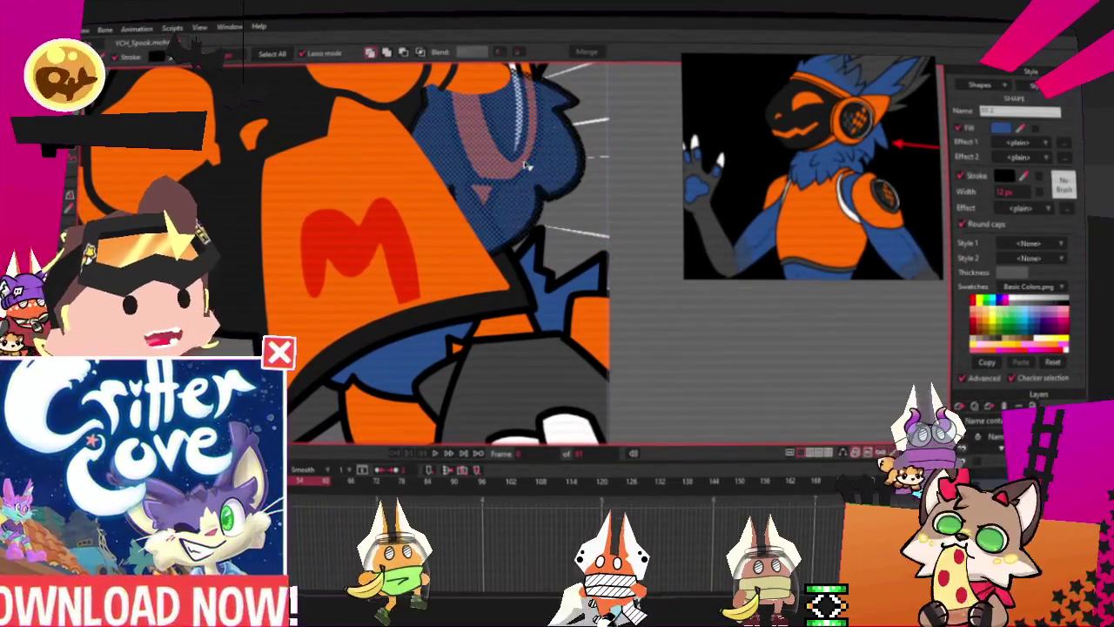
click(652, 179)
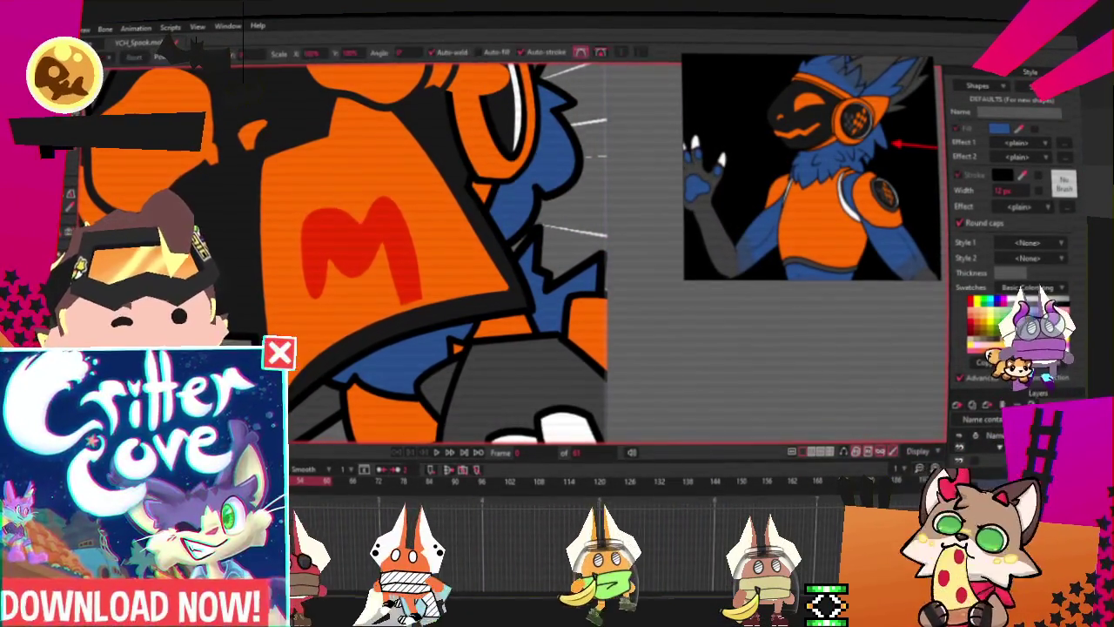
key(t)
scroll(564, 248, down, 2)
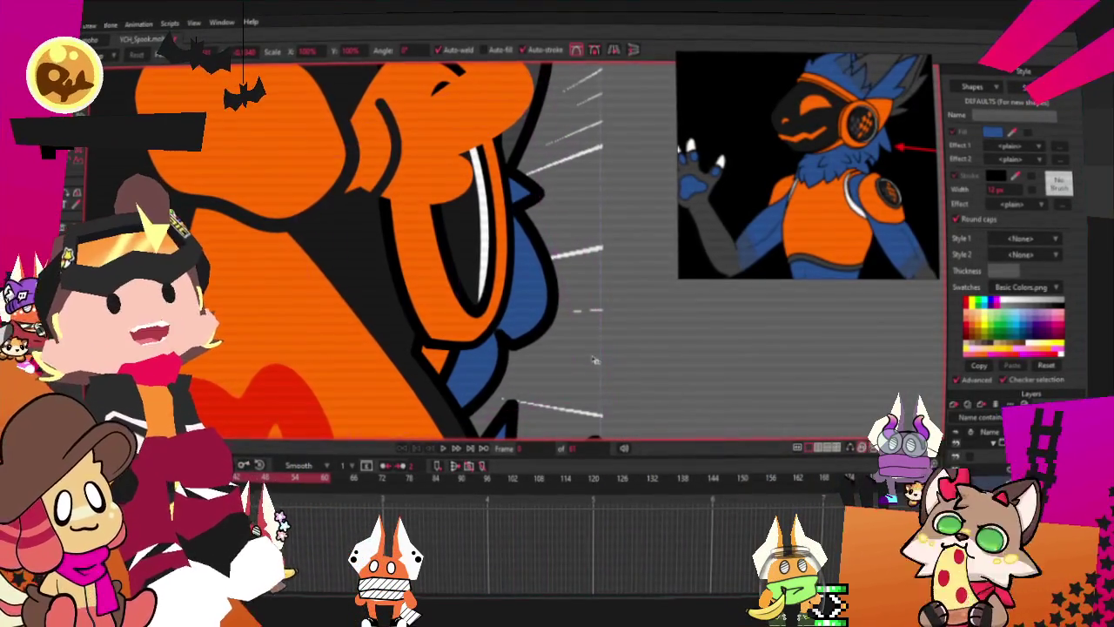
scroll(539, 359, down, 5)
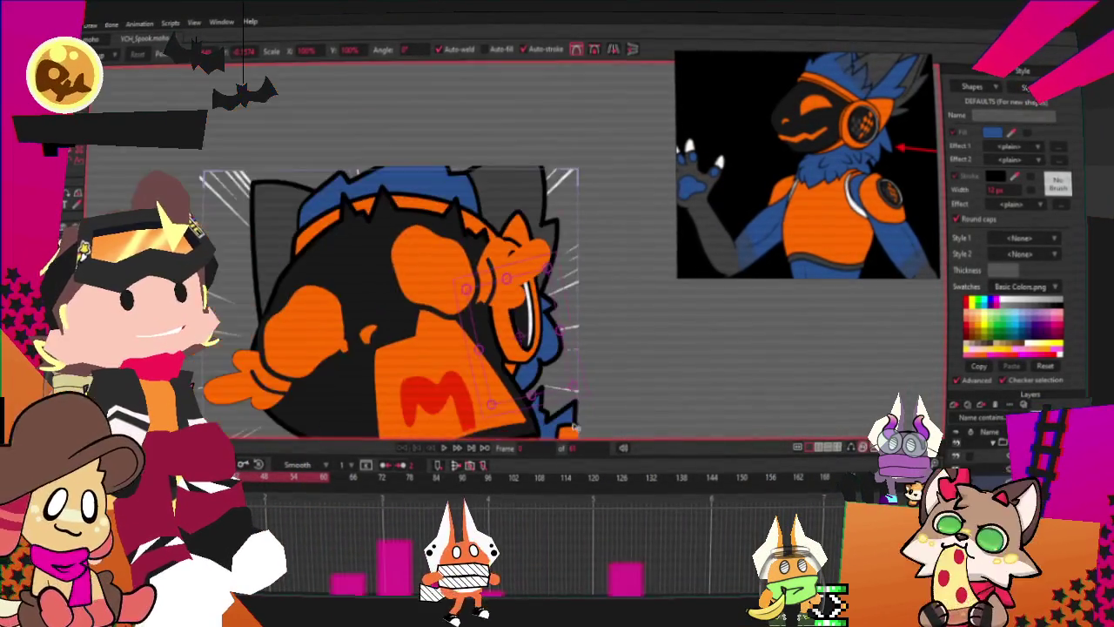
scroll(547, 377, up, 3)
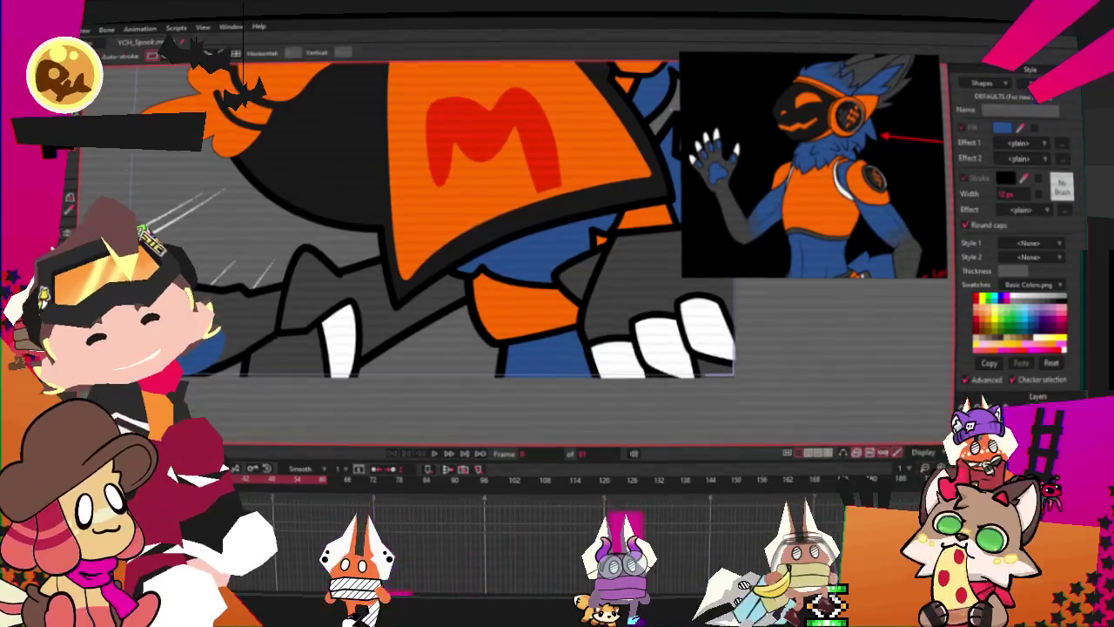
Step: Draw a rectangle below the M shirt, then undo it as a stray shape
drag(405, 228, 550, 355)
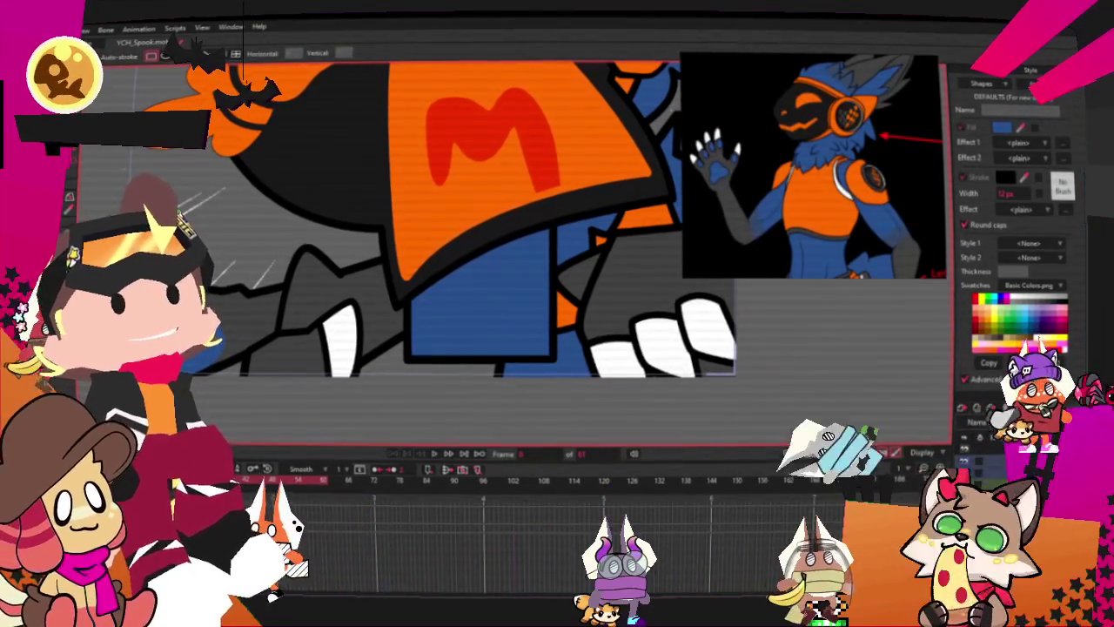
scroll(779, 221, up, 3)
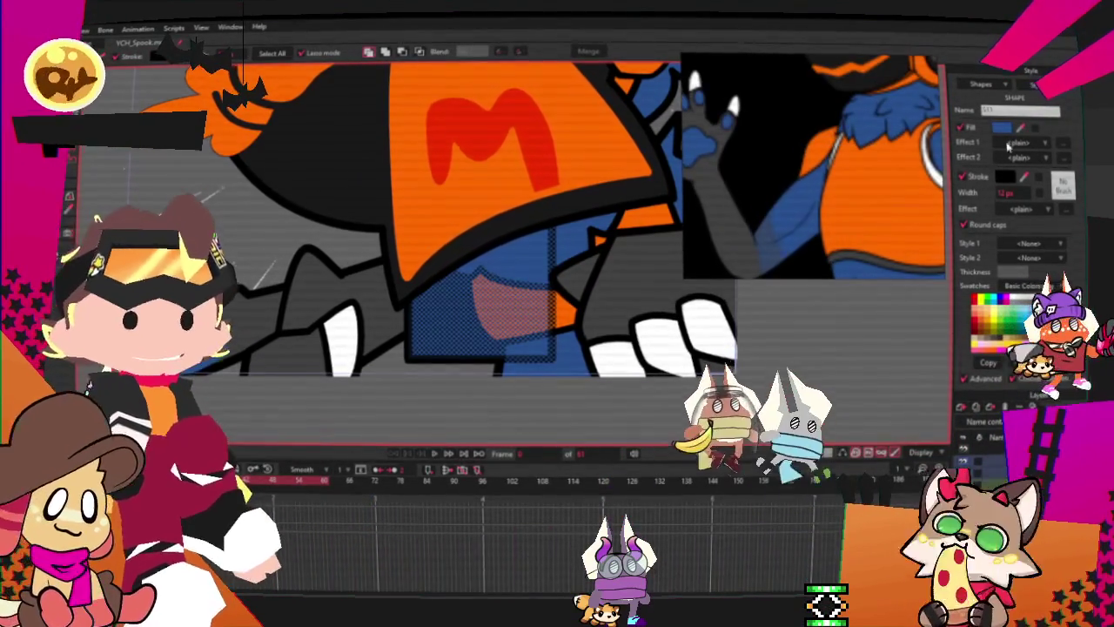
scroll(910, 190, up, 2)
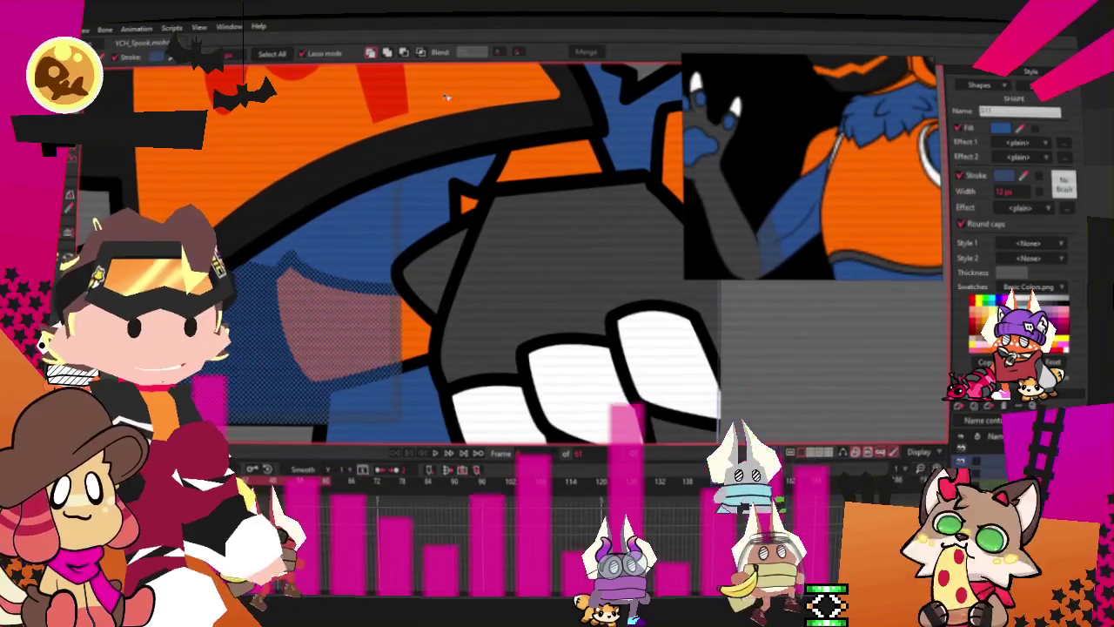
key(ctrl+z)
scroll(450, 128, down, 2)
scroll(448, 128, up, 2)
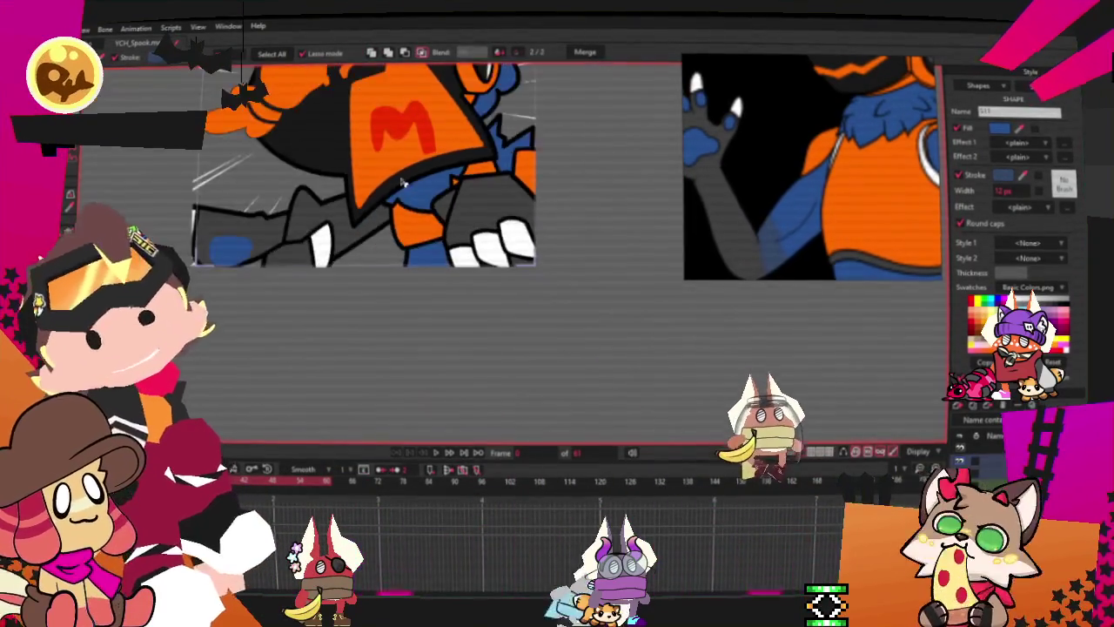
key(ctrl+shift+z)
scroll(462, 207, up, 3)
key(ctrl+z)
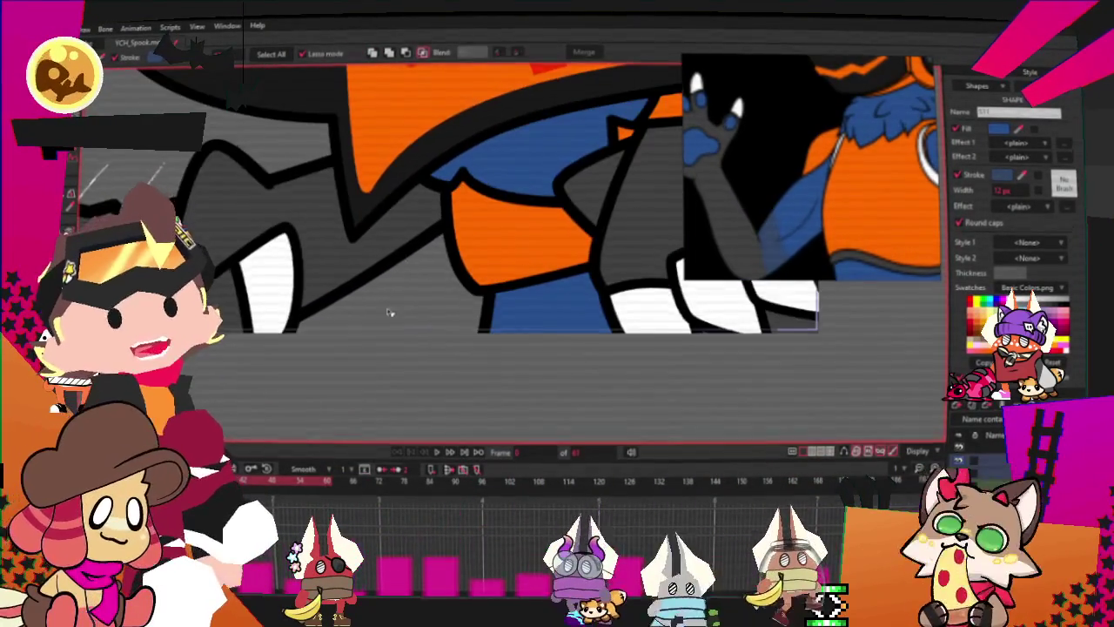
scroll(453, 252, up, 2)
scroll(442, 286, up, 3)
scroll(442, 286, down, 3)
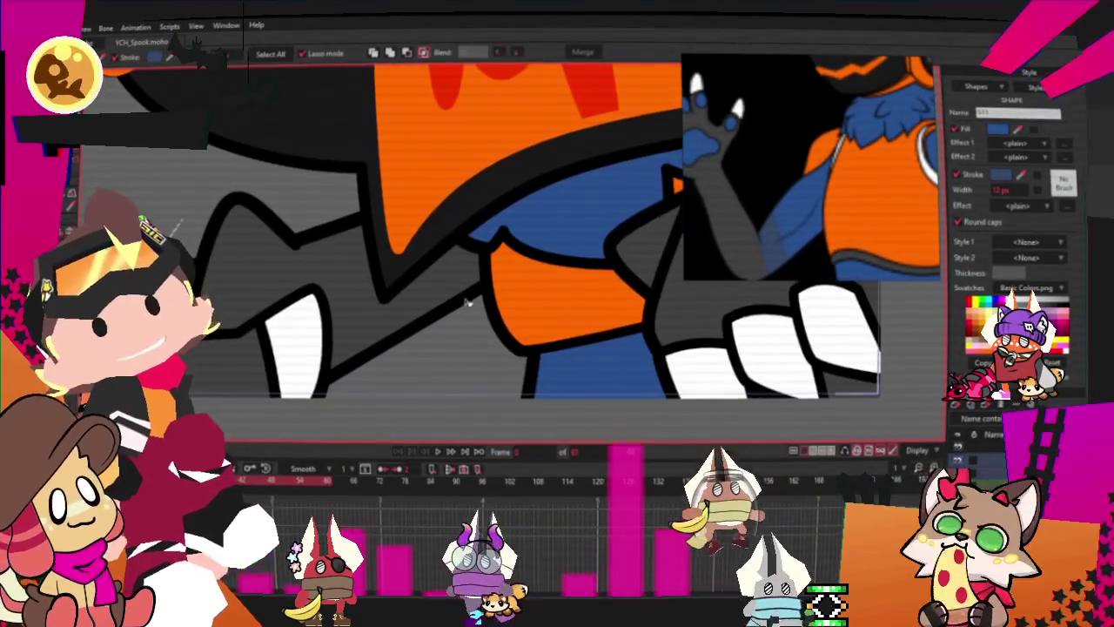
Step: Pick the fill shape under the orange bib with Select Shape, then clear the selection
key(d)
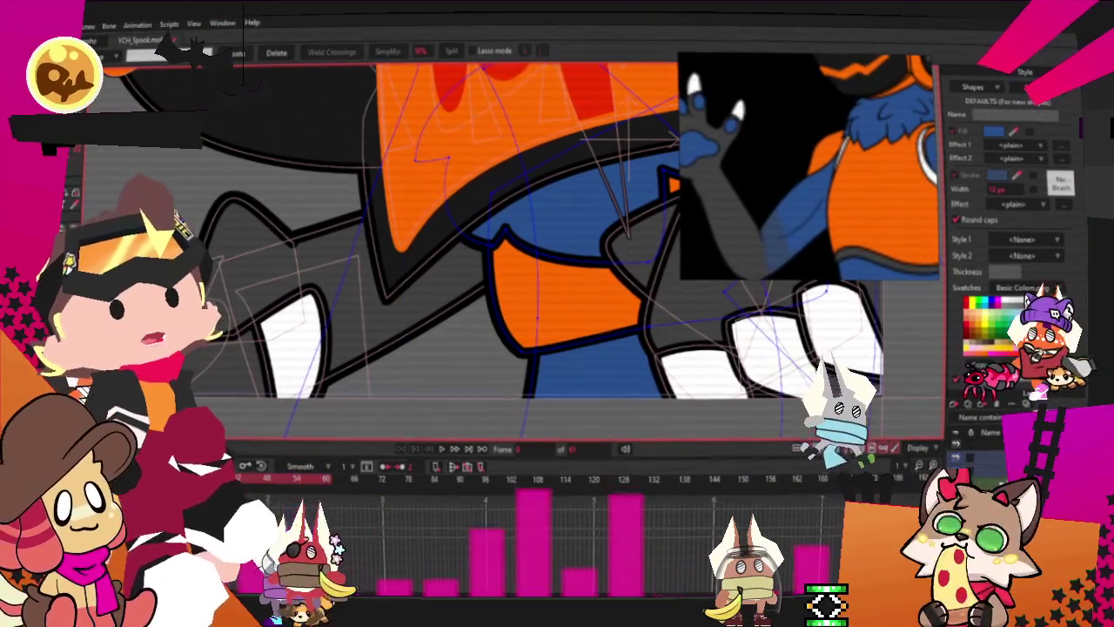
key(t)
scroll(474, 235, down, 5)
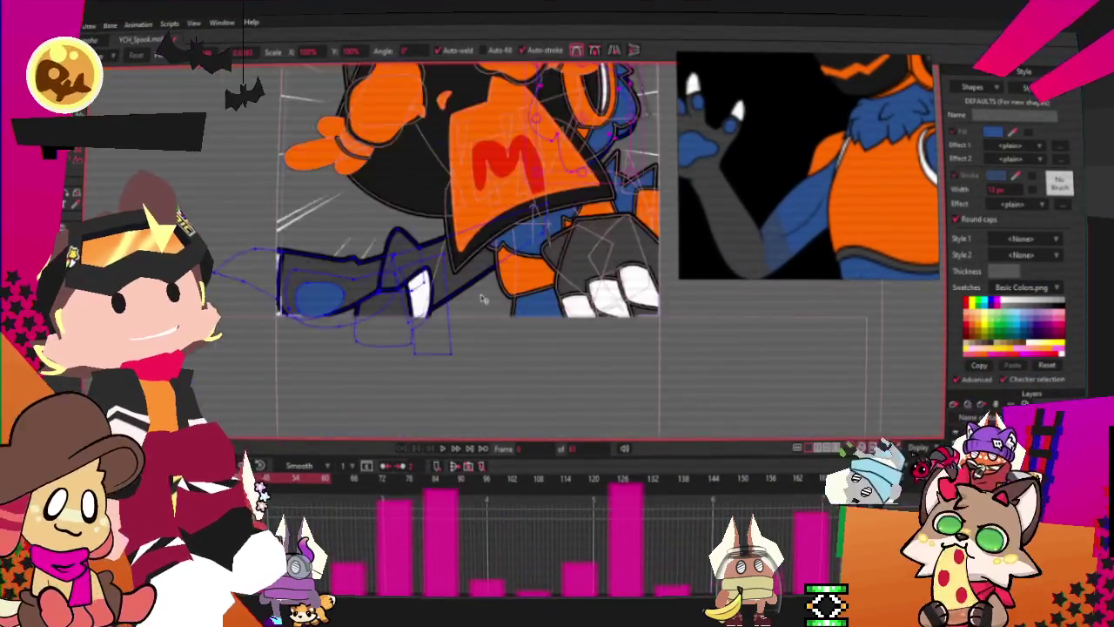
scroll(527, 261, up, 5)
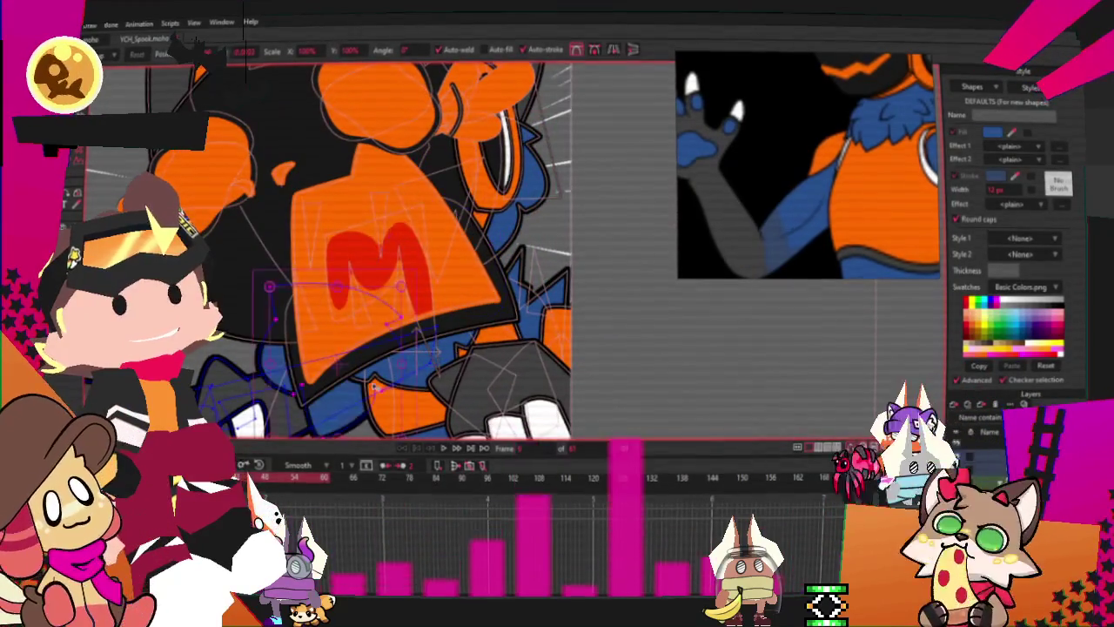
scroll(239, 264, up, 2)
scroll(239, 264, up, 2)
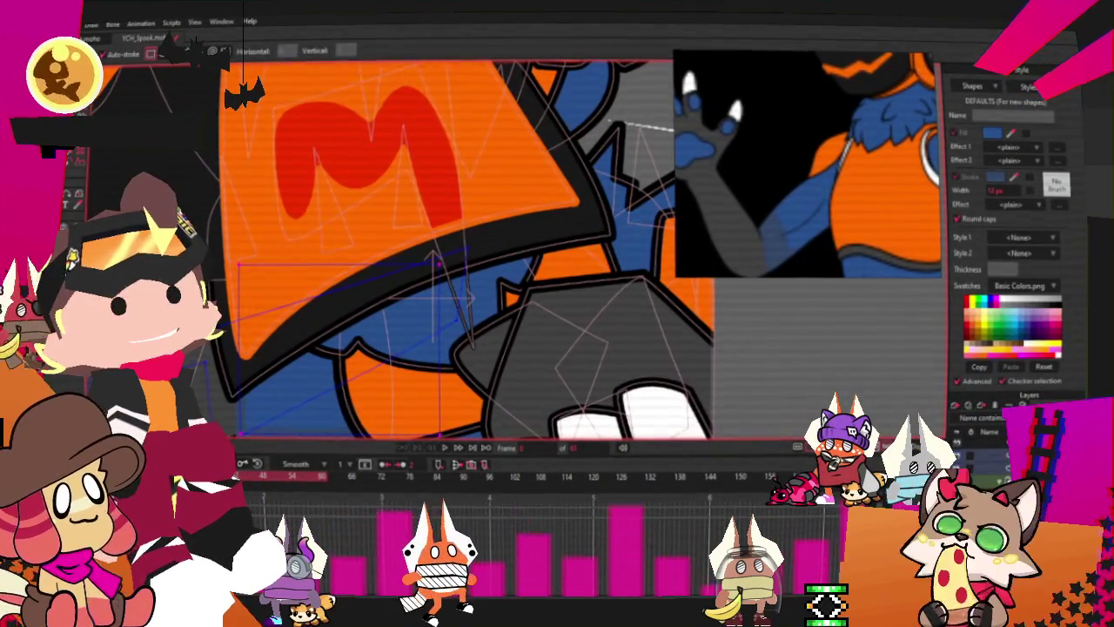
key(g)
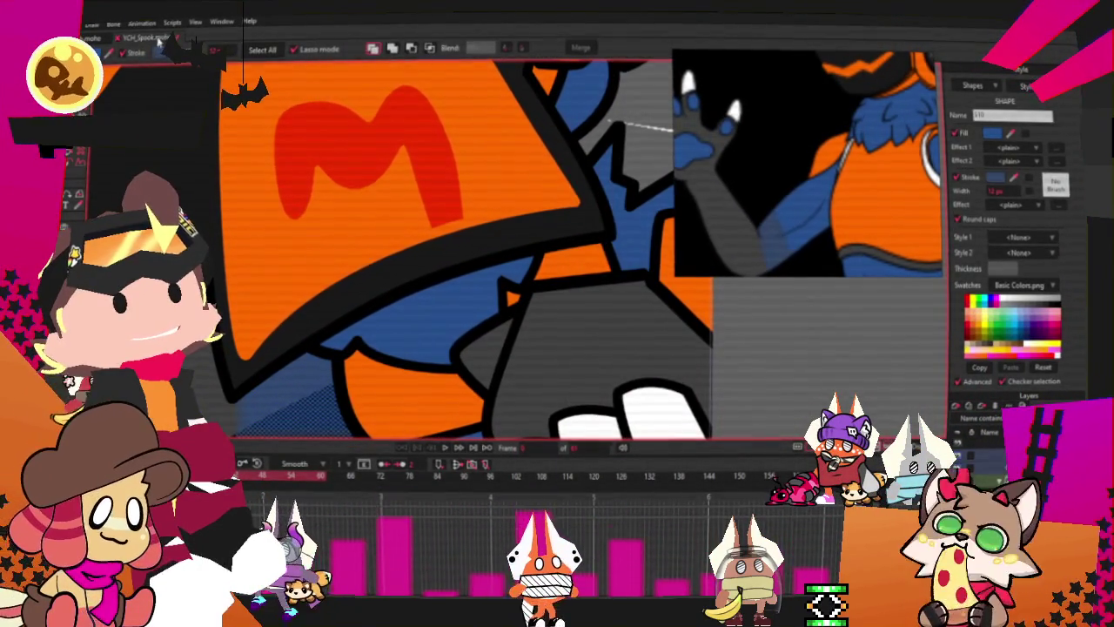
click(430, 48)
scroll(343, 201, down, 2)
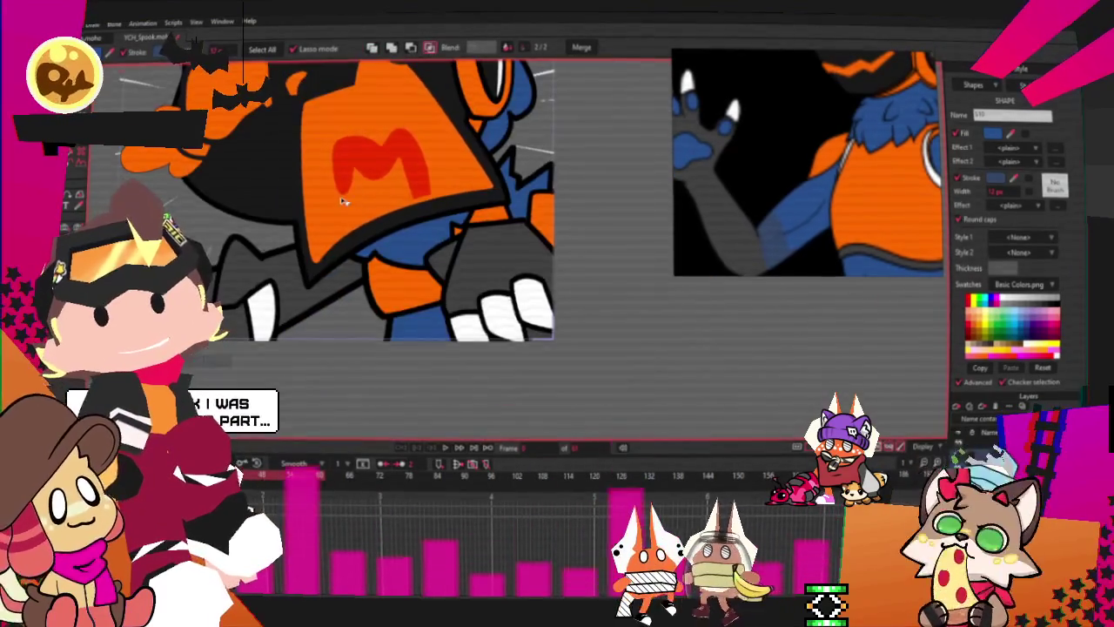
scroll(343, 201, up, 2)
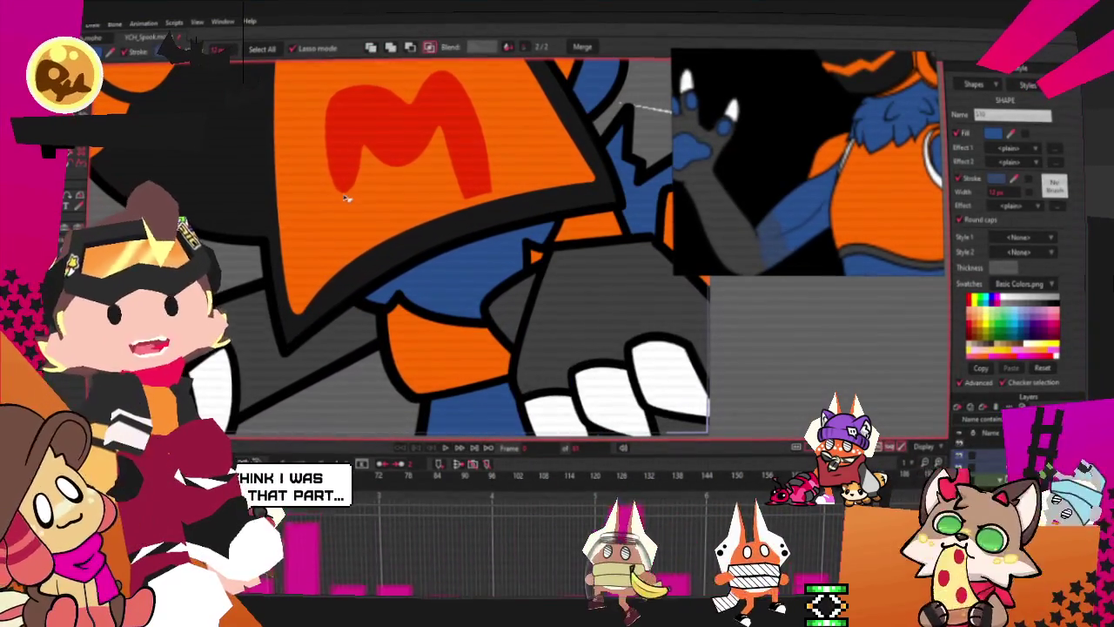
scroll(347, 197, down, 1)
scroll(346, 195, down, 1)
scroll(365, 208, up, 2)
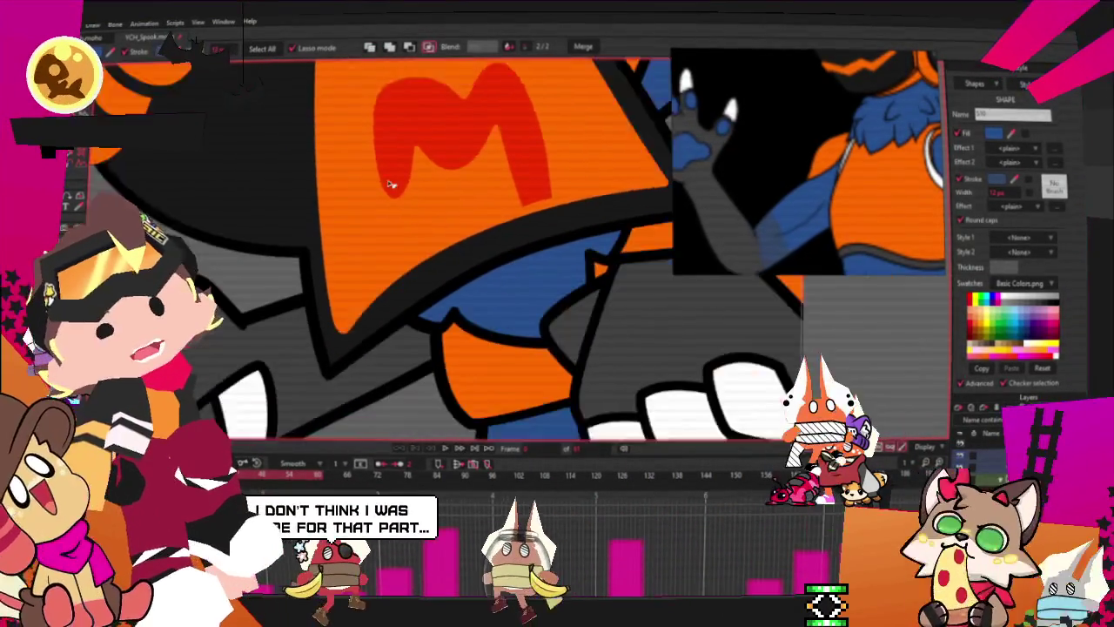
scroll(391, 227, down, 2)
scroll(430, 263, up, 3)
click(441, 259)
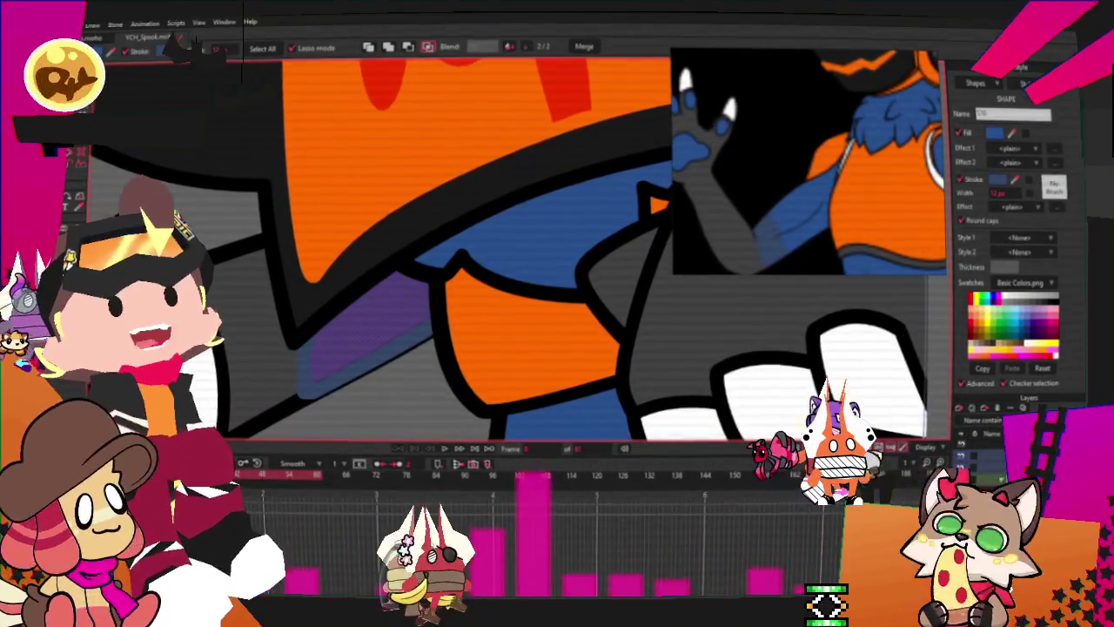
Step: Select the jaw fill's points and play the animation to check the fills
scroll(441, 259, down, 2)
key(t)
drag(513, 152, 310, 357)
scroll(310, 357, up, 1)
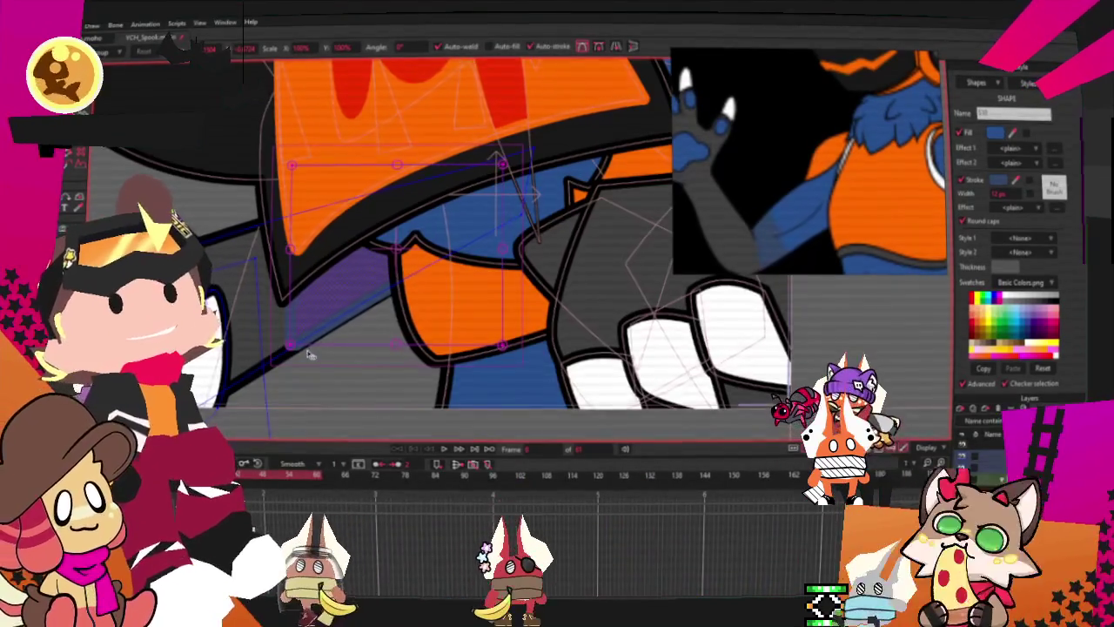
scroll(310, 357, up, 1)
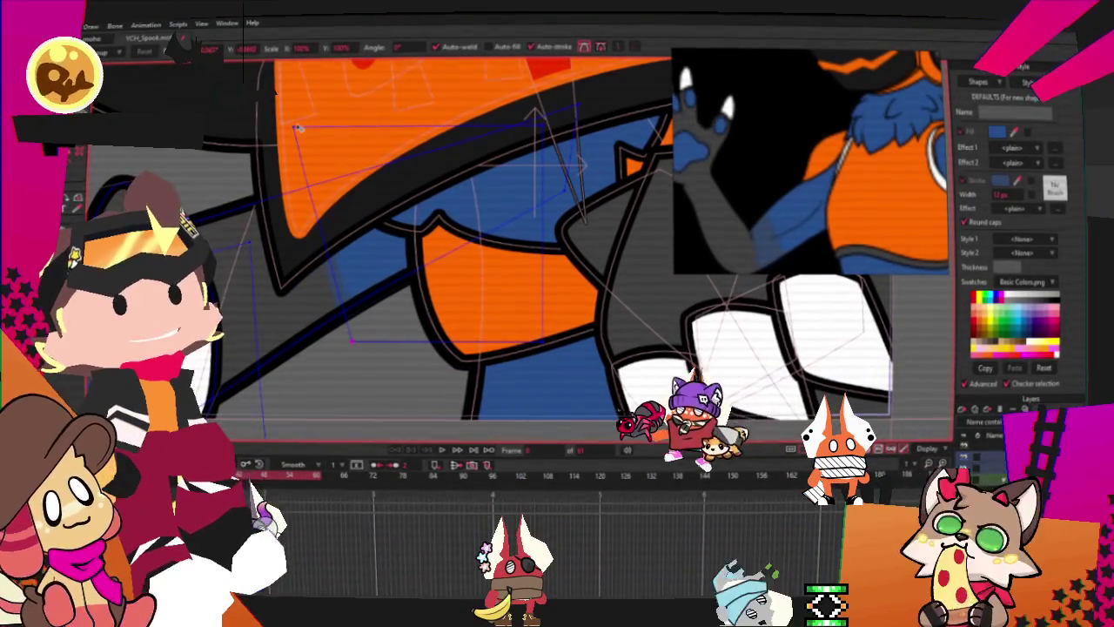
scroll(366, 200, down, 2)
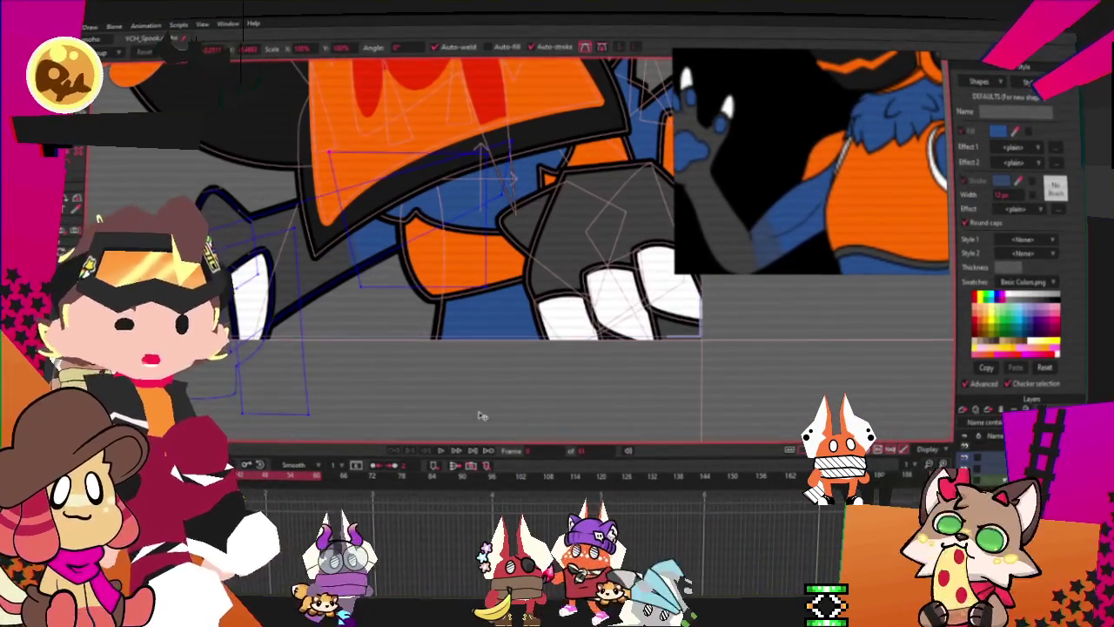
click(444, 449)
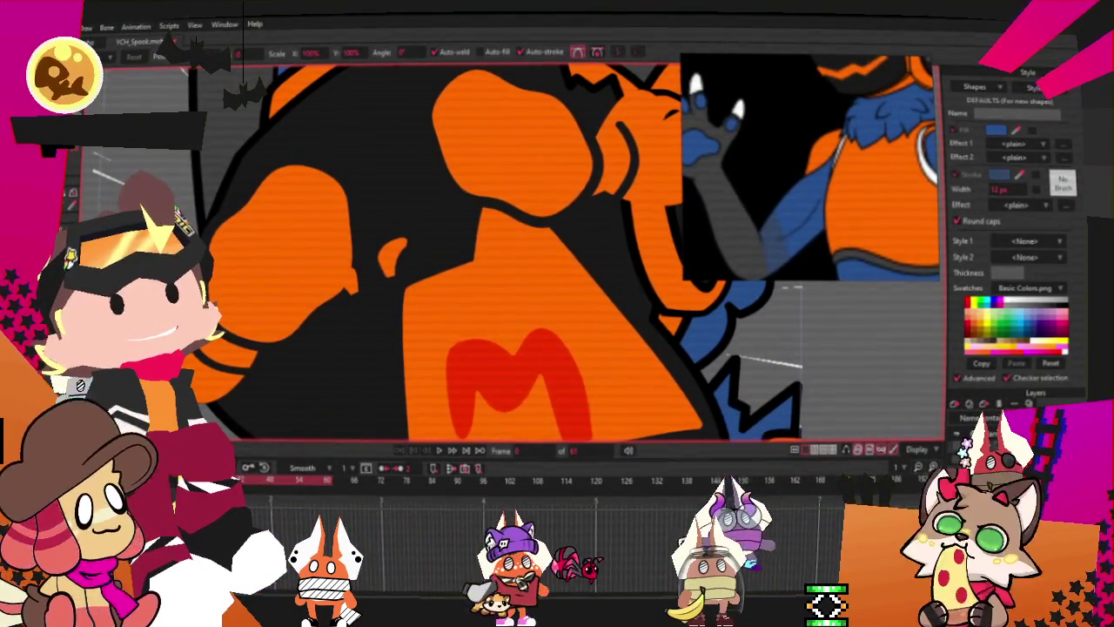
Step: Switch to Select Shape and reset the view to the whole frame with nothing selected
key(g)
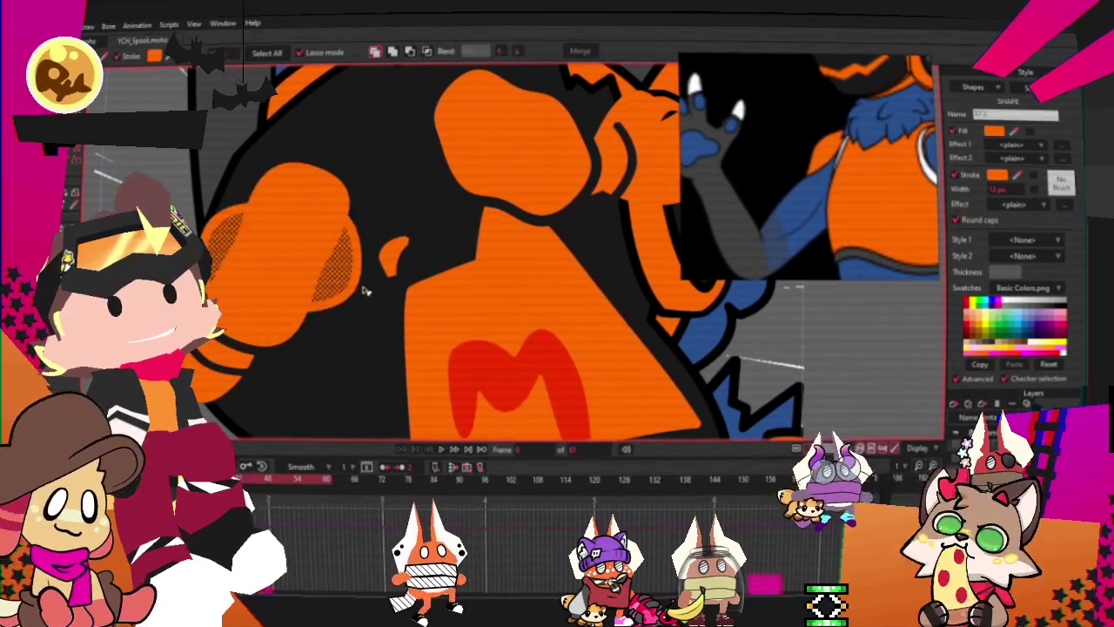
scroll(370, 254, down, 3)
scroll(370, 254, up, 2)
scroll(369, 254, up, 1)
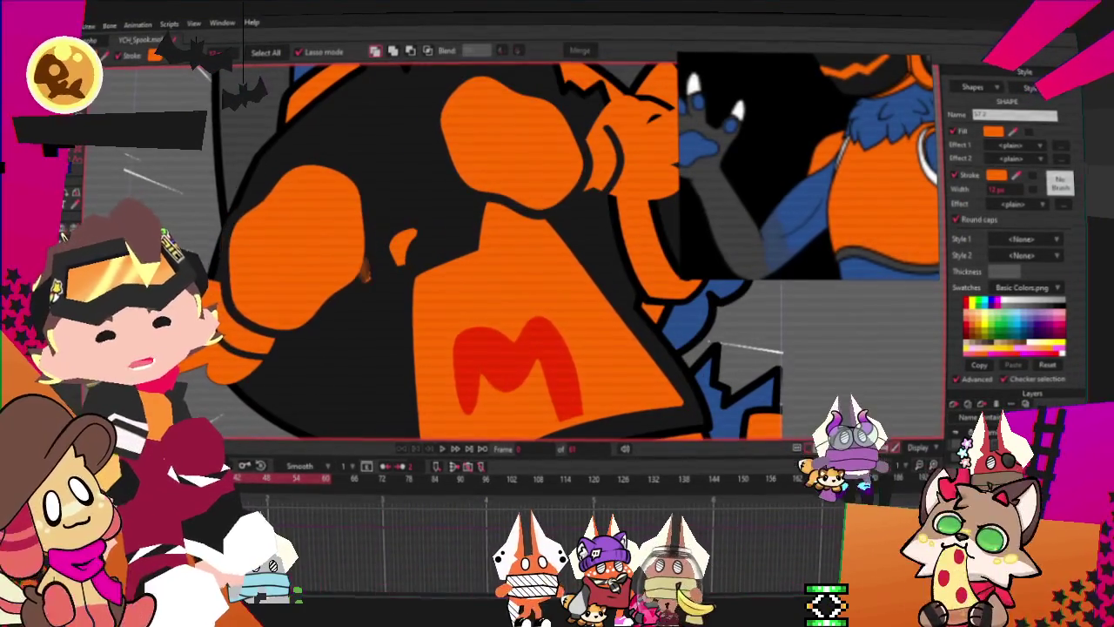
key(ctrl+r)
Step: Play the animation, stop at the starting pose, and zoom in to check the headphone fills
click(443, 448)
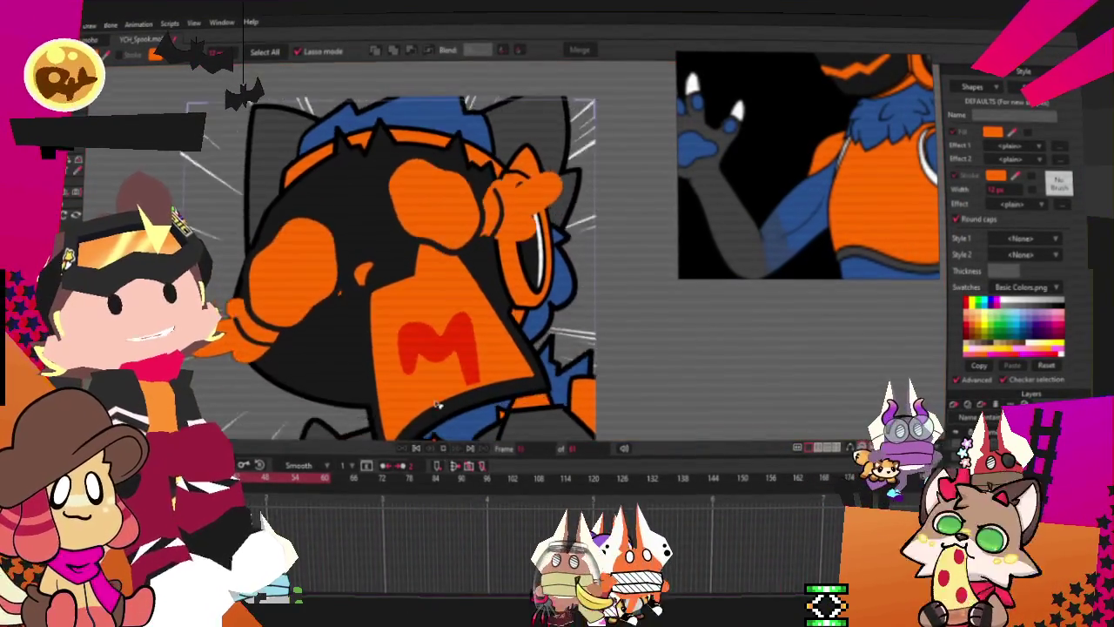
click(423, 448)
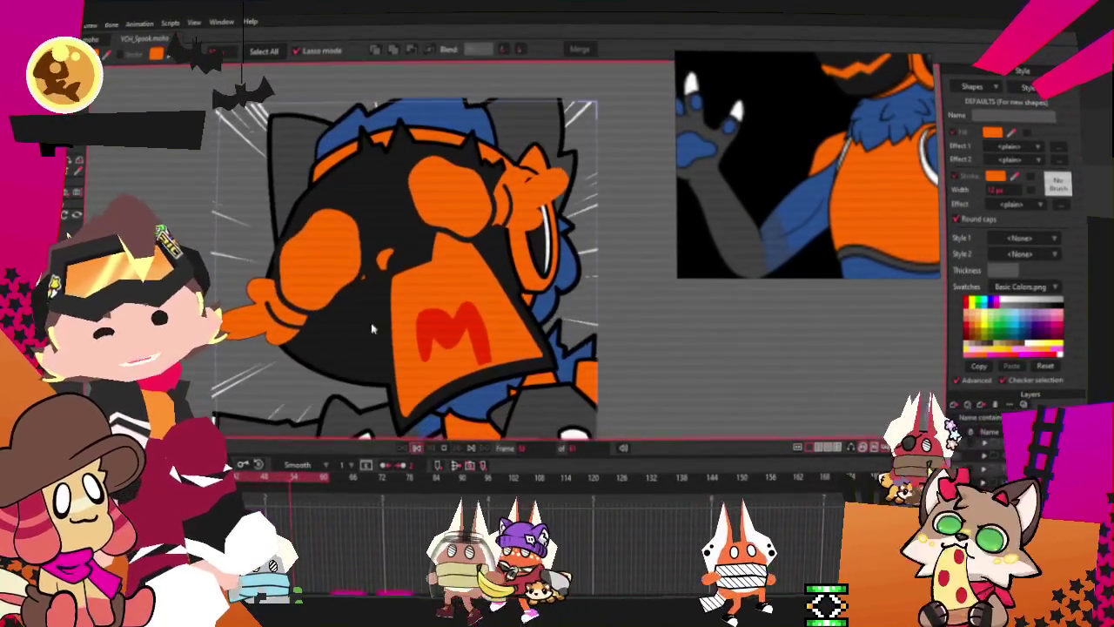
scroll(409, 349, up, 2)
scroll(409, 348, up, 2)
scroll(409, 348, up, 1)
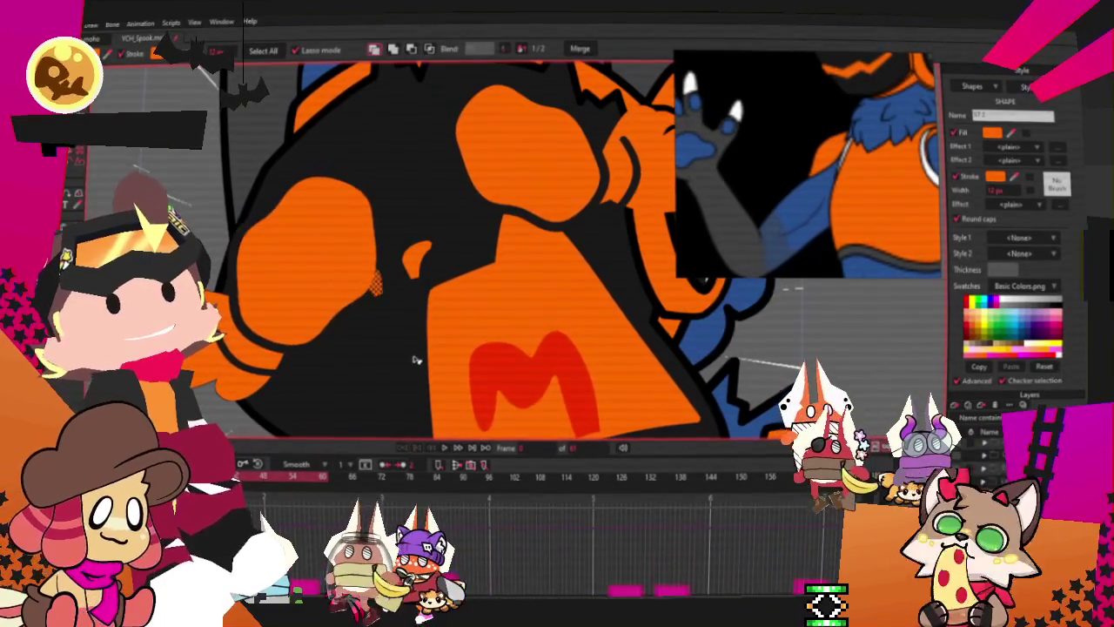
scroll(418, 344, down, 5)
scroll(423, 340, down, 2)
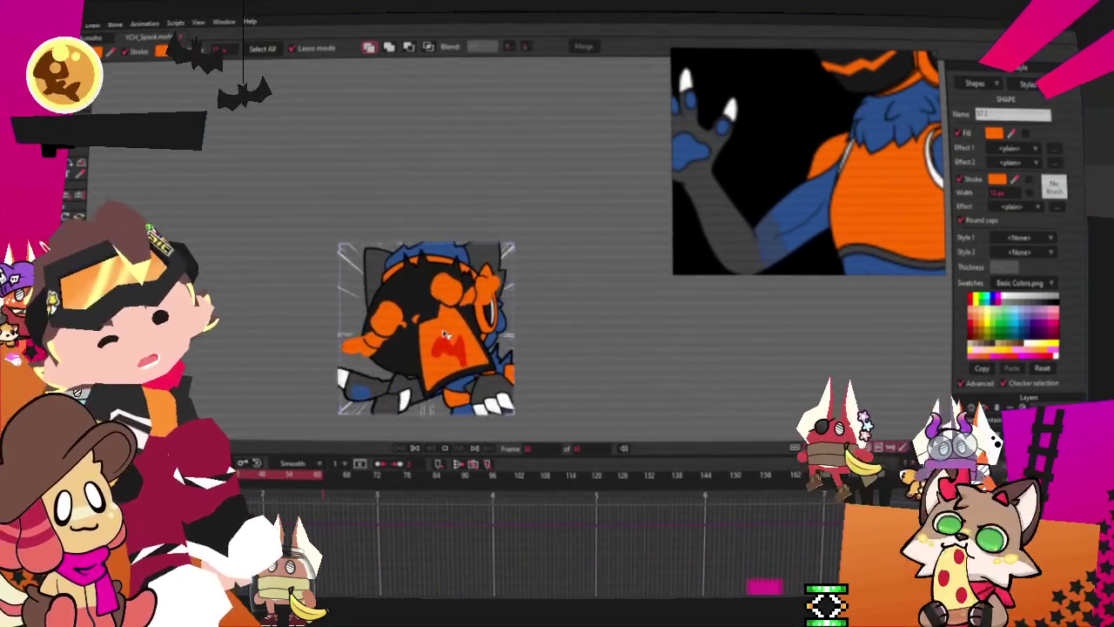
Step: Render a File > Preview of the current frame, then close the finished render window
scroll(446, 335, up, 2)
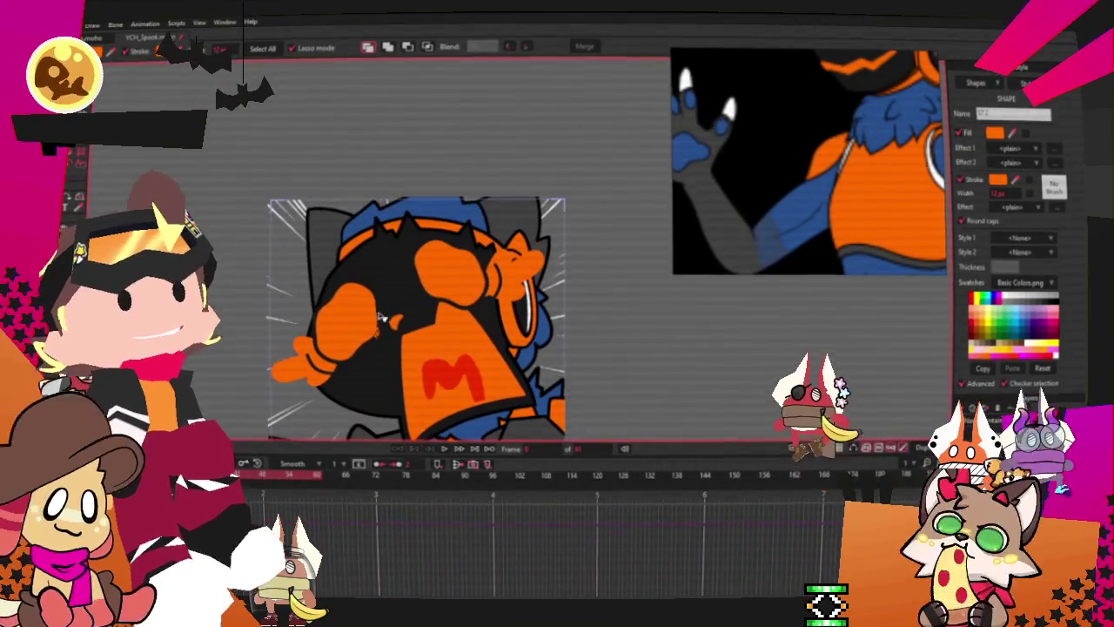
click(61, 24)
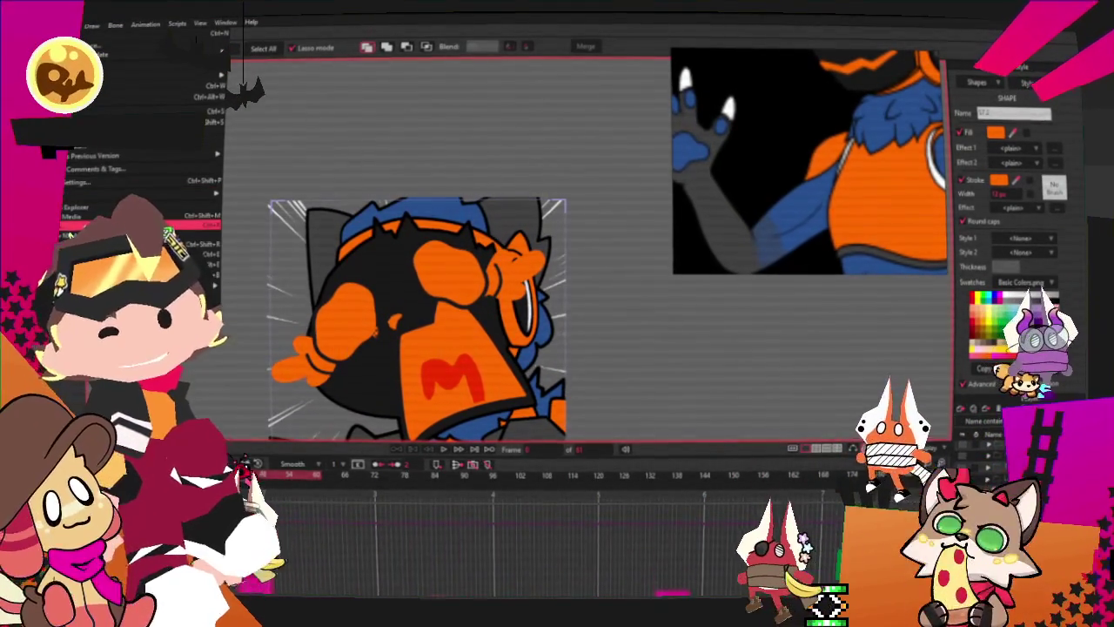
click(200, 225)
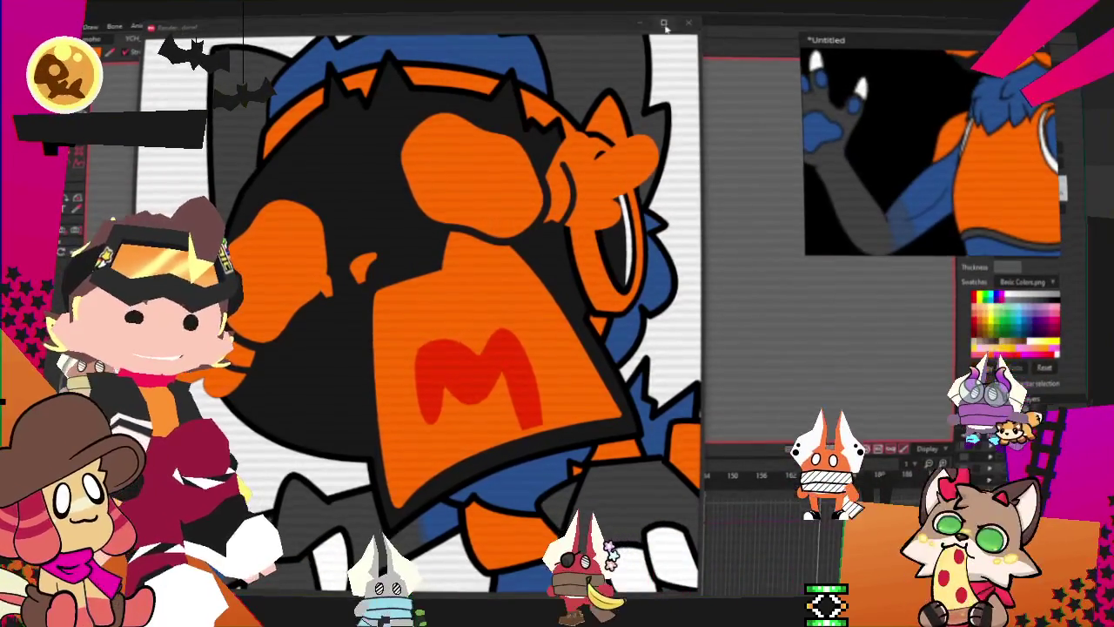
click(681, 32)
key(alt+f)
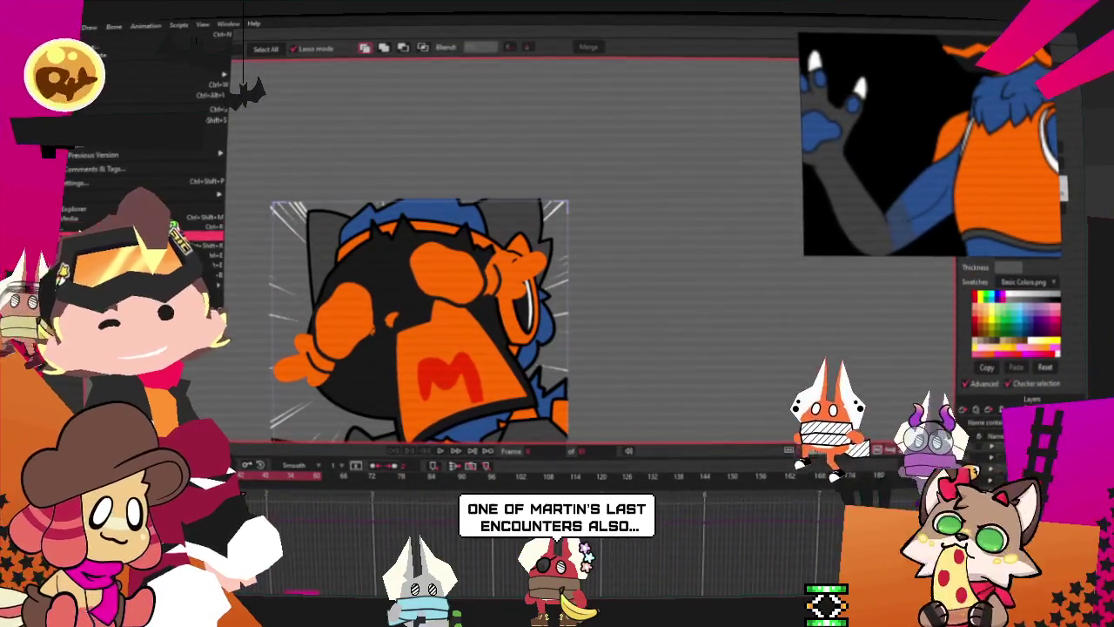
key(Escape)
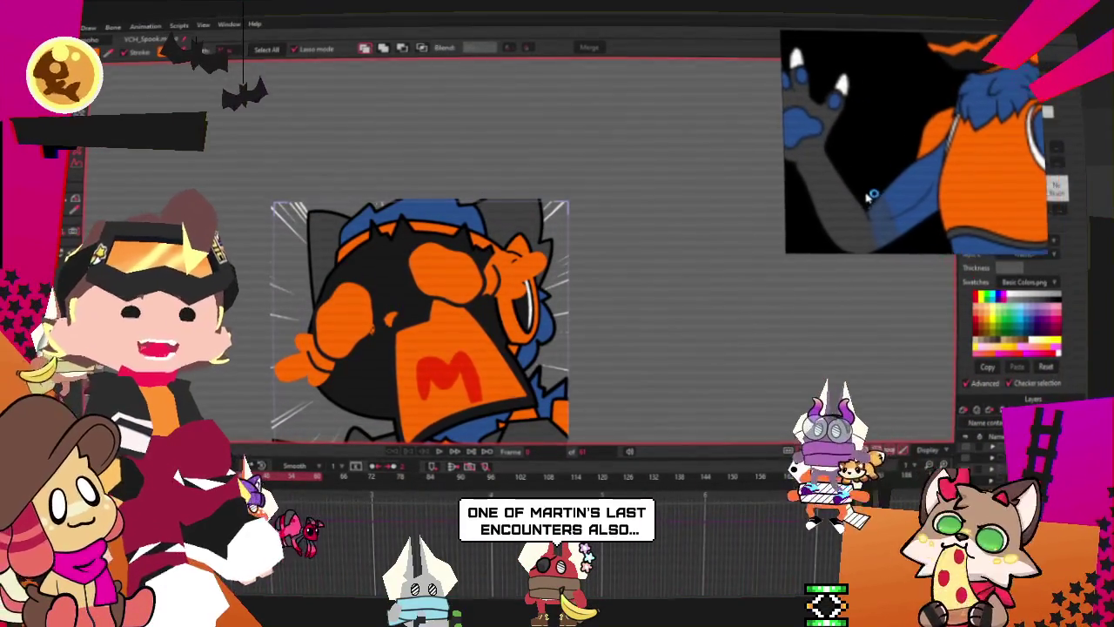
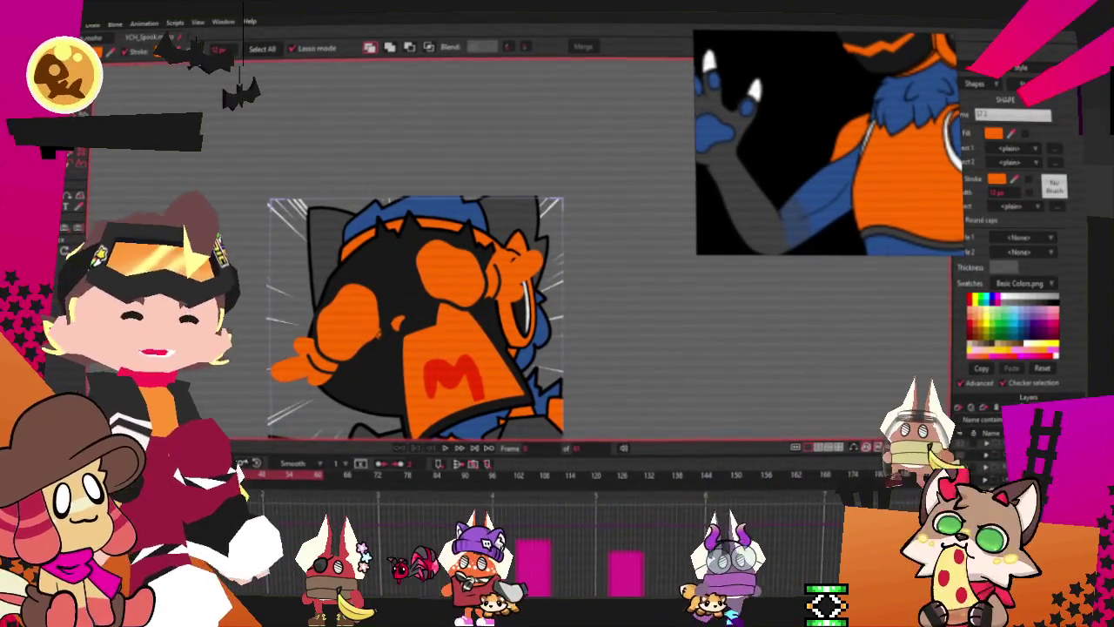
Step: Clear the old reference image from the PureRef board and begin browsing for new references
click(70, 23)
key(Escape)
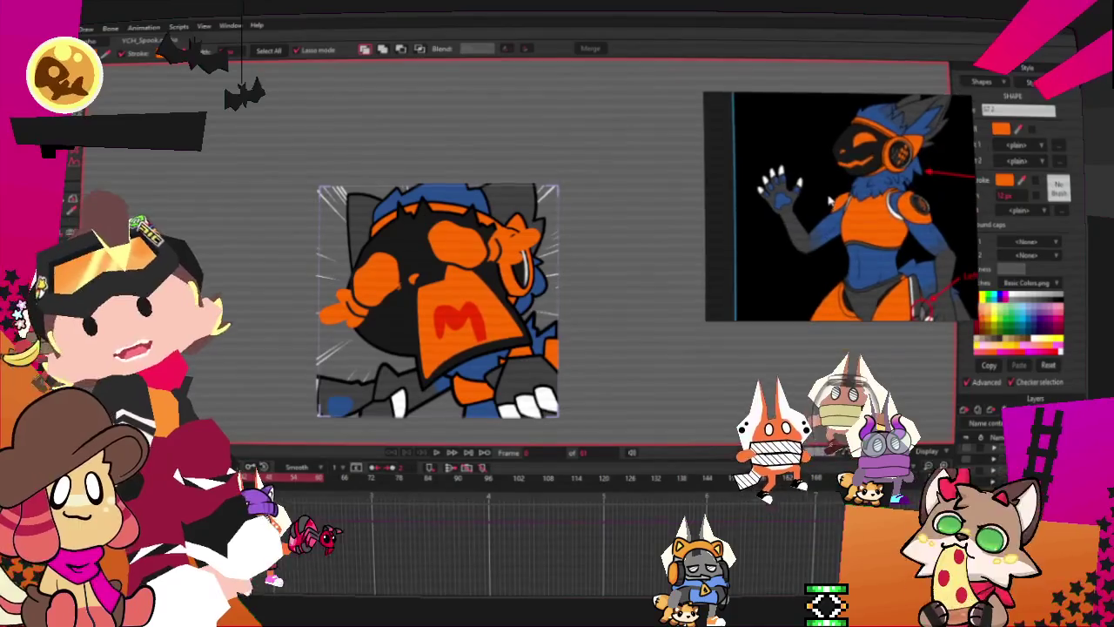
right_click(827, 121)
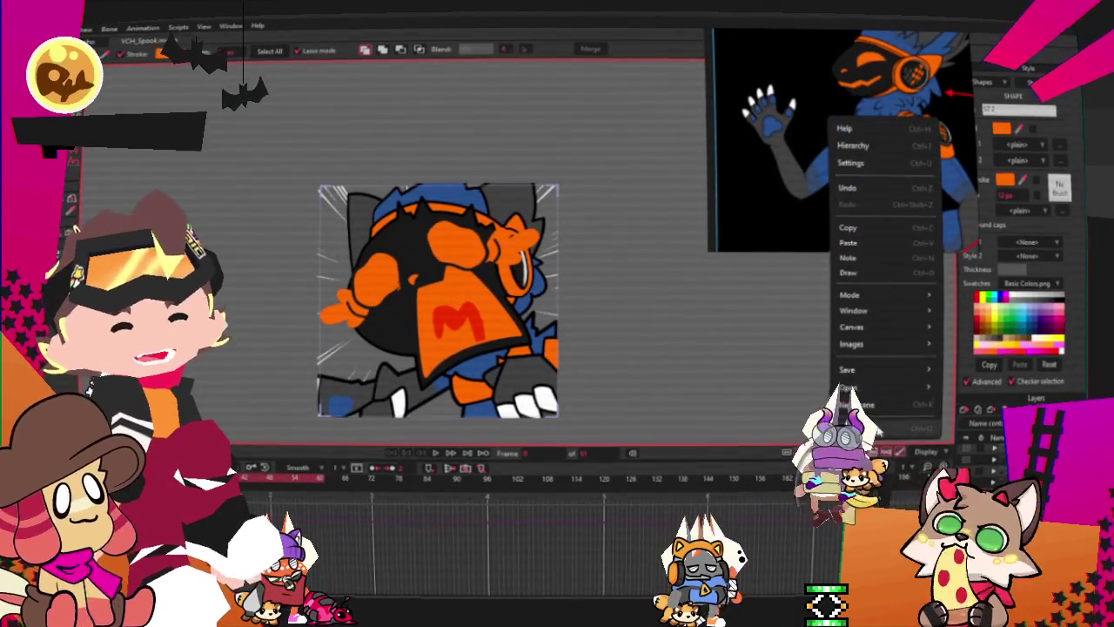
click(845, 389)
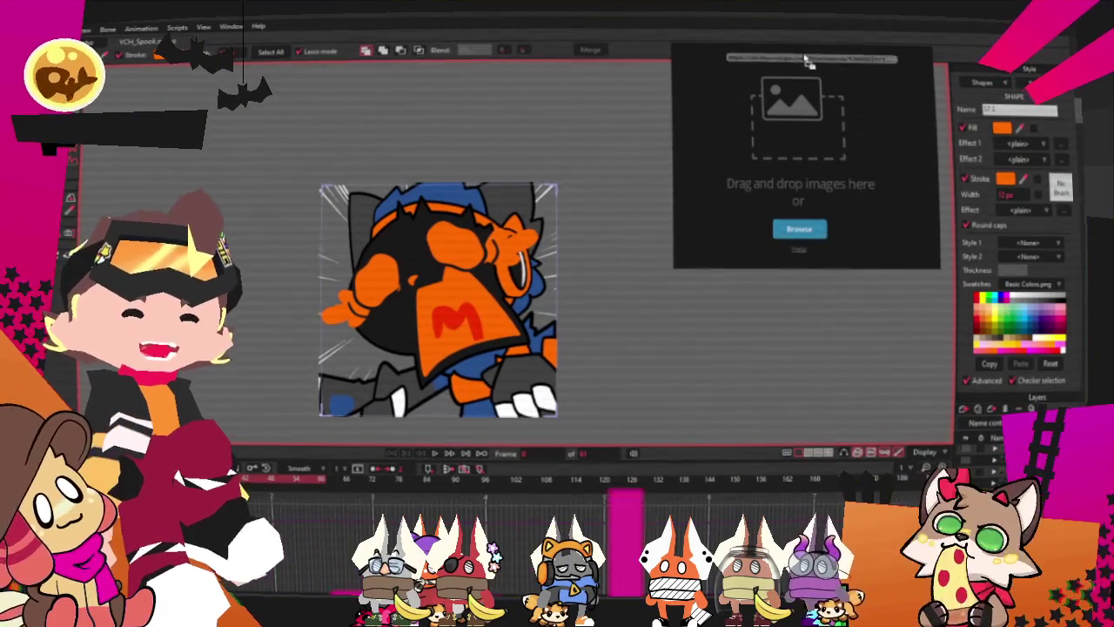
click(782, 136)
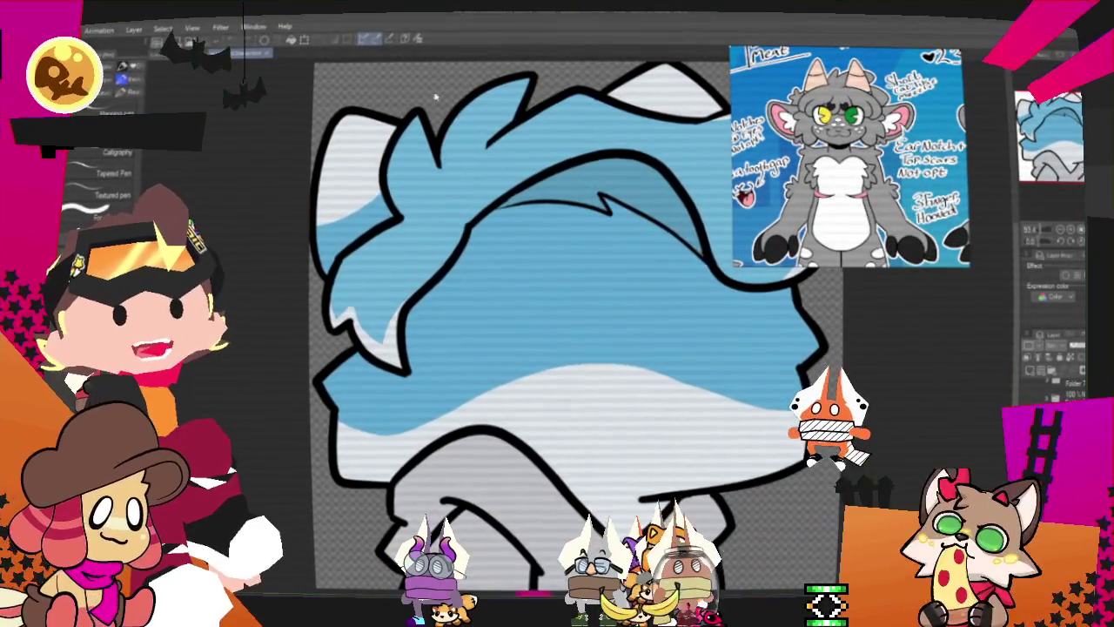
Step: Zoom out and undo to bring the blue rough sketch back onto the canvas
scroll(829, 275, down, 1)
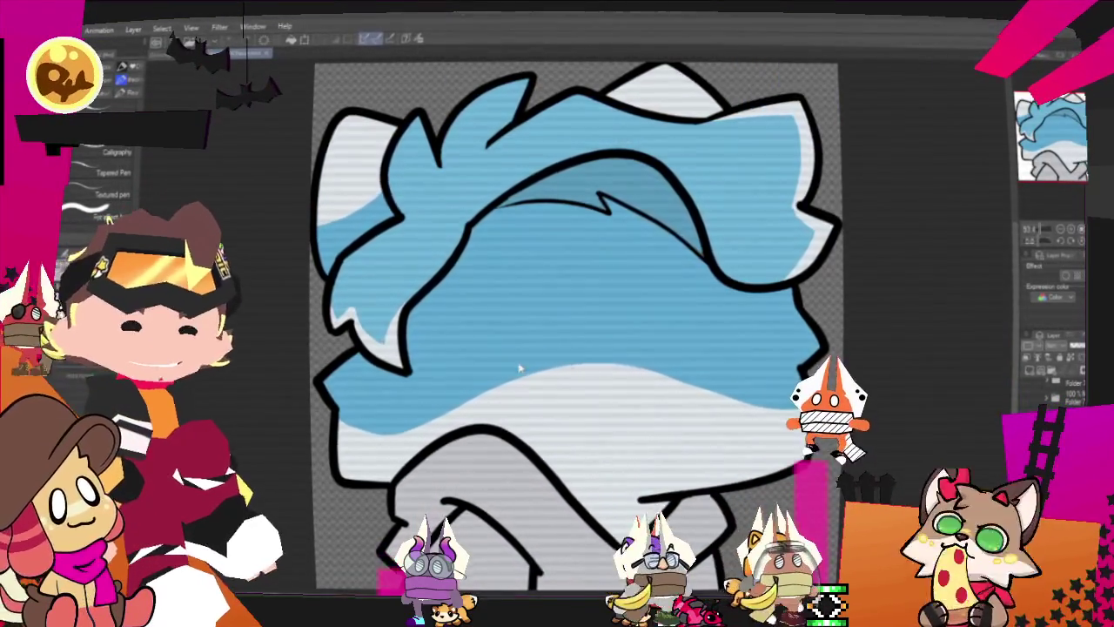
scroll(829, 275, down, 1)
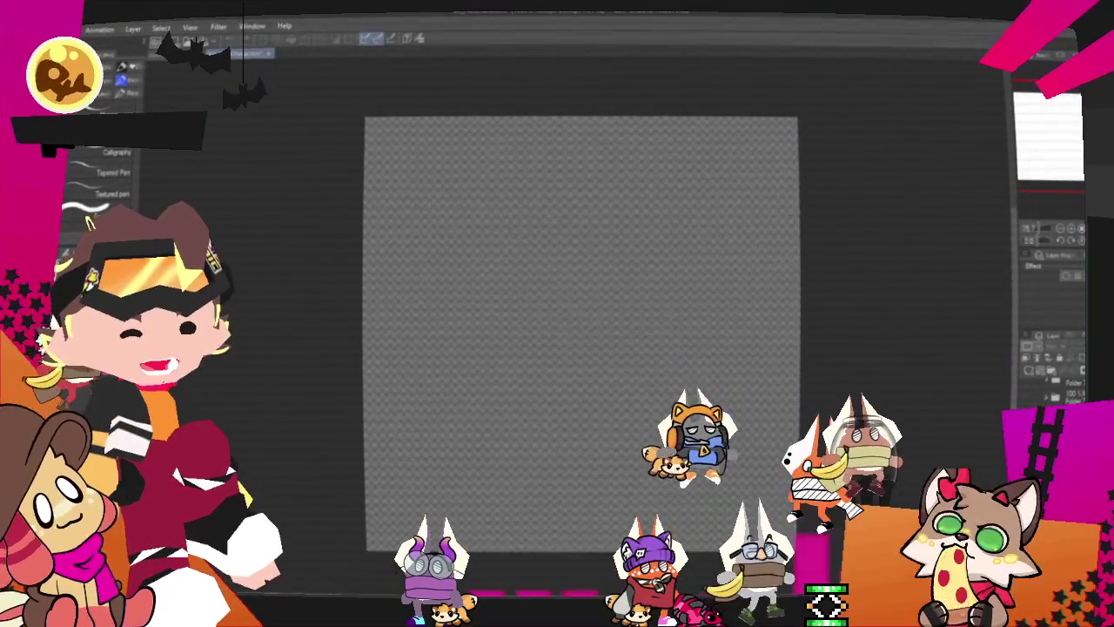
key(ctrl+z)
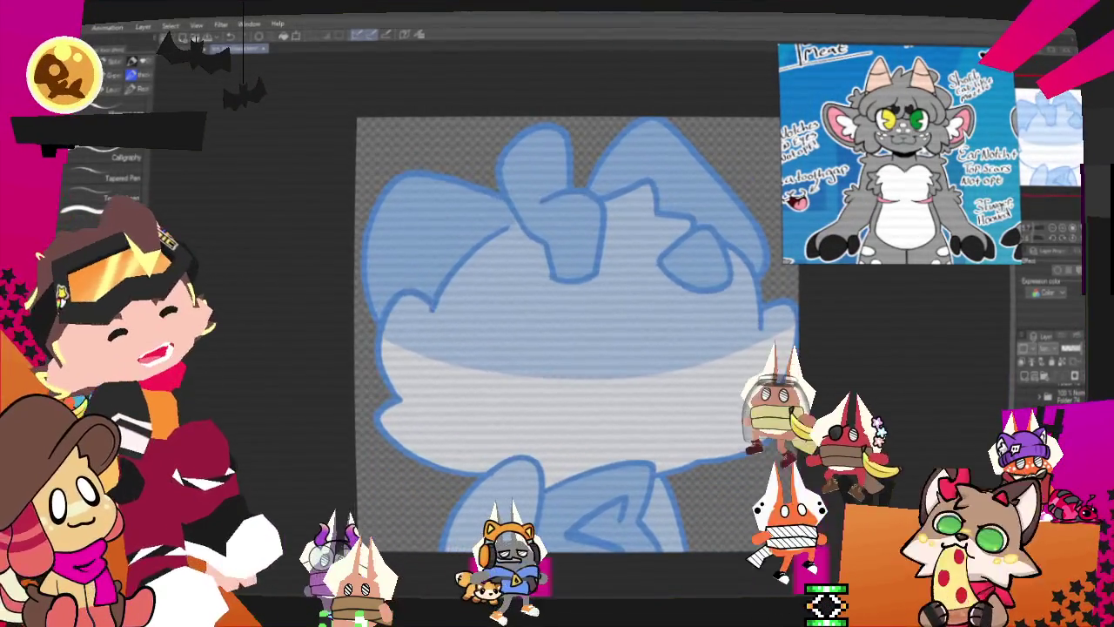
Step: Frame the head and redraw the hooked fur stroke on the left cheek
drag(574, 330, 522, 305)
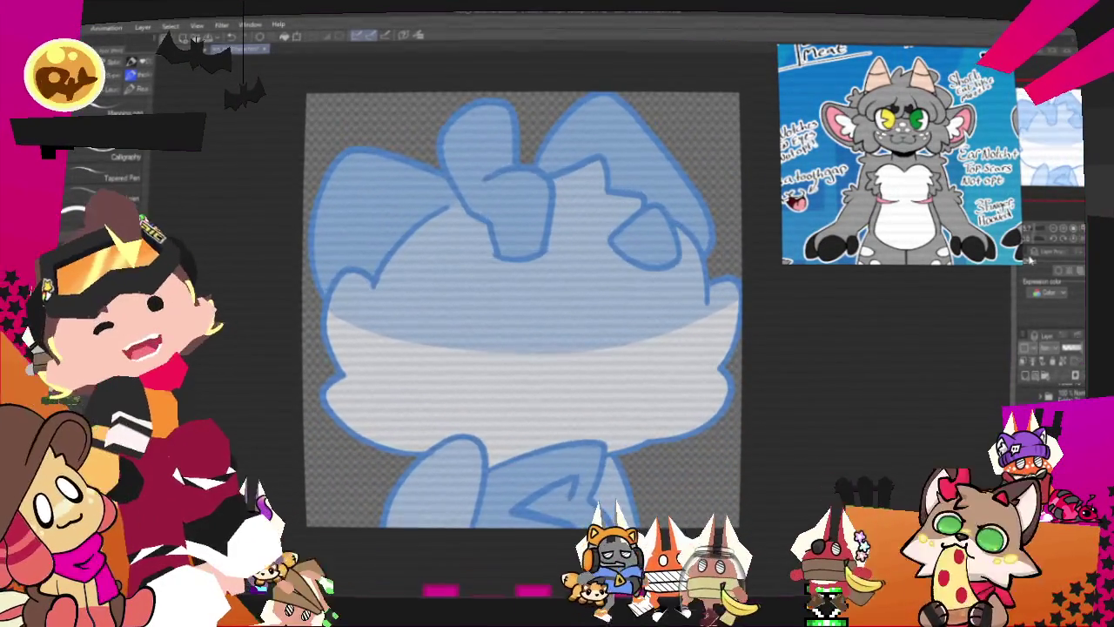
mouse_move(390, 279)
mouse_down()
mouse_move(432, 251)
mouse_move(376, 282)
mouse_up()
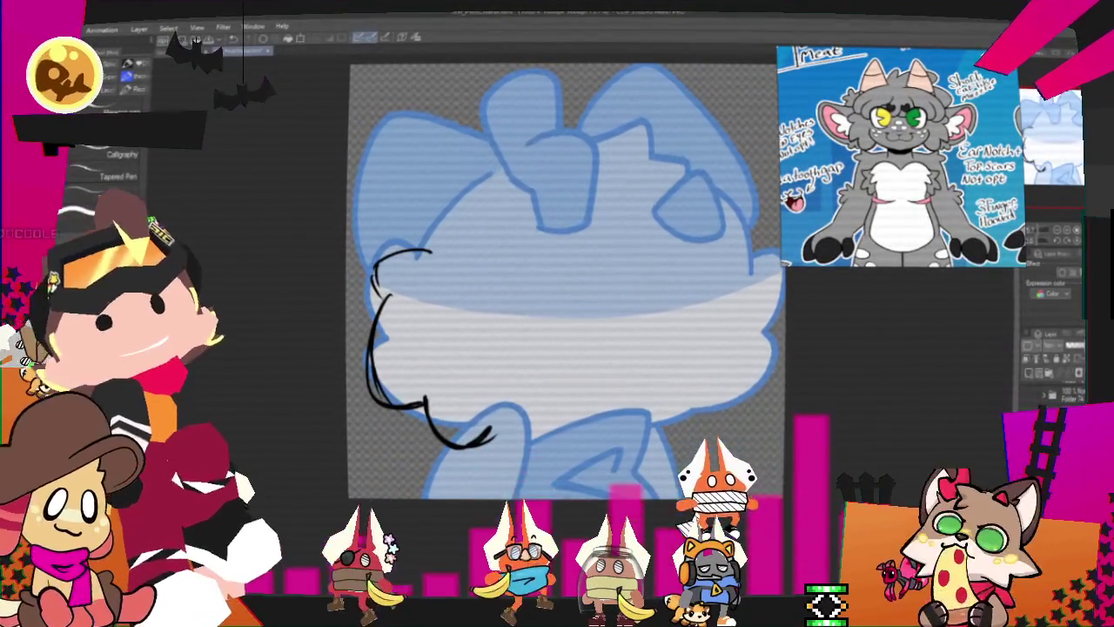
key(ctrl+z)
drag(424, 402, 500, 414)
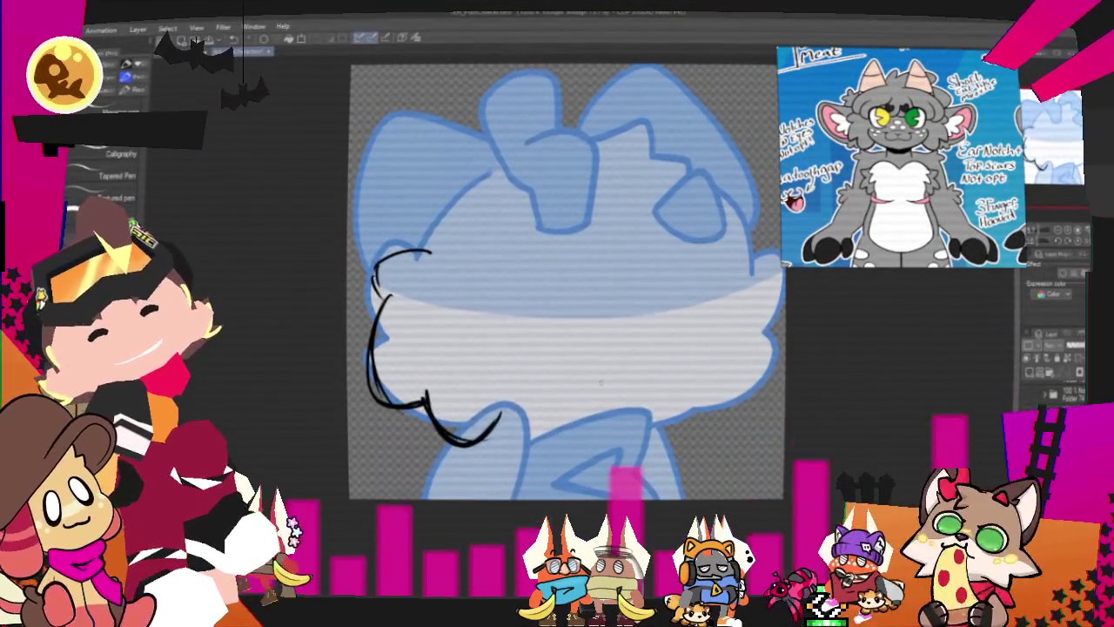
scroll(566, 278, right, 1)
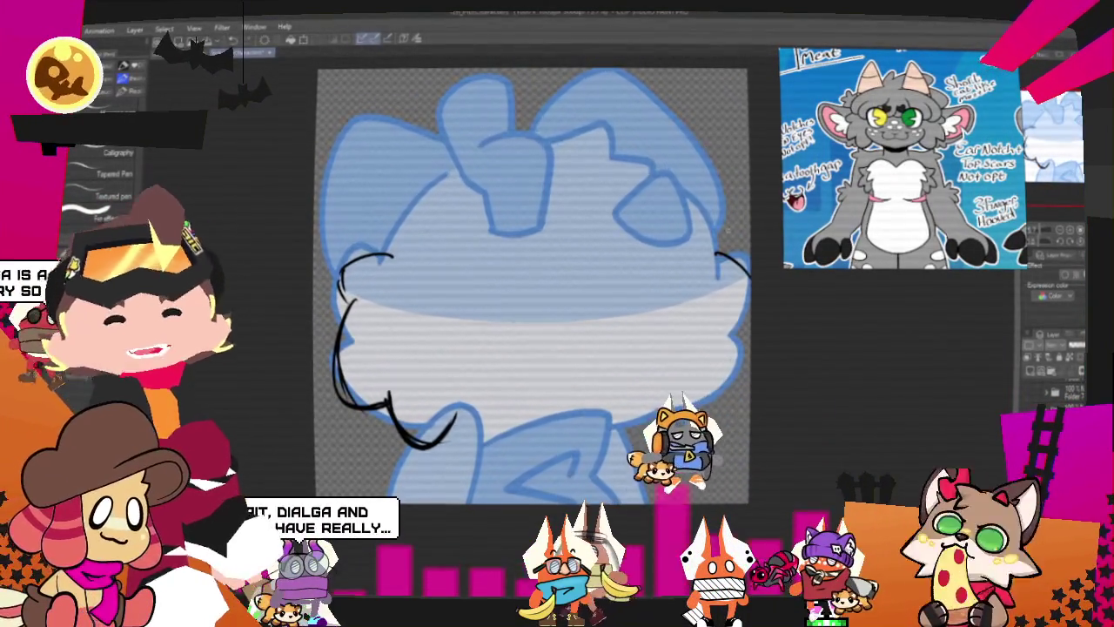
key(ctrl+z)
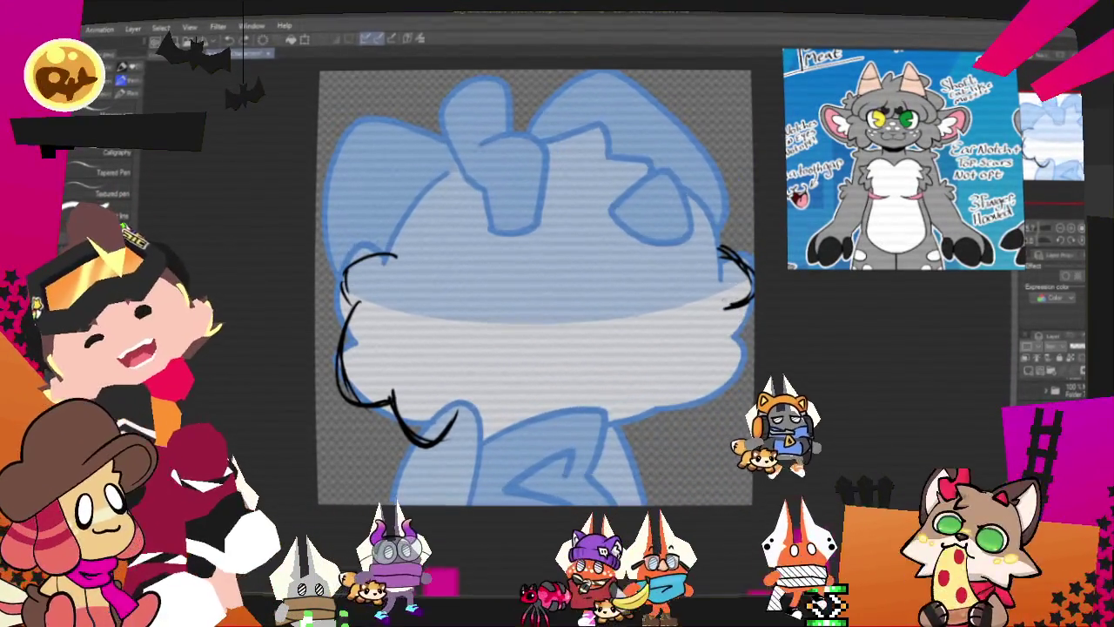
Step: Ink the fluffy fur down the right cheek as one continuous curve
drag(738, 300, 715, 388)
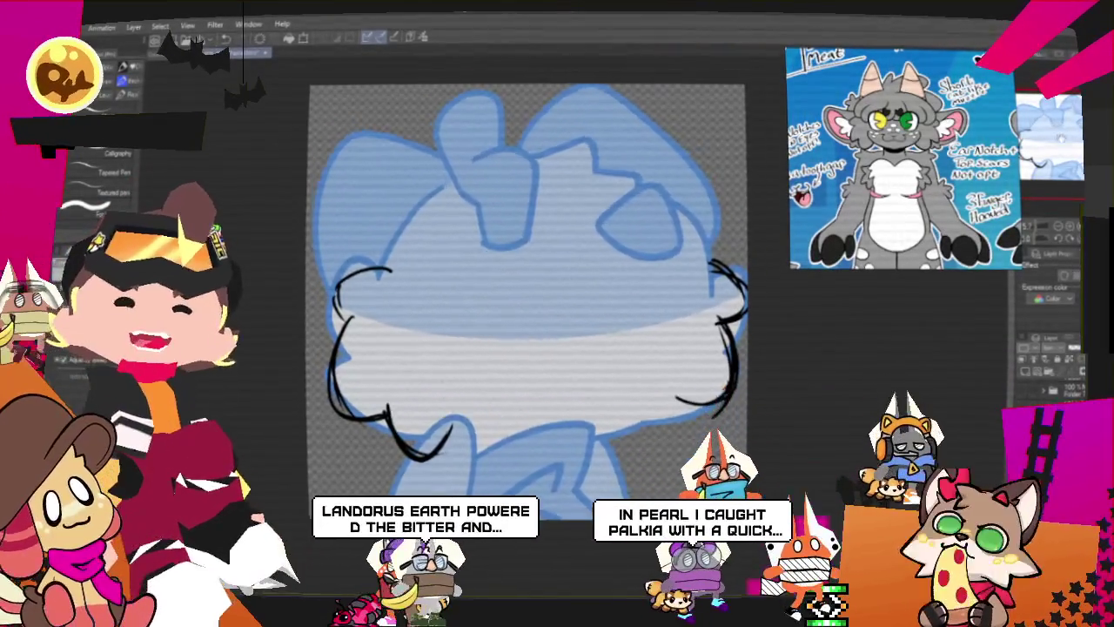
scroll(574, 261, up, 2)
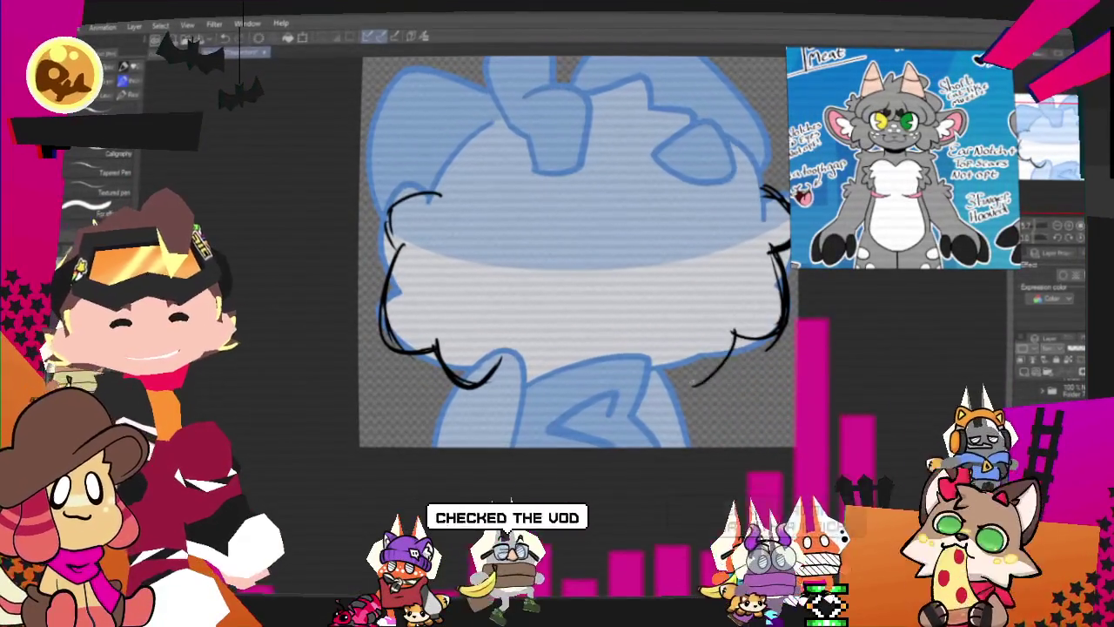
drag(766, 335, 689, 378)
drag(770, 336, 688, 374)
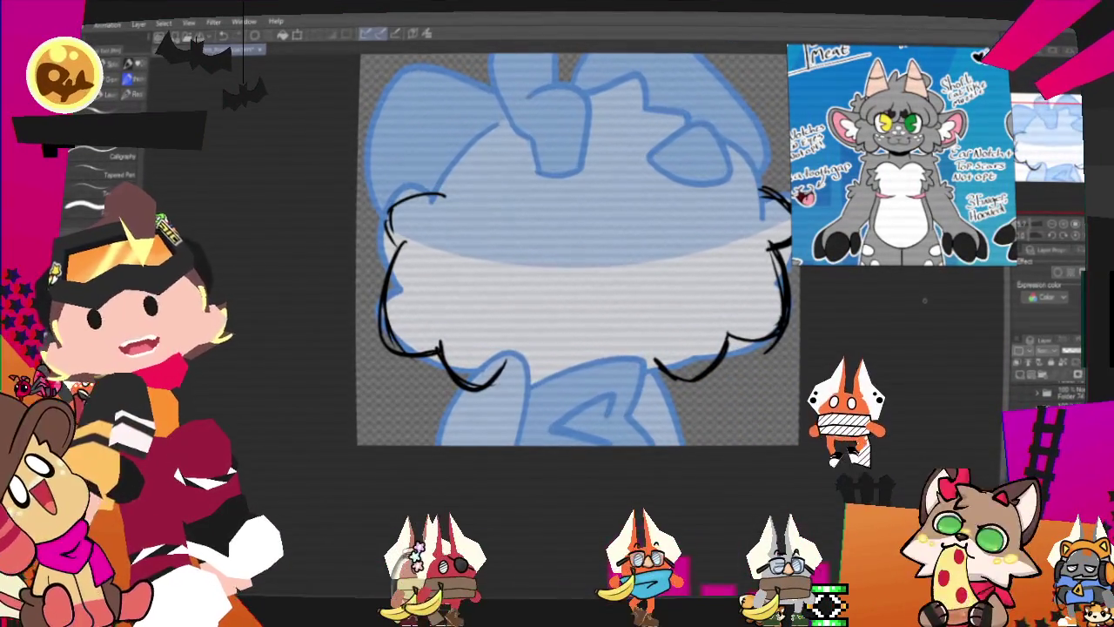
Step: Ink the fluffy chin line along the bottom and lasso the right-side fur strokes
drag(557, 261, 505, 287)
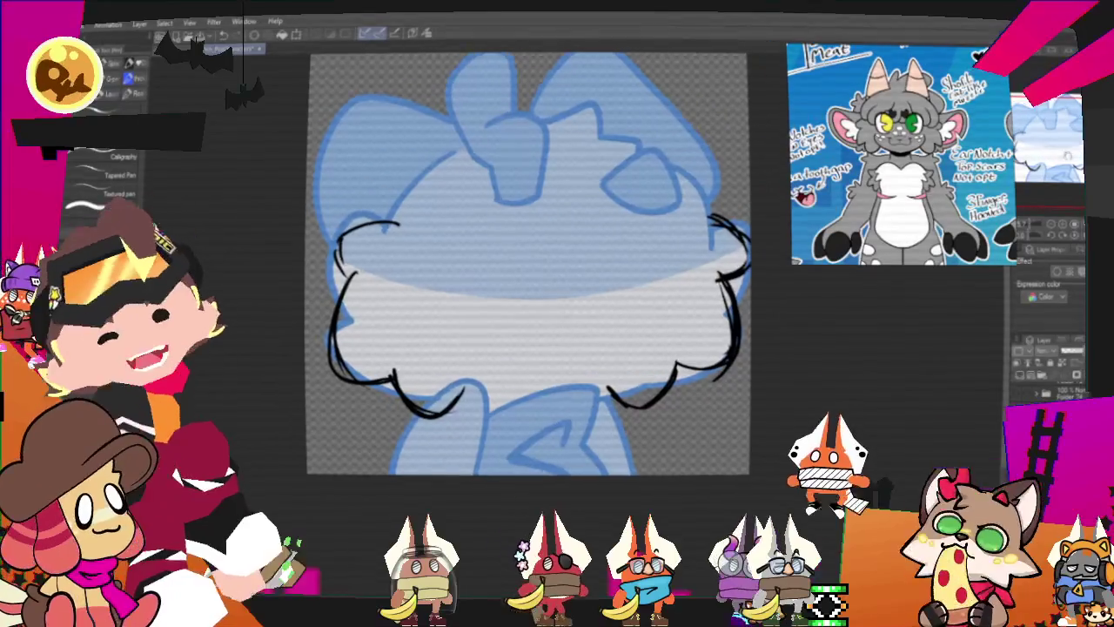
drag(409, 361, 601, 402)
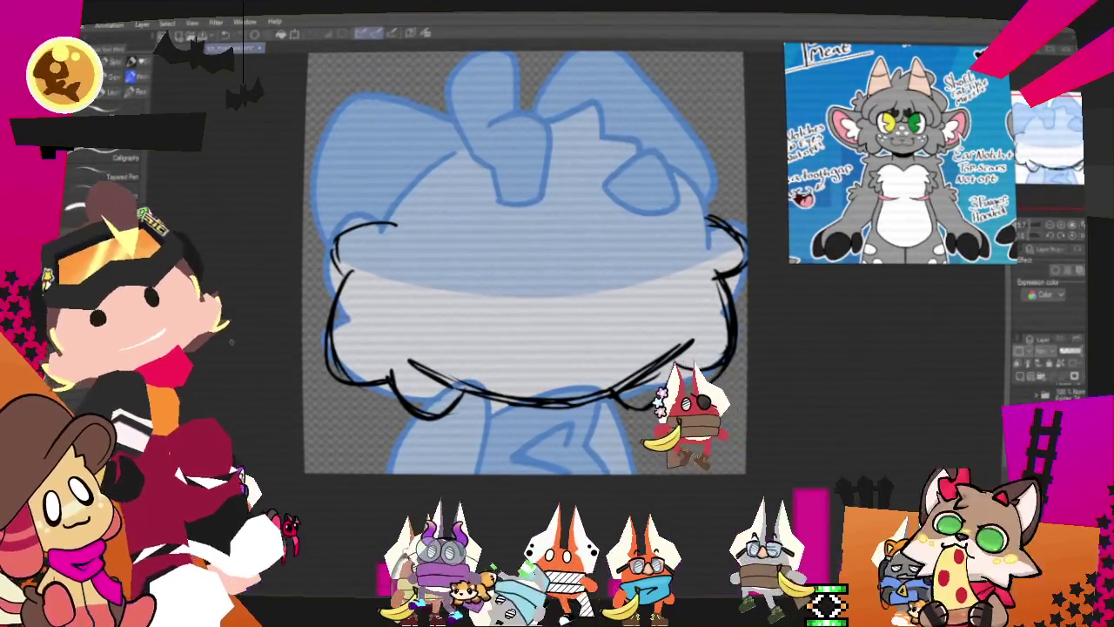
key(m)
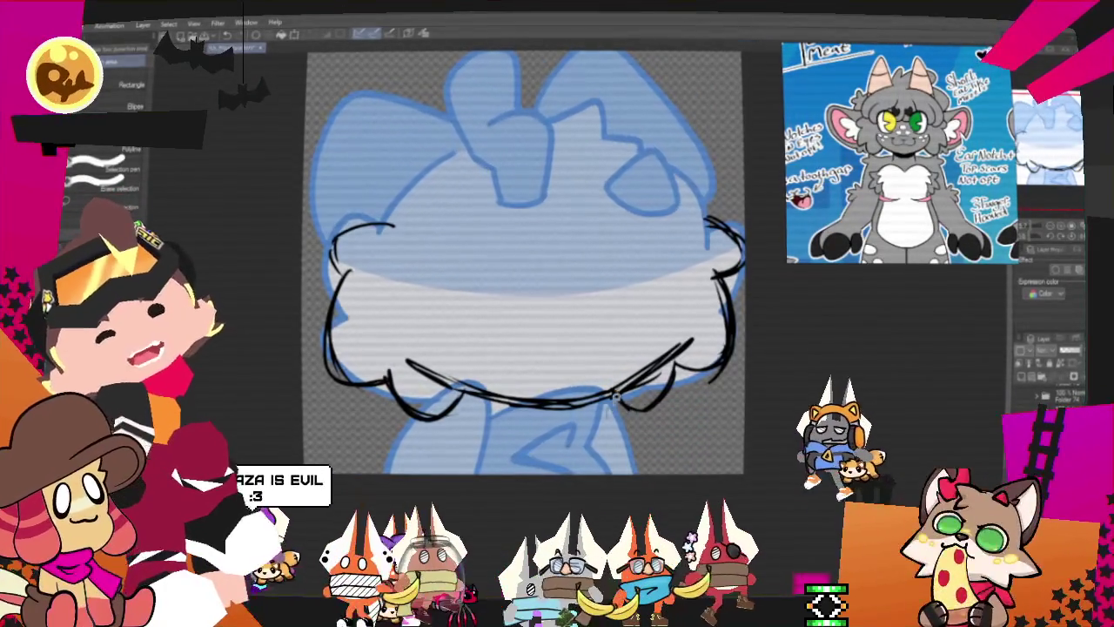
mouse_move(633, 407)
mouse_down()
mouse_move(772, 237)
mouse_move(611, 250)
mouse_up()
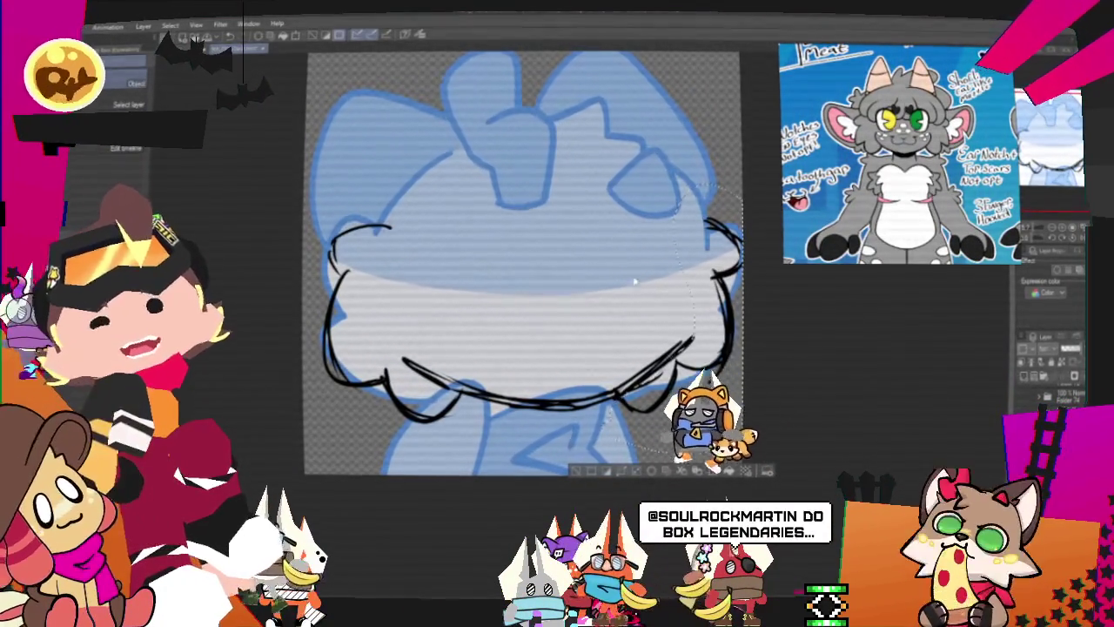
Step: Rotate the selected right-side fur strokes clockwise to sit over the sketch
right_click(698, 369)
click(739, 418)
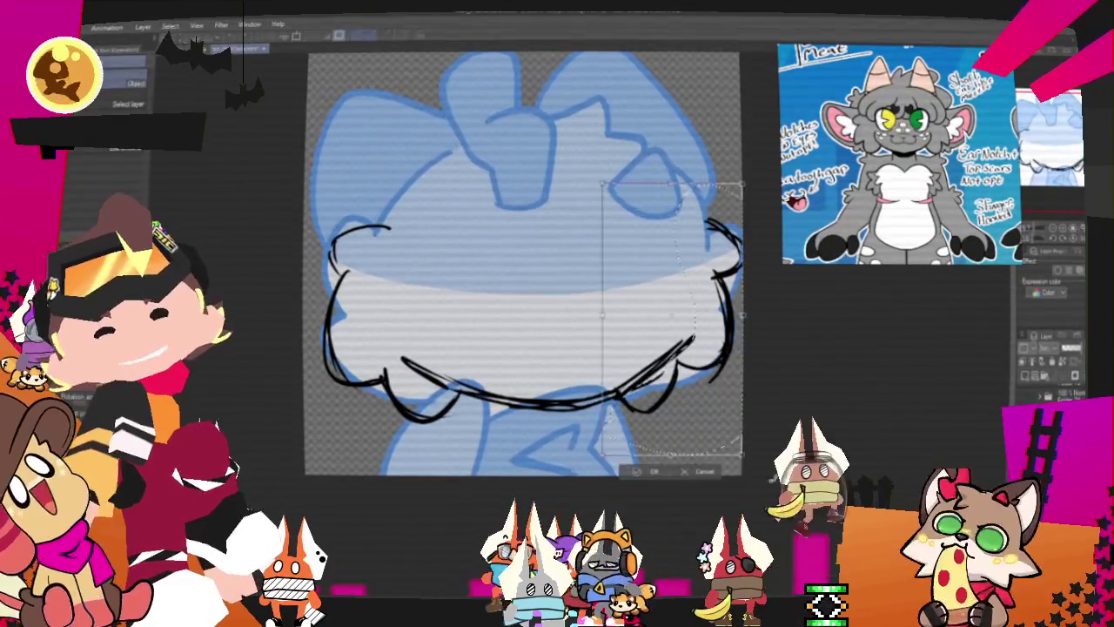
drag(755, 446, 760, 444)
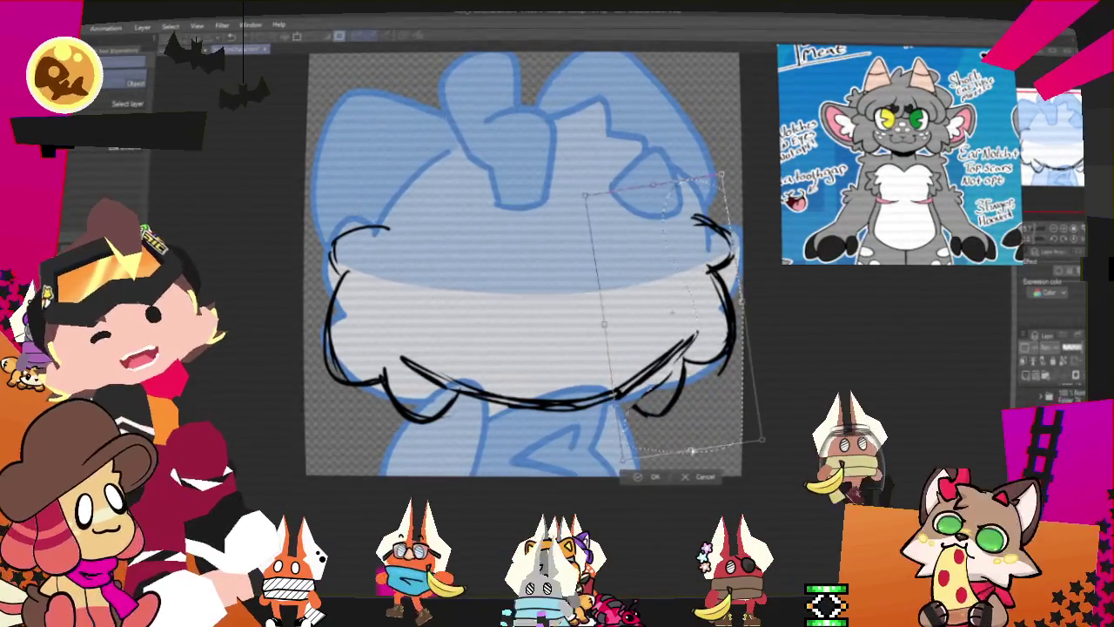
drag(690, 452, 725, 413)
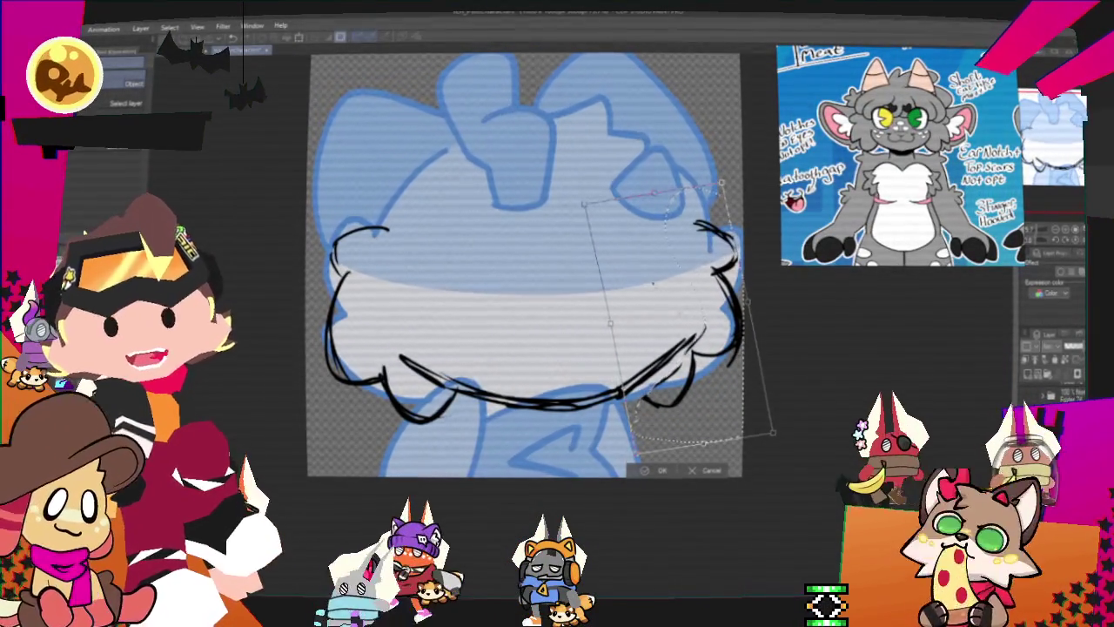
click(661, 470)
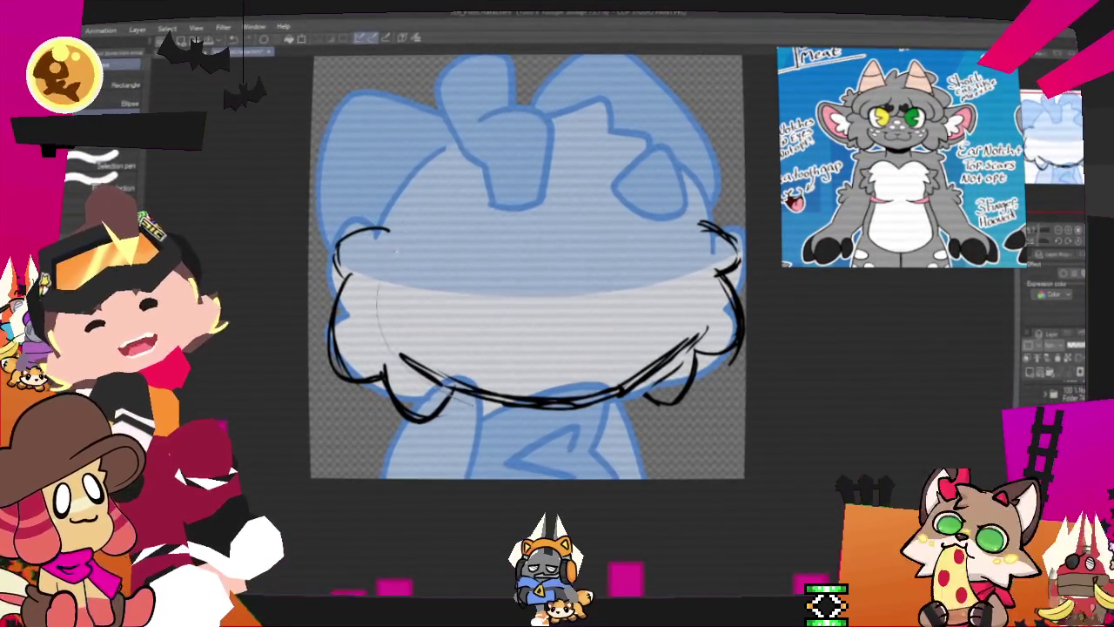
Step: Lasso and rescale the left fur, deselect, and return to the pen
drag(368, 459, 503, 442)
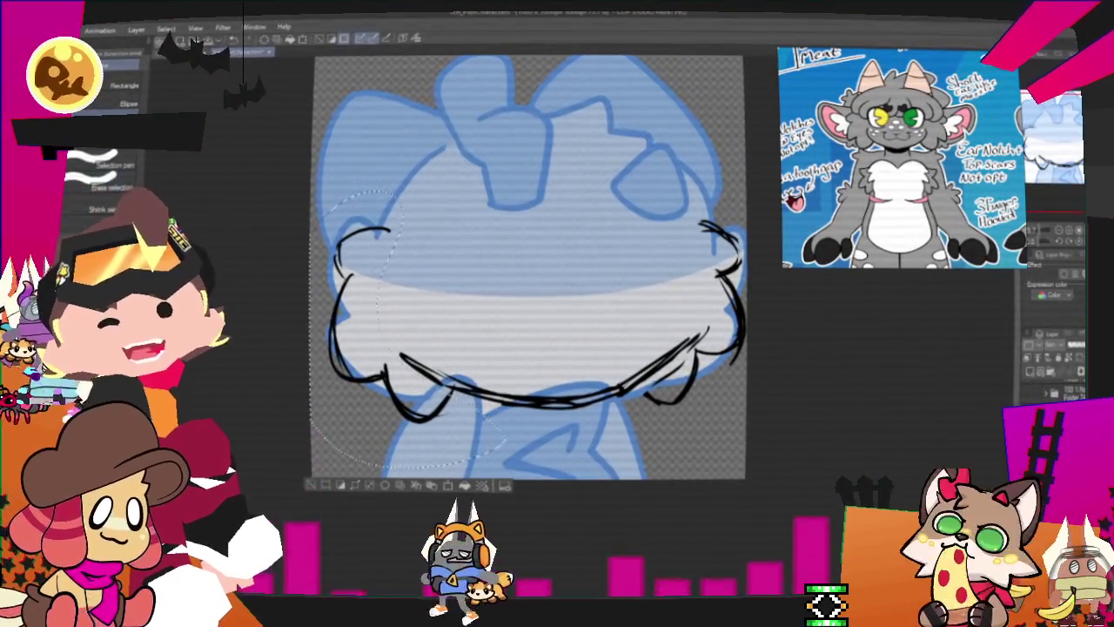
right_click(425, 407)
click(504, 528)
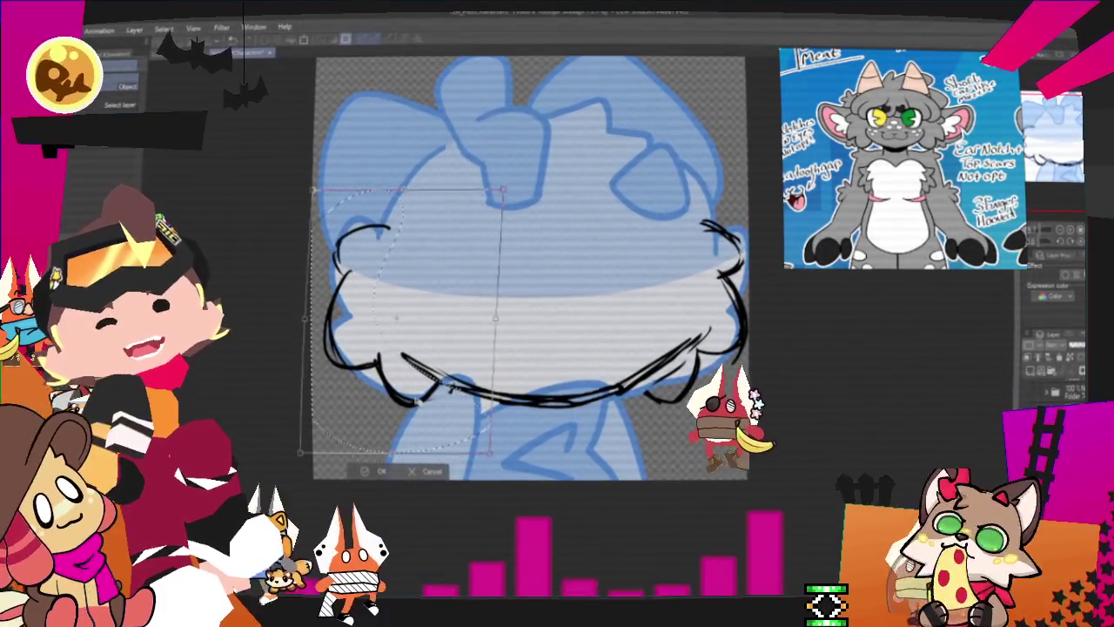
click(380, 473)
key(ctrl+d)
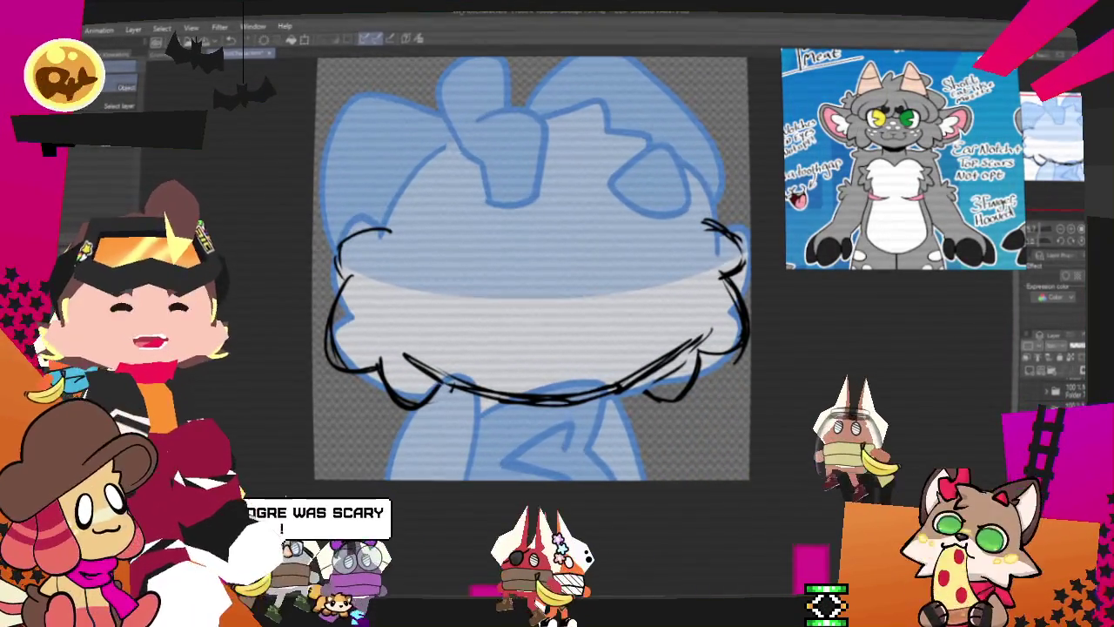
key(p)
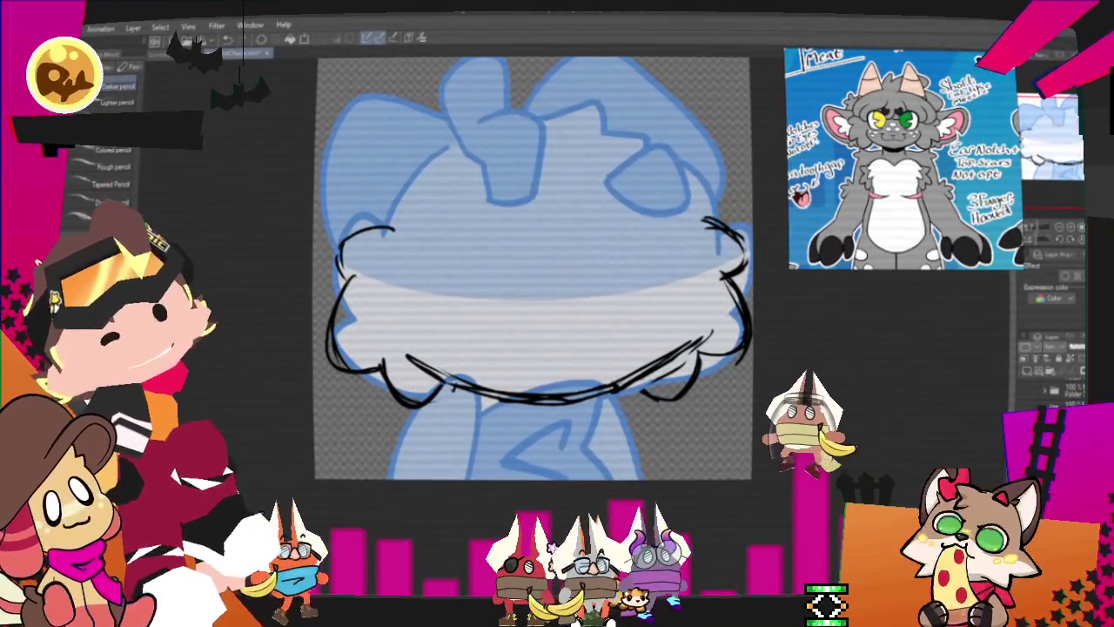
key(p)
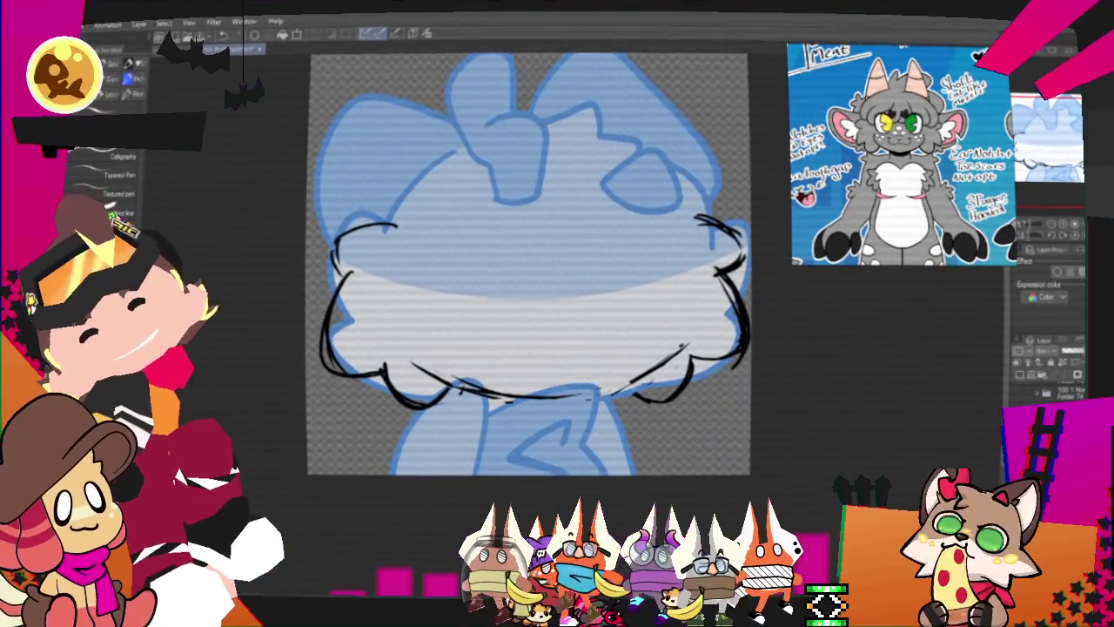
Step: Extend the lower fur outline and ink rough neck and chest strokes beneath the ruff
drag(393, 350, 452, 385)
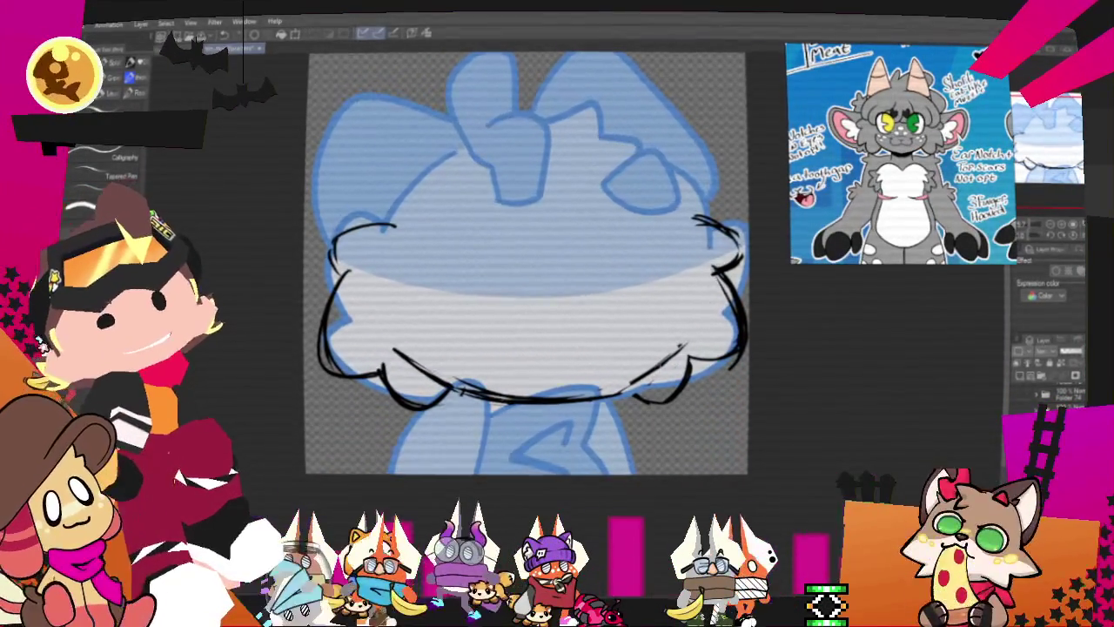
drag(531, 304, 600, 253)
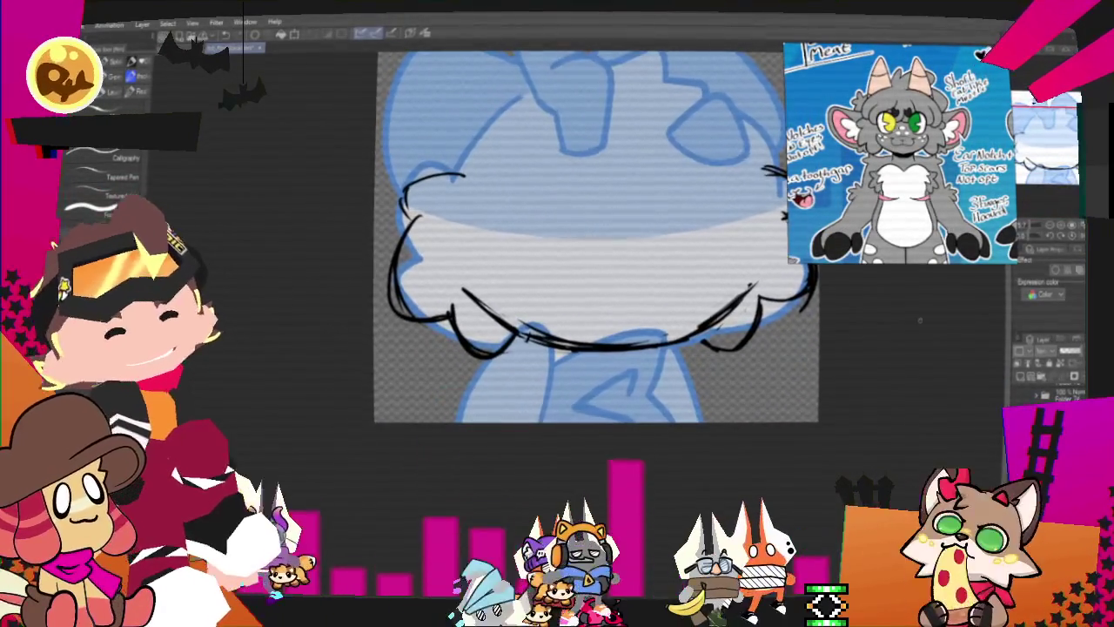
drag(659, 355, 687, 416)
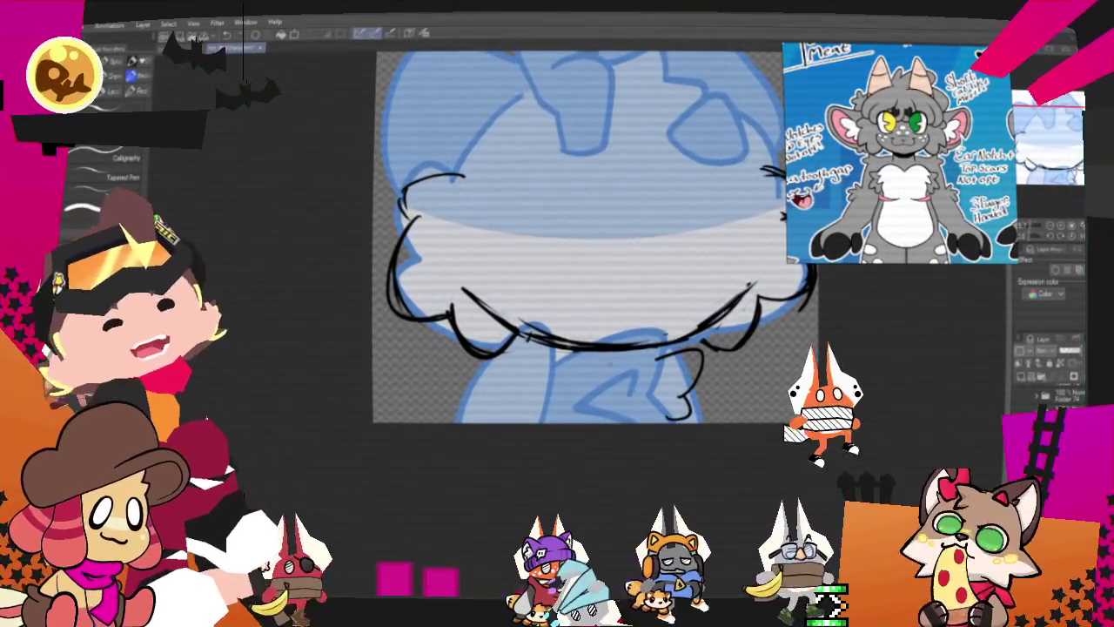
mouse_move(507, 357)
mouse_down()
mouse_move(557, 354)
mouse_move(539, 421)
mouse_up()
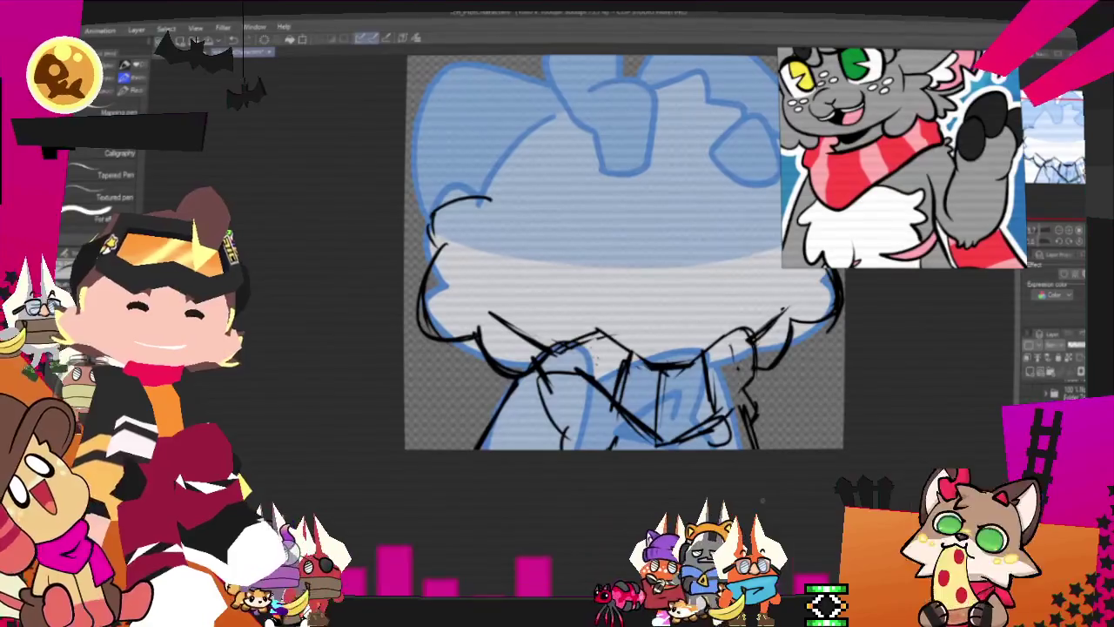
key(space)
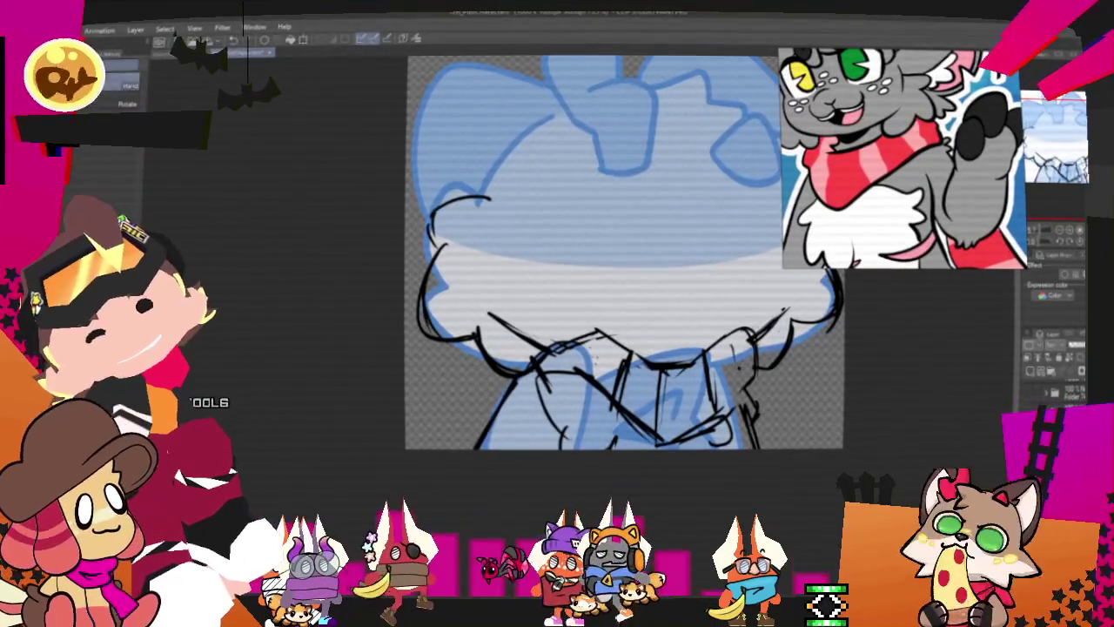
scroll(516, 404, up, 2)
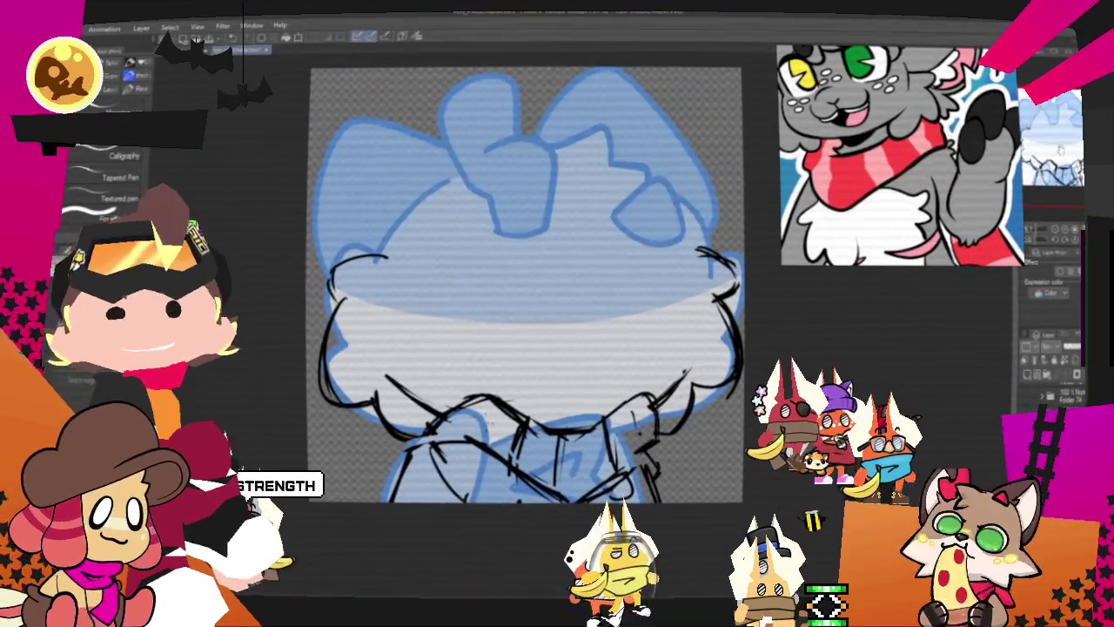
drag(539, 261, 520, 294)
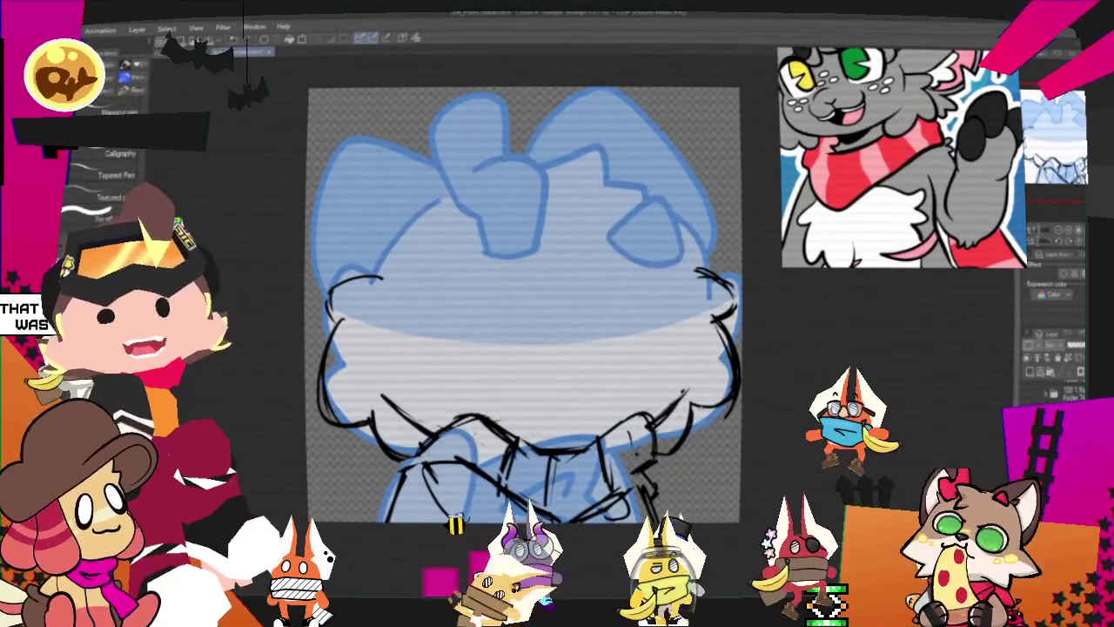
scroll(513, 322, up, 1)
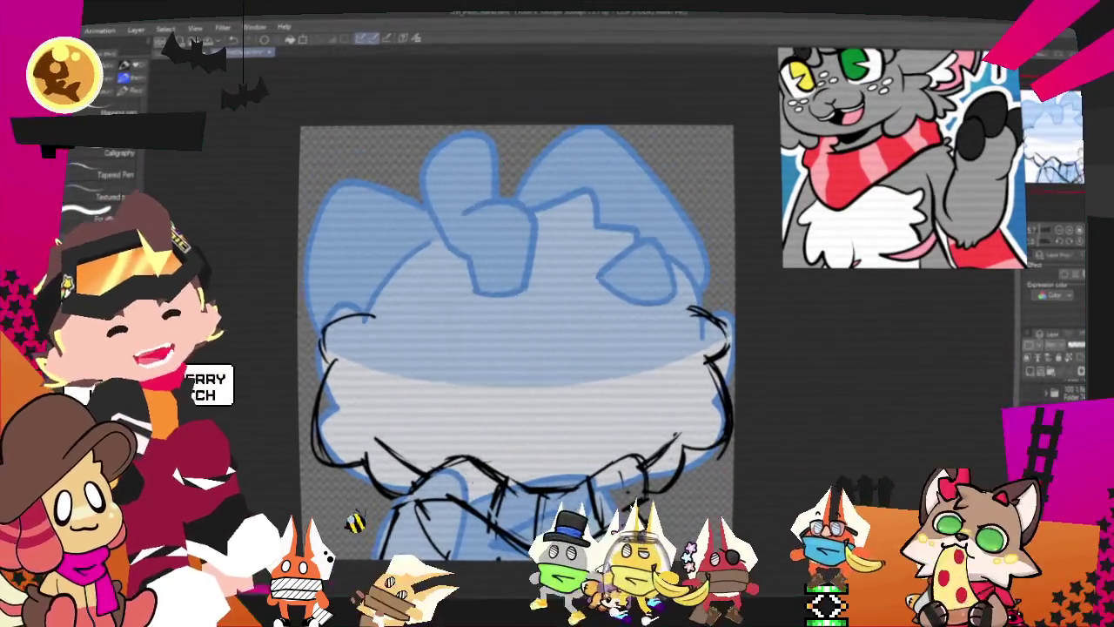
scroll(517, 335, down, 1)
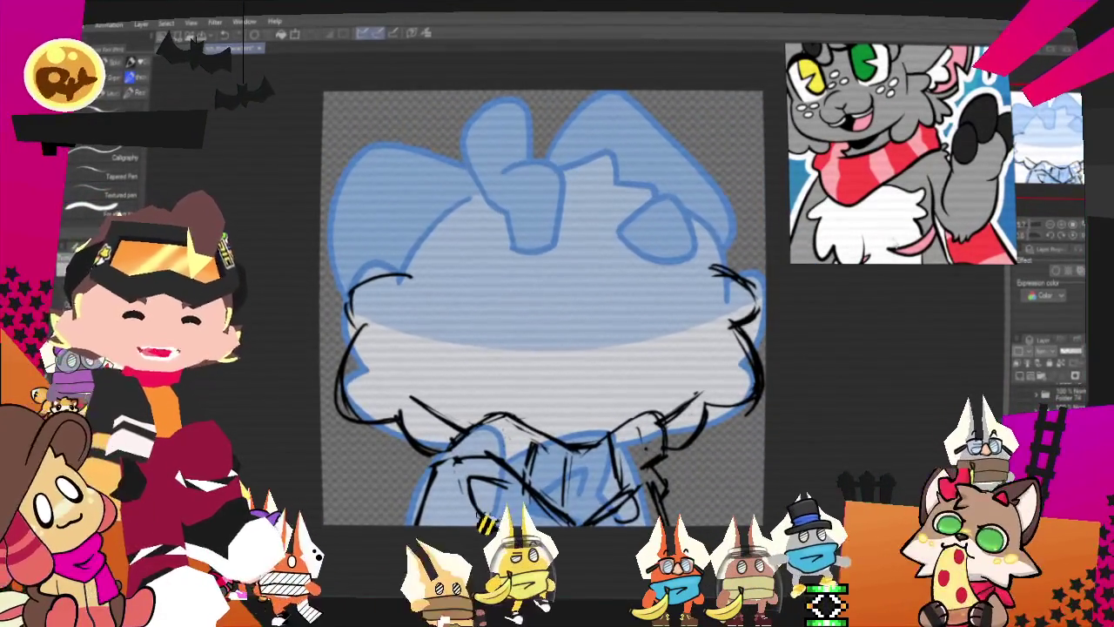
key(m)
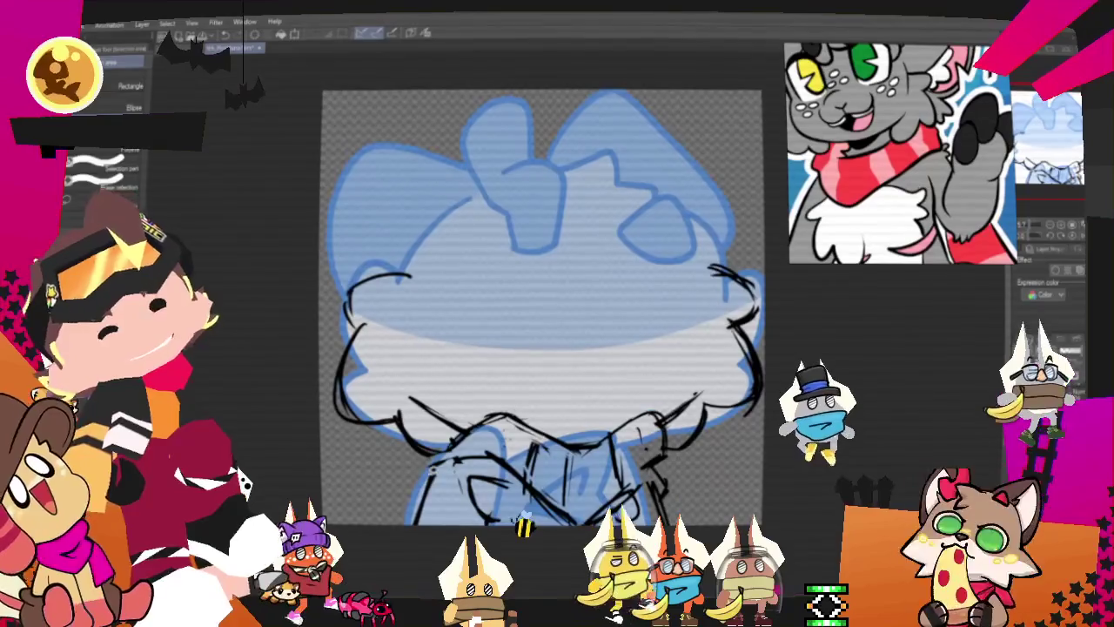
mouse_move(431, 253)
mouse_down()
mouse_move(470, 418)
mouse_move(320, 261)
mouse_up()
click(348, 503)
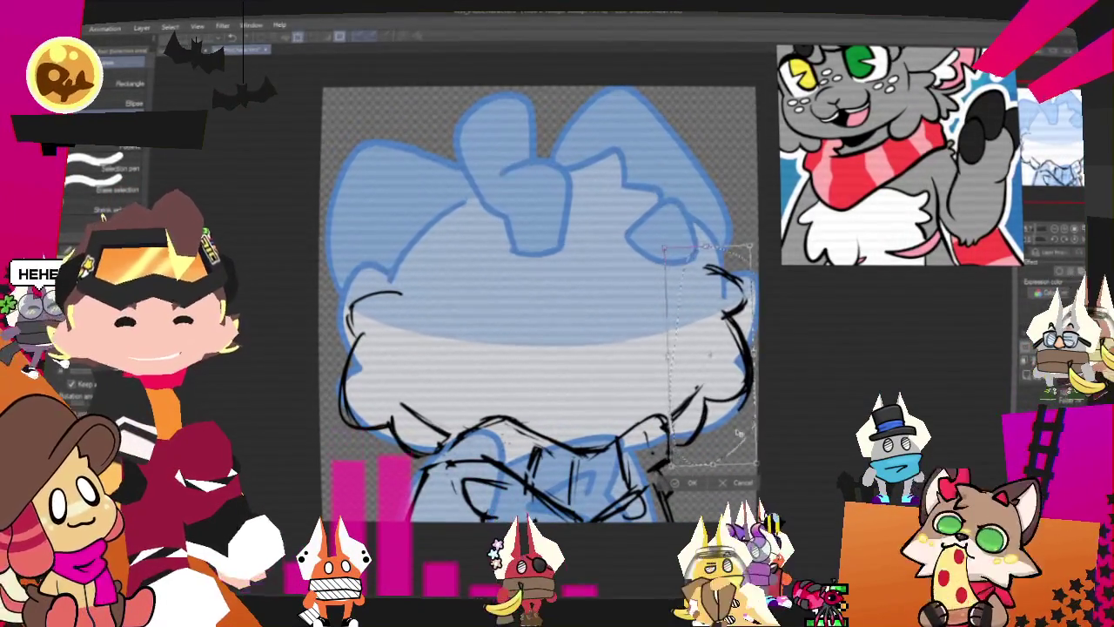
key(Return)
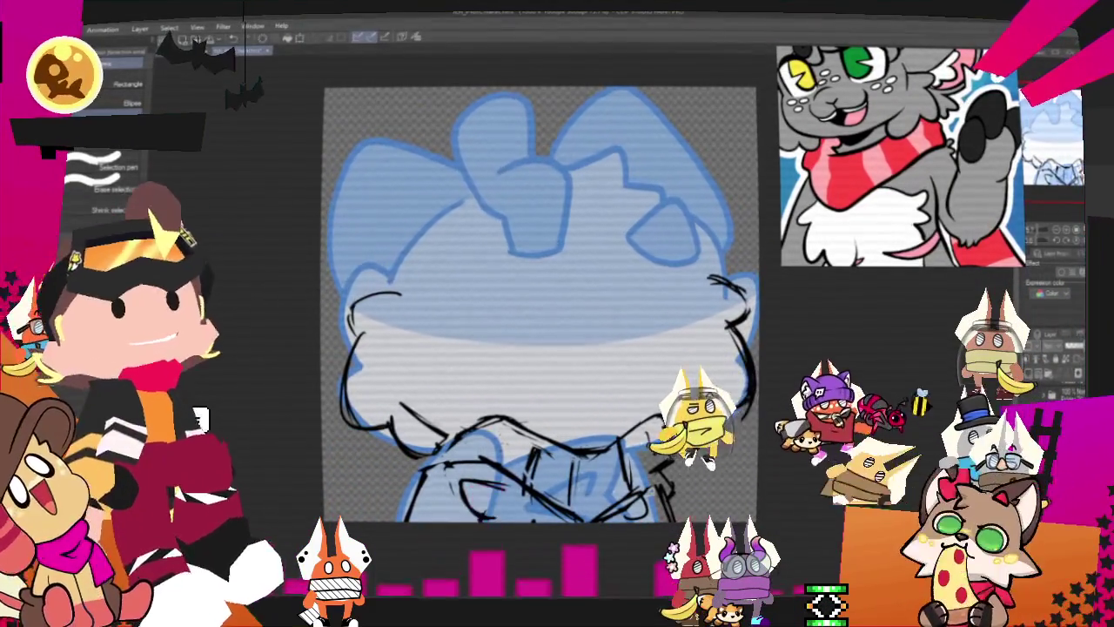
key(p)
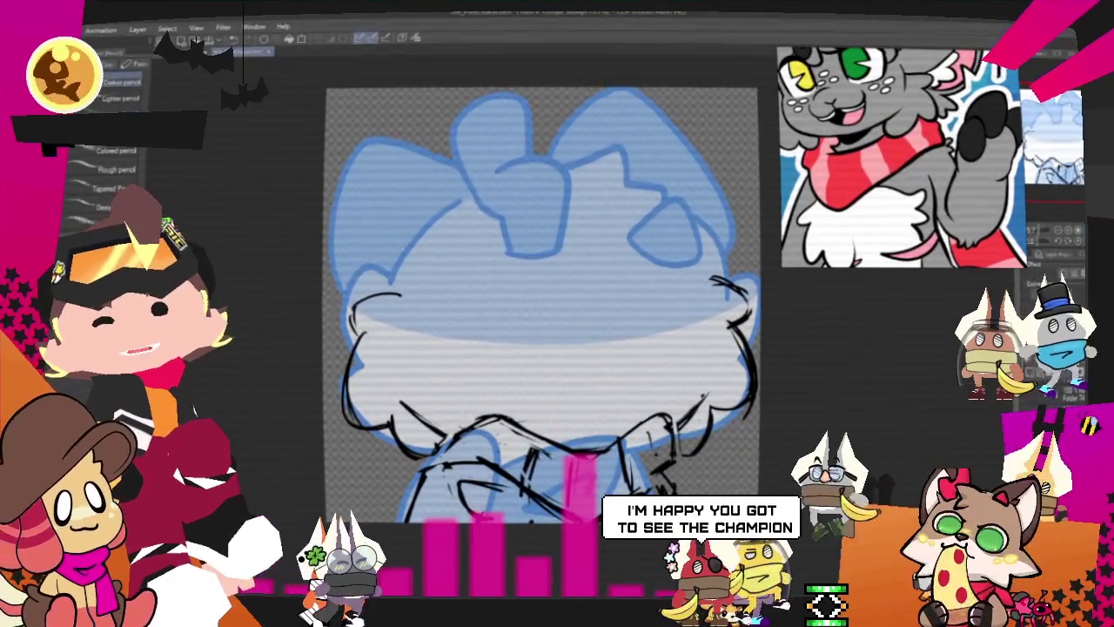
key(p)
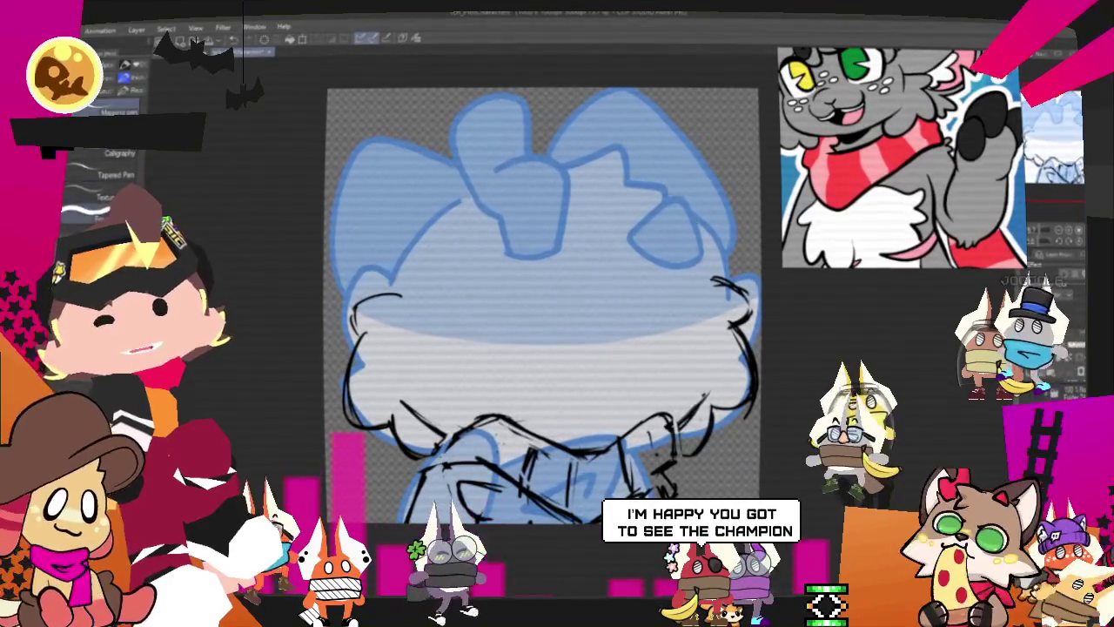
mouse_move(539, 305)
mouse_down()
mouse_move(577, 364)
mouse_move(539, 374)
mouse_move(548, 408)
mouse_move(522, 370)
mouse_up()
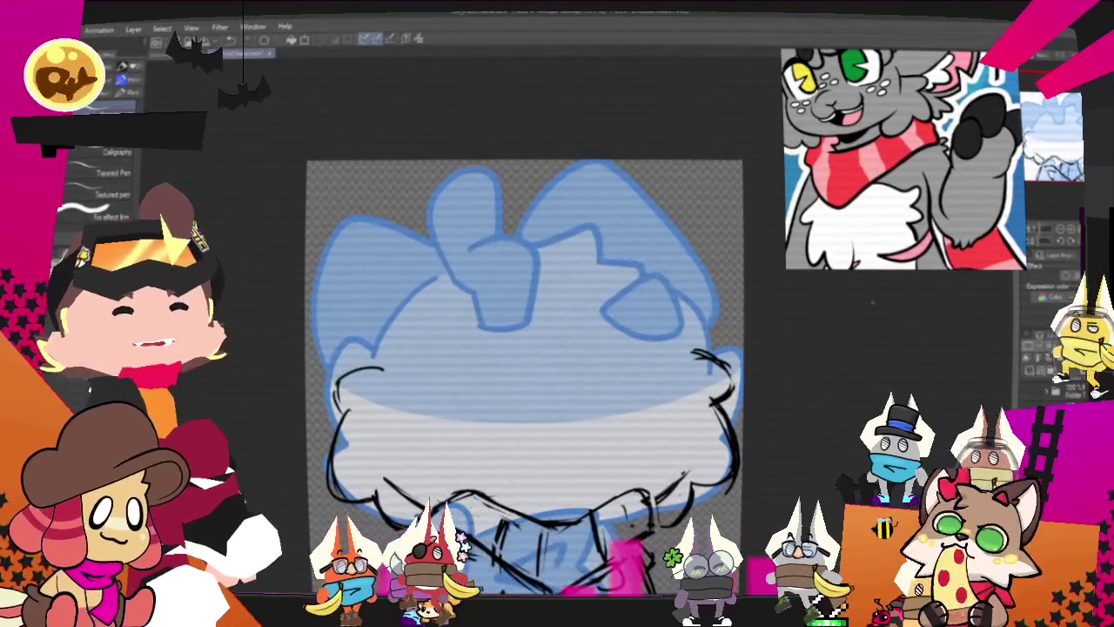